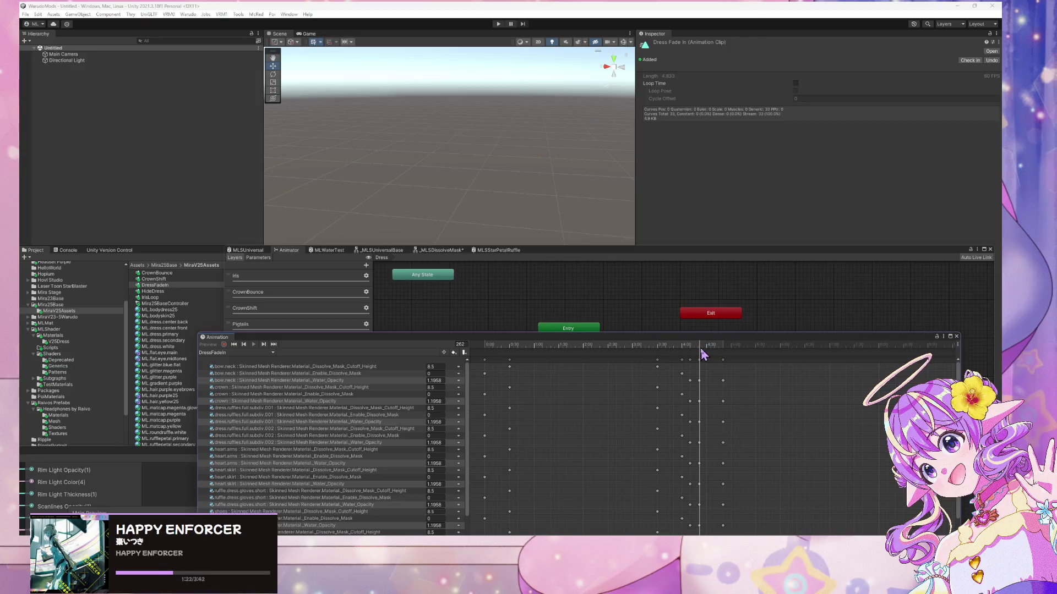
- Delete the final keyframe column from the DressFadeIn clip
drag(700, 350, 714, 350)
click(699, 361)
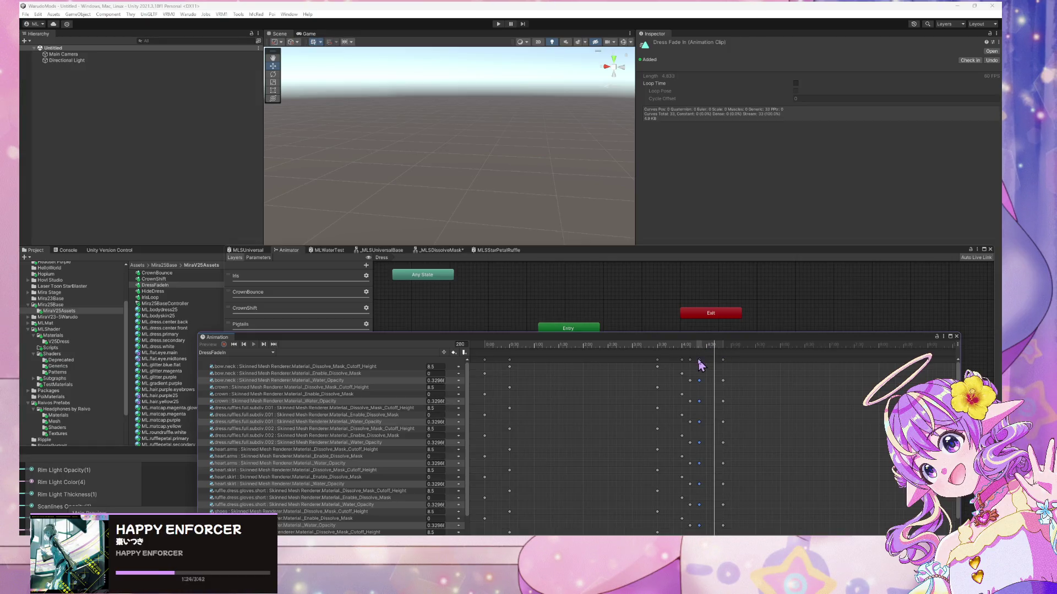
key(Delete)
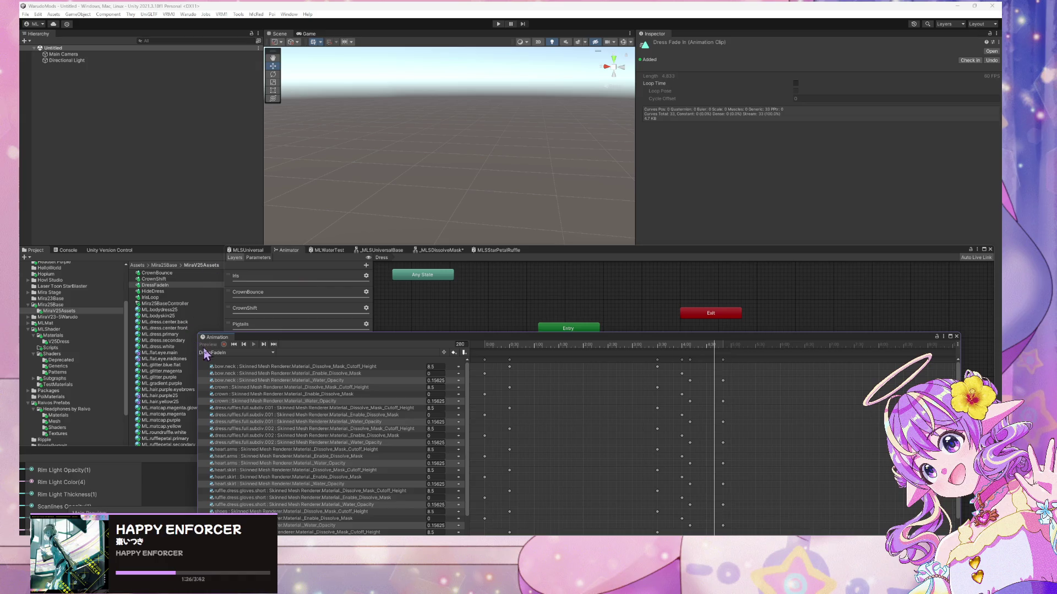
- Rebuild the Warudo mod, accepting the prefab warning, then switch to Warudo
click(179, 17)
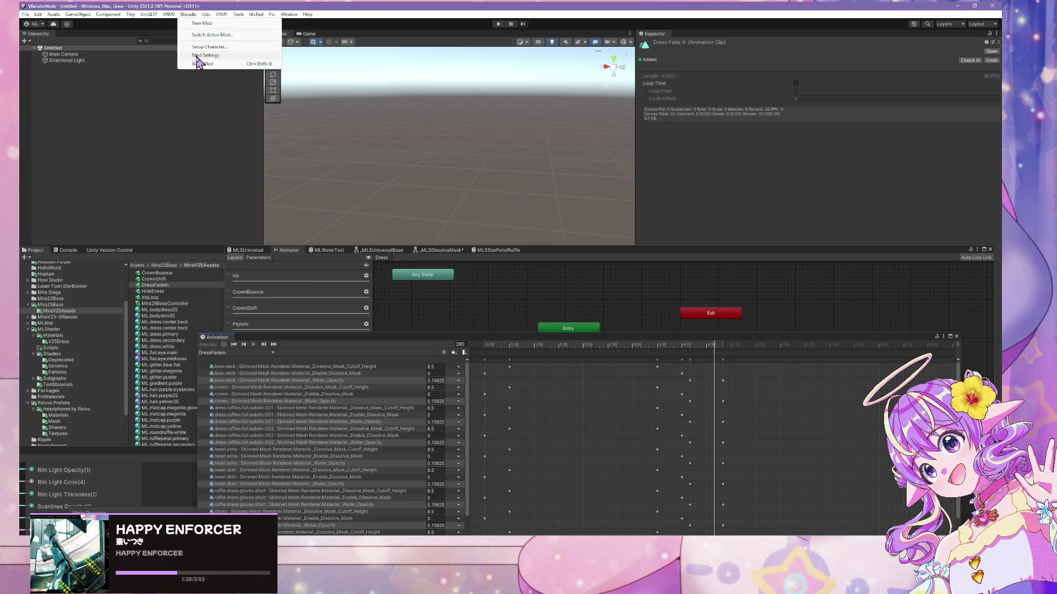
click(209, 60)
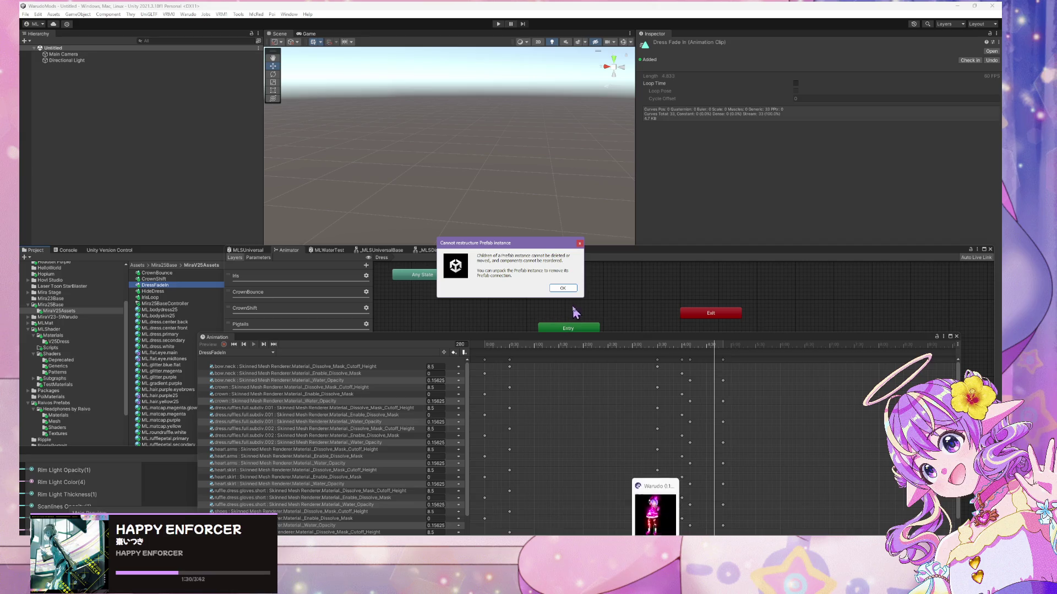
click(562, 288)
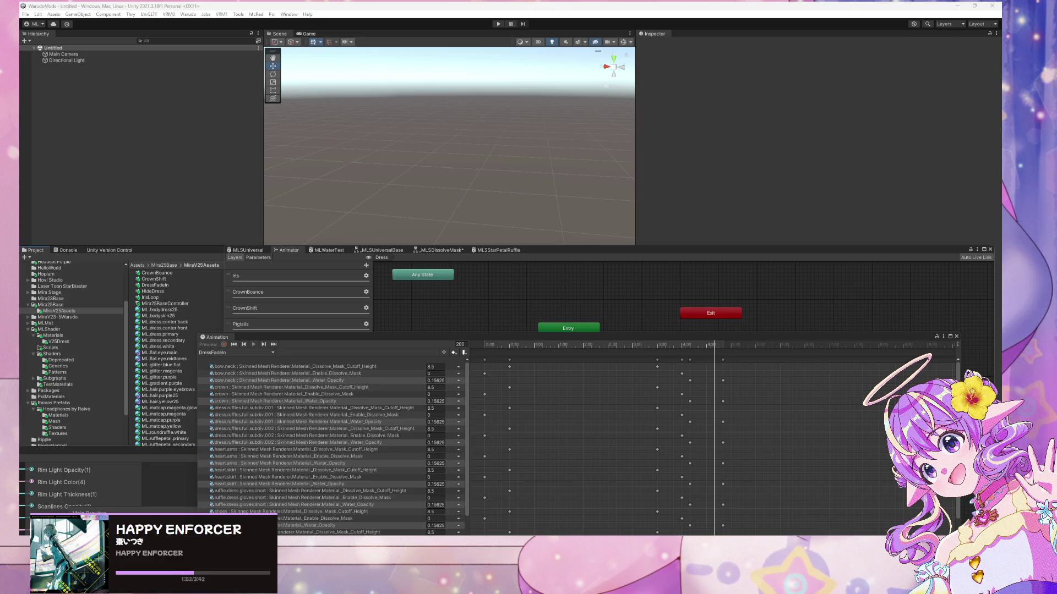
key(alt+Tab)
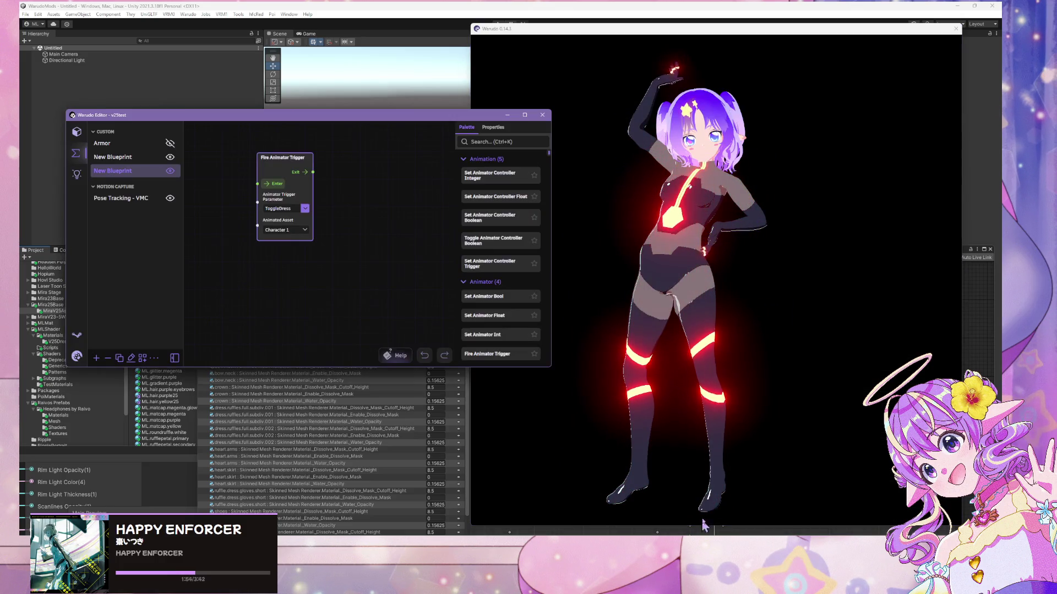
- Fire Character 1's ToggleDress trigger and watch the dress fade off and back on
click(637, 210)
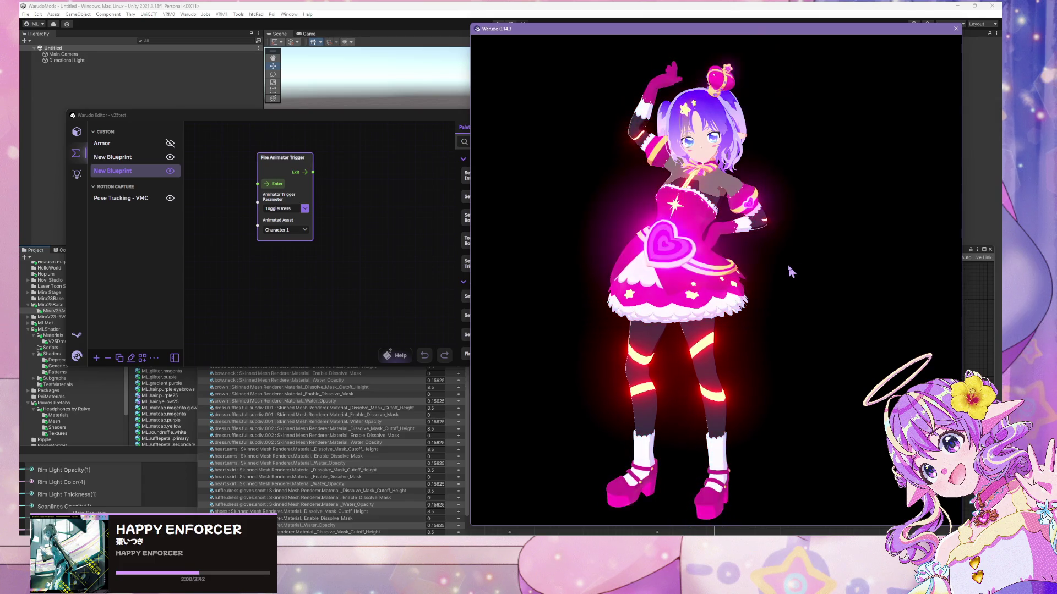
click(275, 185)
click(814, 341)
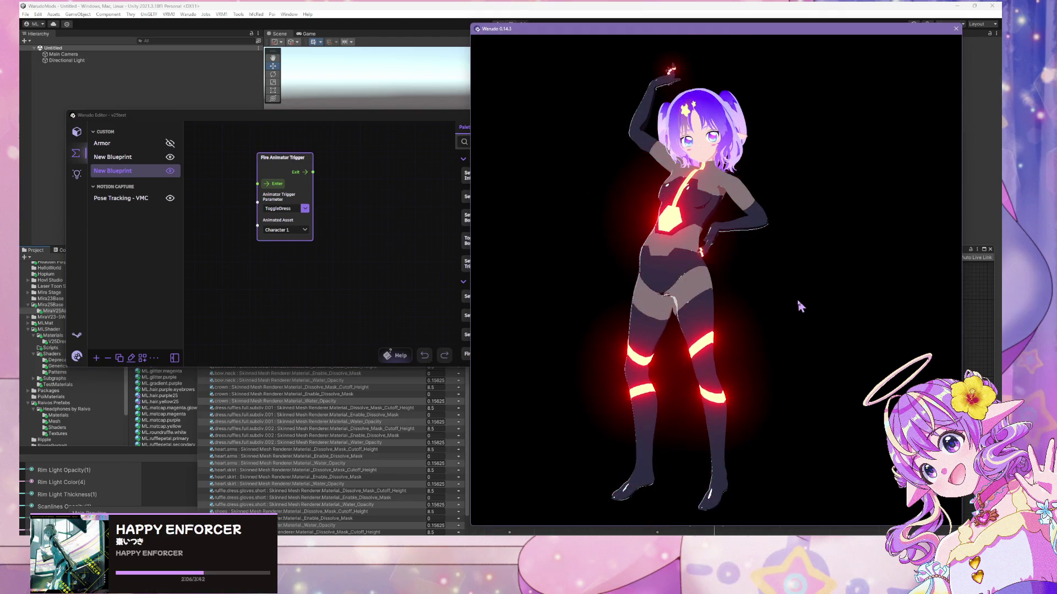
key(alt+Tab)
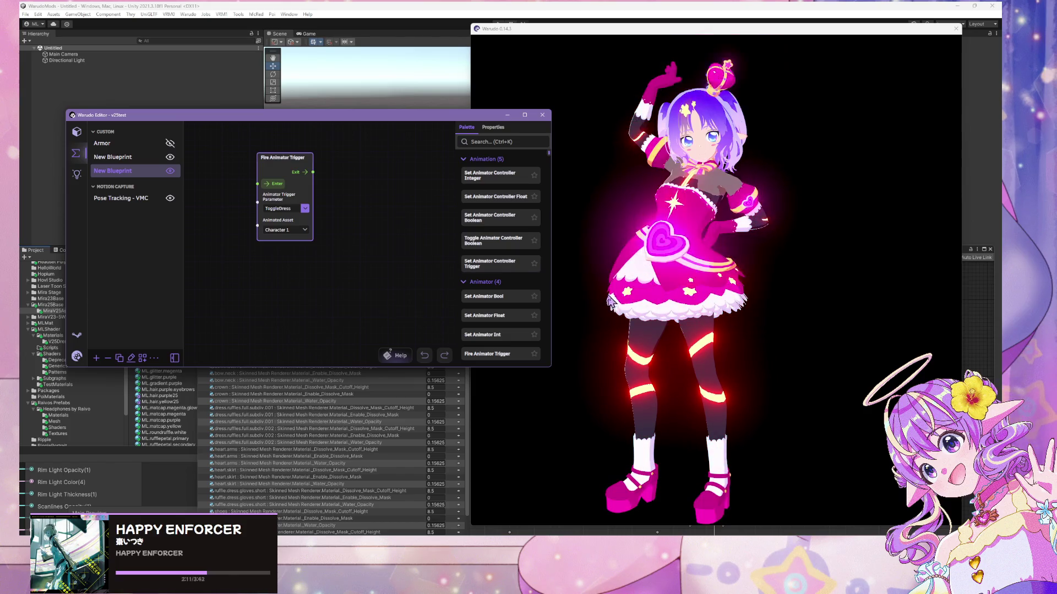
click(611, 302)
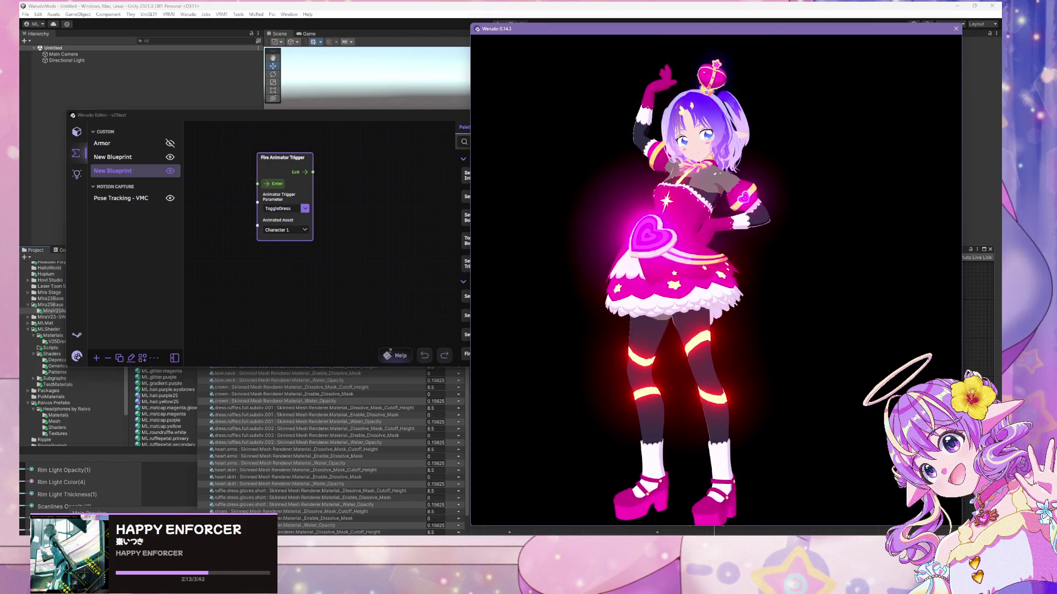
- Move the Animation window higher and enlarge it so all DressFadeIn properties show
key(alt+Tab)
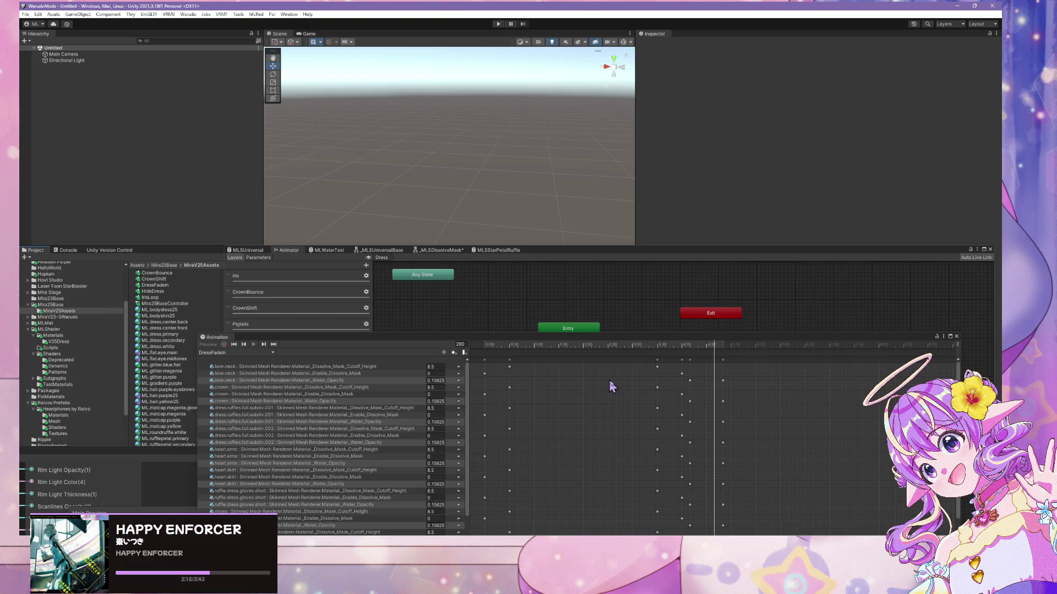
scroll(610, 386, down, 3)
drag(691, 339, 701, 176)
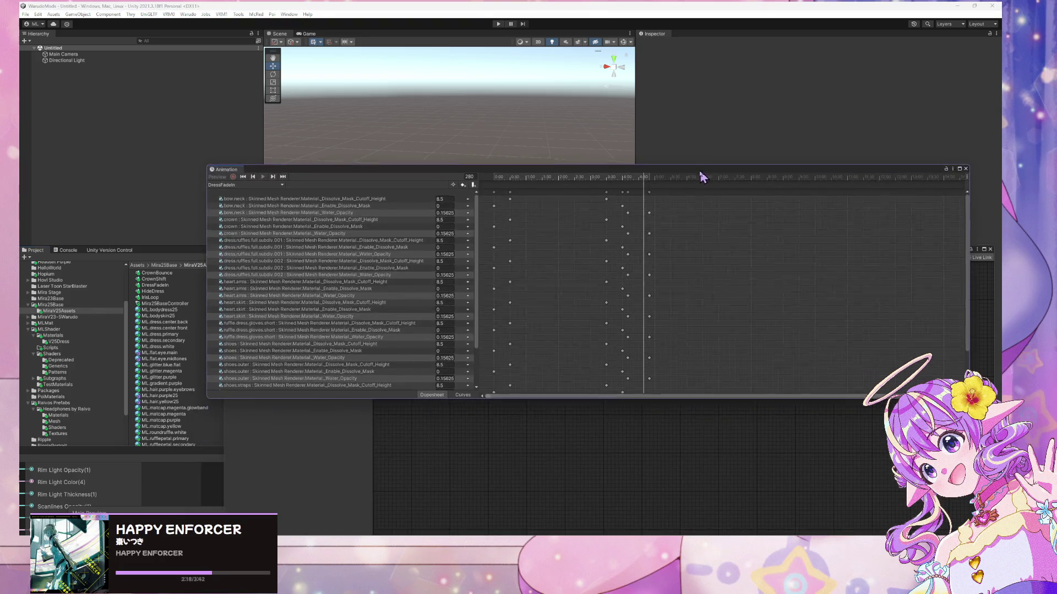
drag(651, 410, 661, 516)
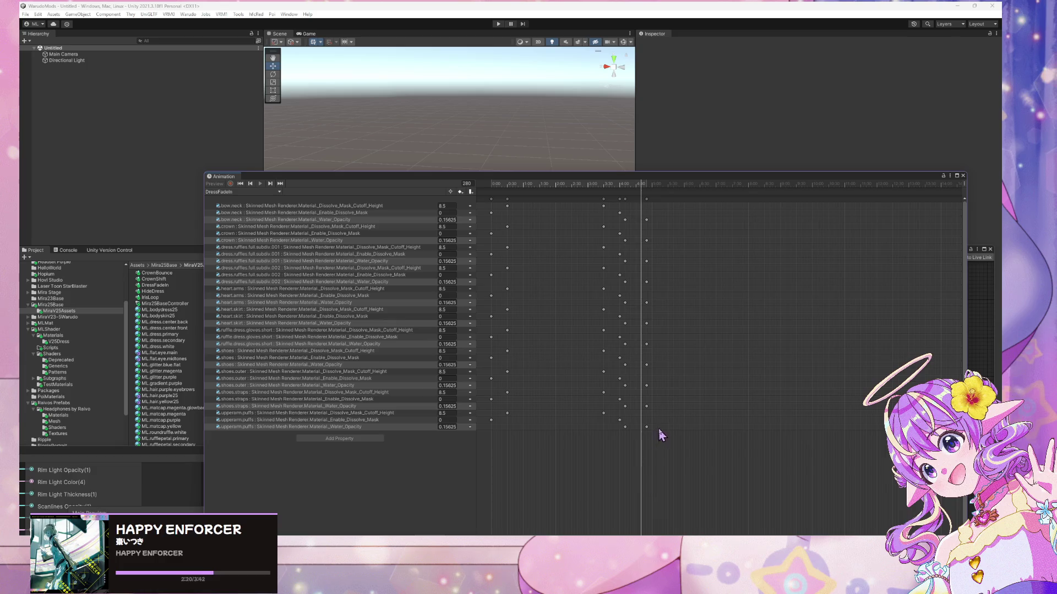
scroll(675, 435, down, 2)
- Shift the final block of DressFadeIn keyframes slightly earlier on the timeline
drag(689, 471, 570, 198)
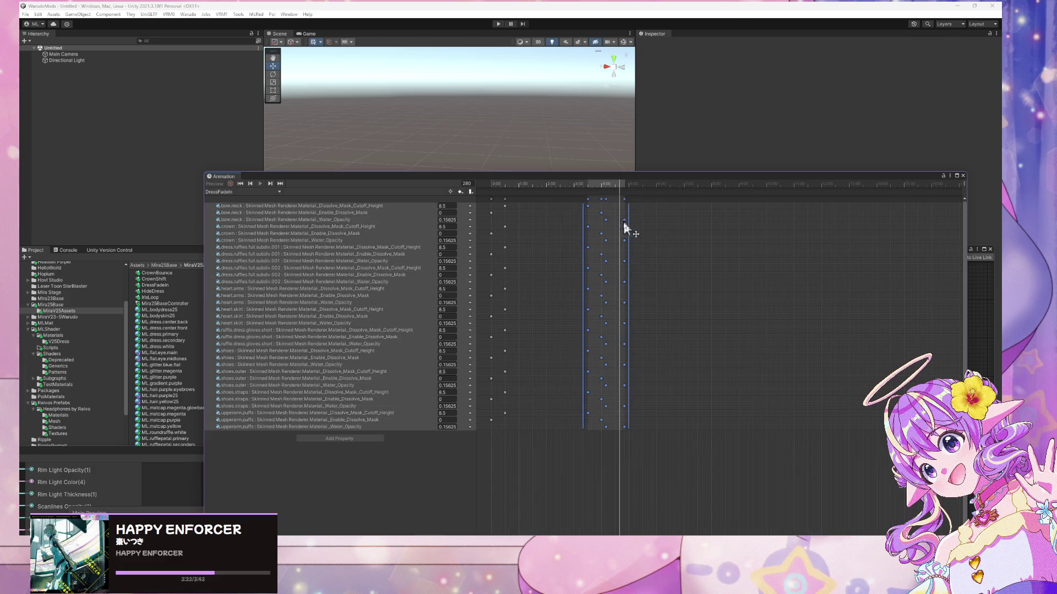
click(677, 242)
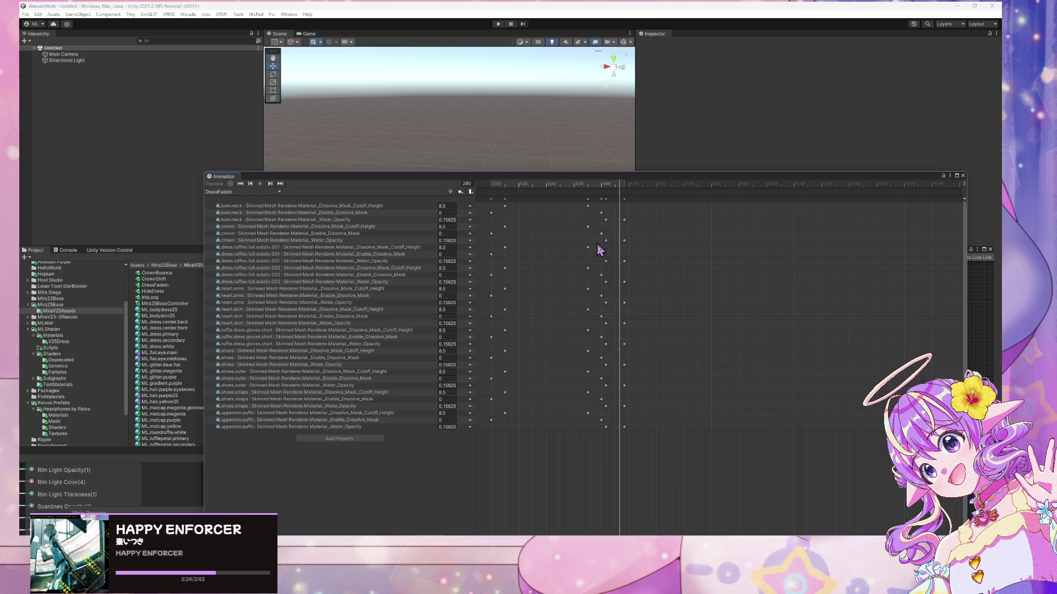
mouse_move(673, 466)
mouse_down()
mouse_move(562, 277)
mouse_move(558, 195)
mouse_move(582, 205)
mouse_move(559, 213)
mouse_up()
click(644, 297)
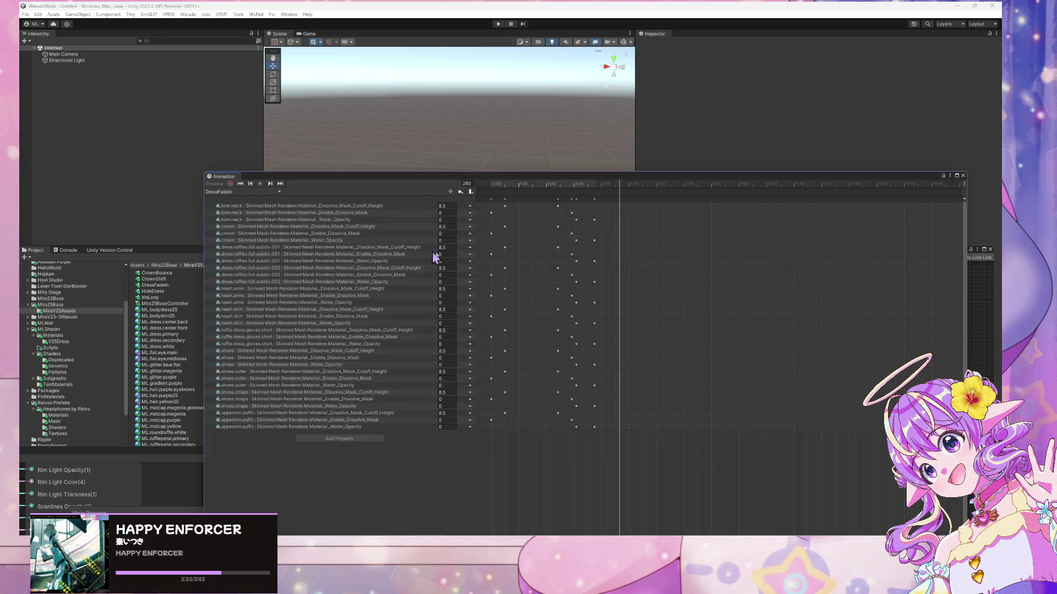
- Rebuild the mod with the retimed DressFadeIn clip, accepting the prefab warning
click(188, 15)
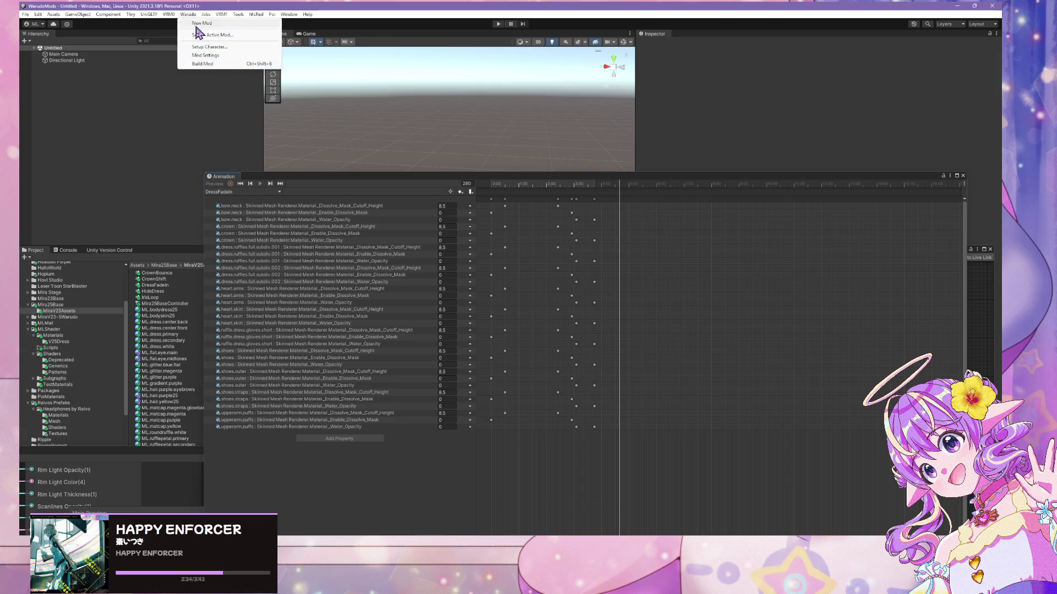
click(196, 27)
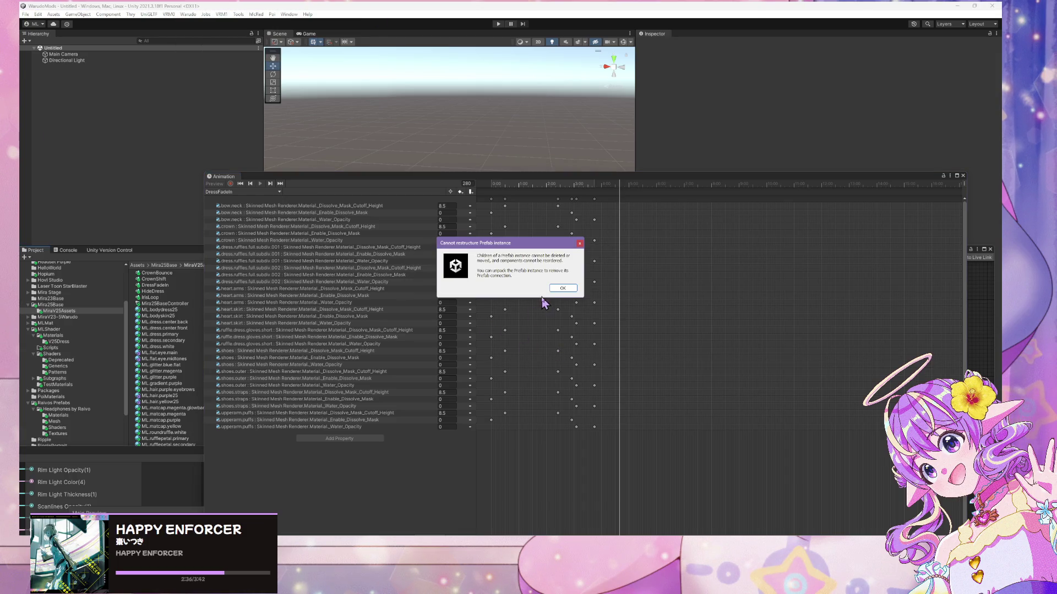
click(561, 290)
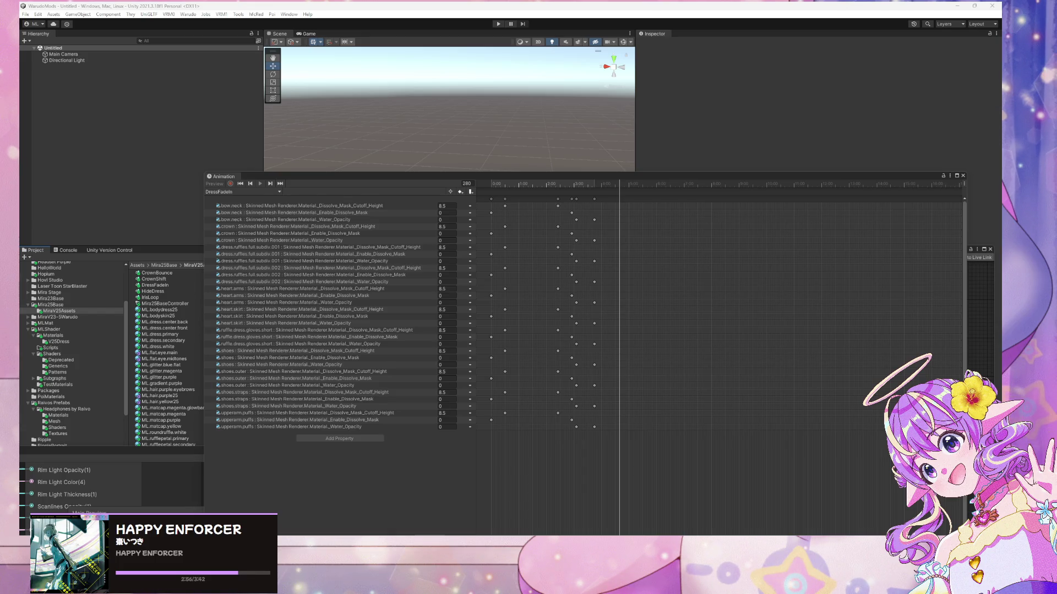
- Check the dress fade on the character in Warudo, then return to Unity
key(alt+Tab)
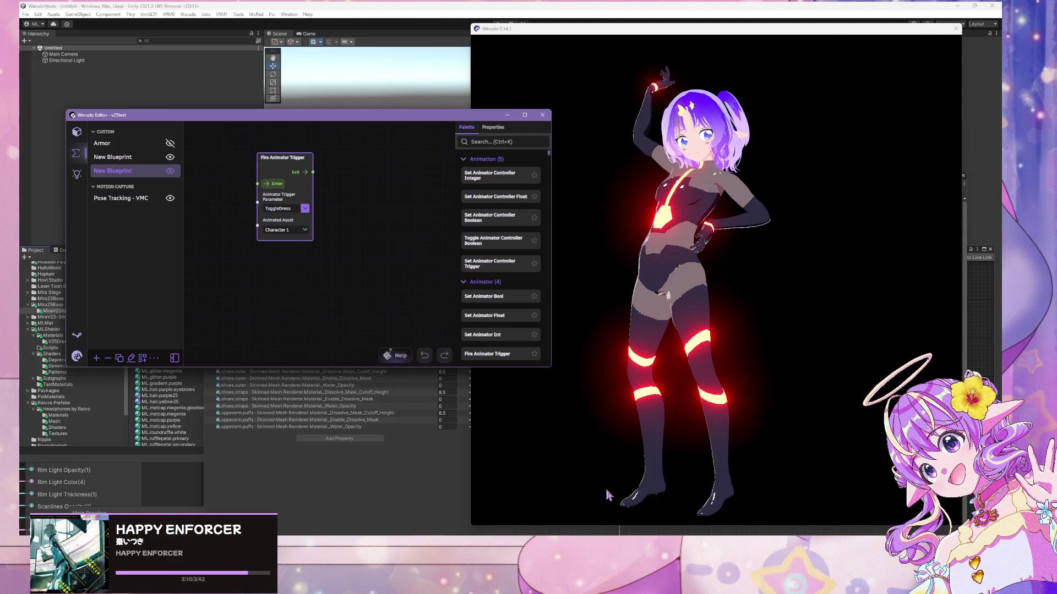
mouse_move(503, 548)
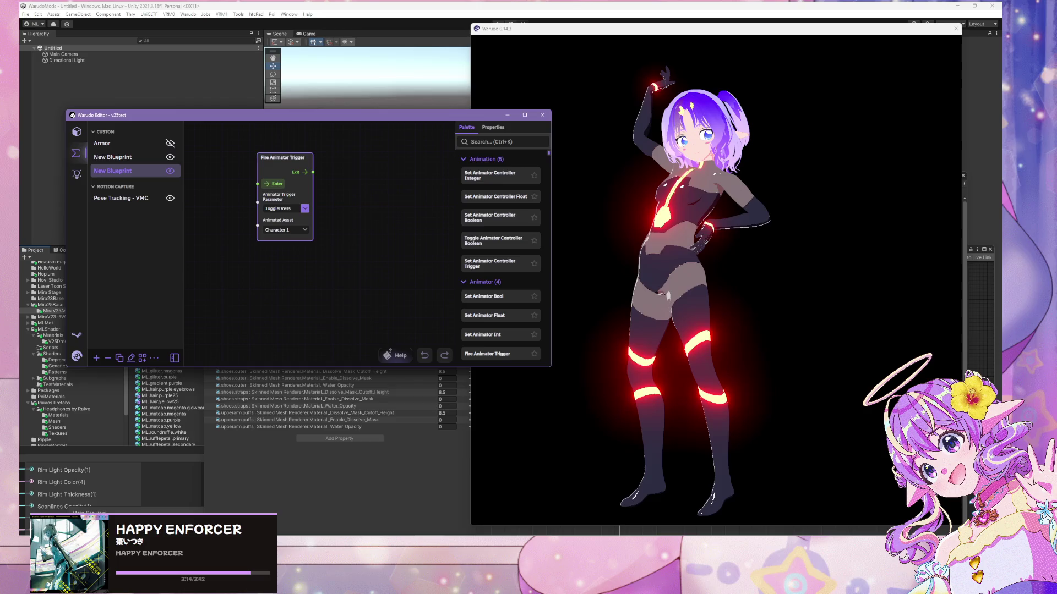
key(alt+Tab)
scroll(632, 267, up, 5)
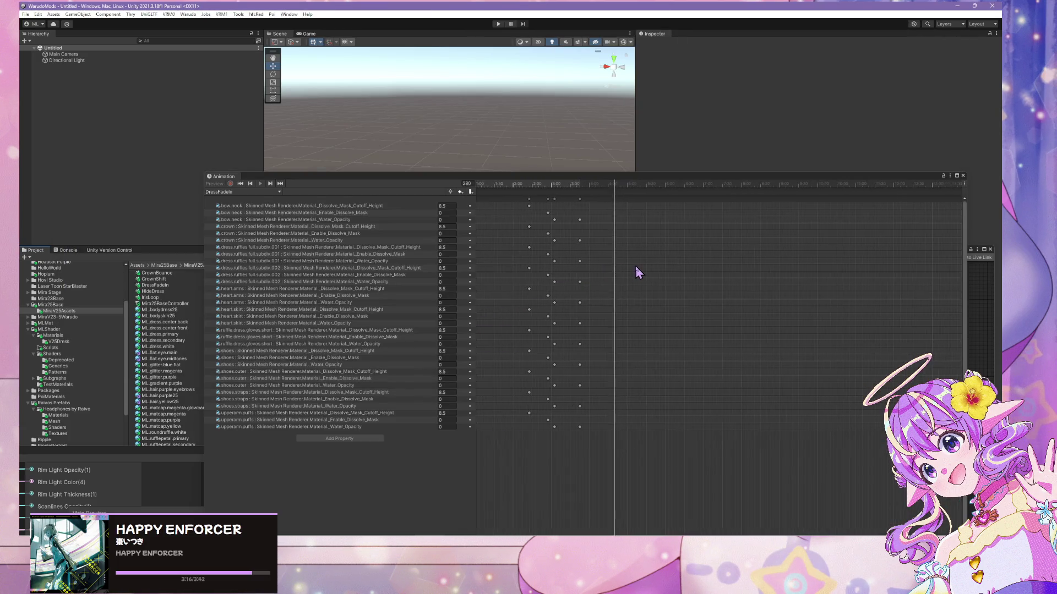
- Move the Water_Opacity keyframe column from 2:20 back to about 2:15
scroll(556, 204, up, 1)
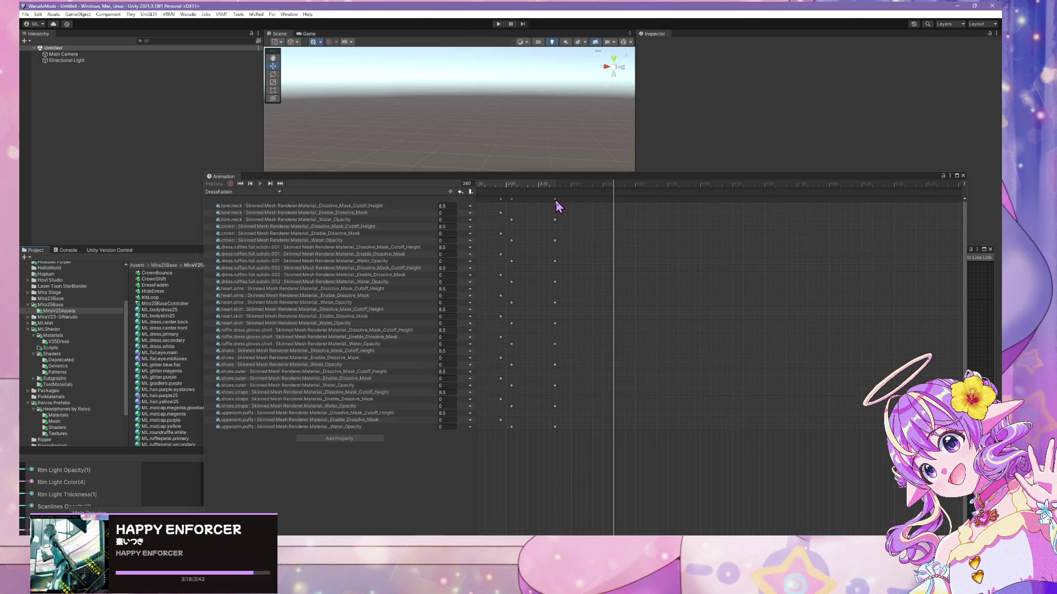
drag(554, 199, 552, 199)
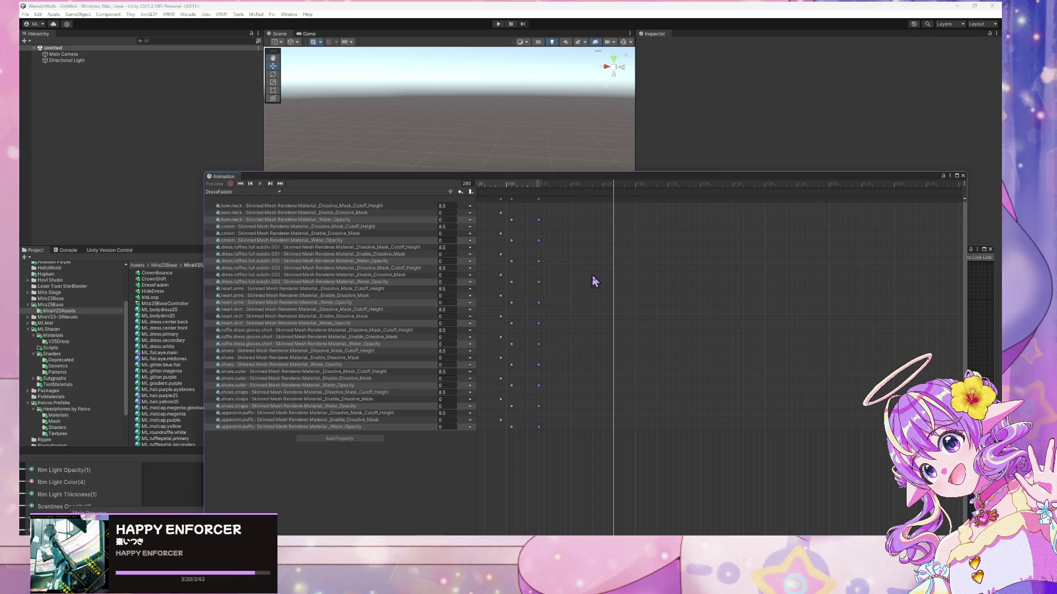
drag(594, 278, 810, 318)
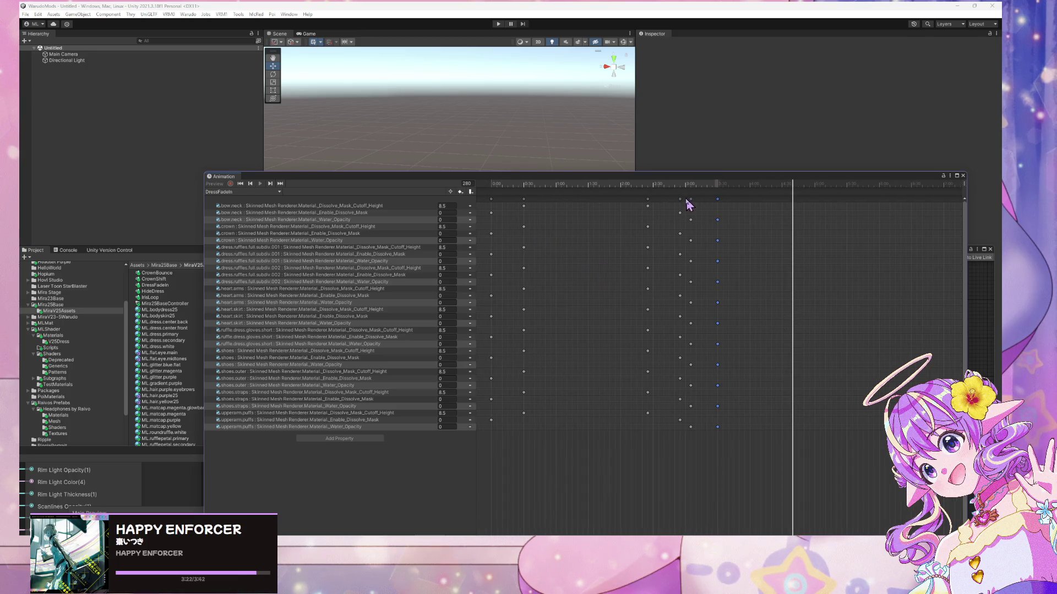
drag(756, 435, 688, 198)
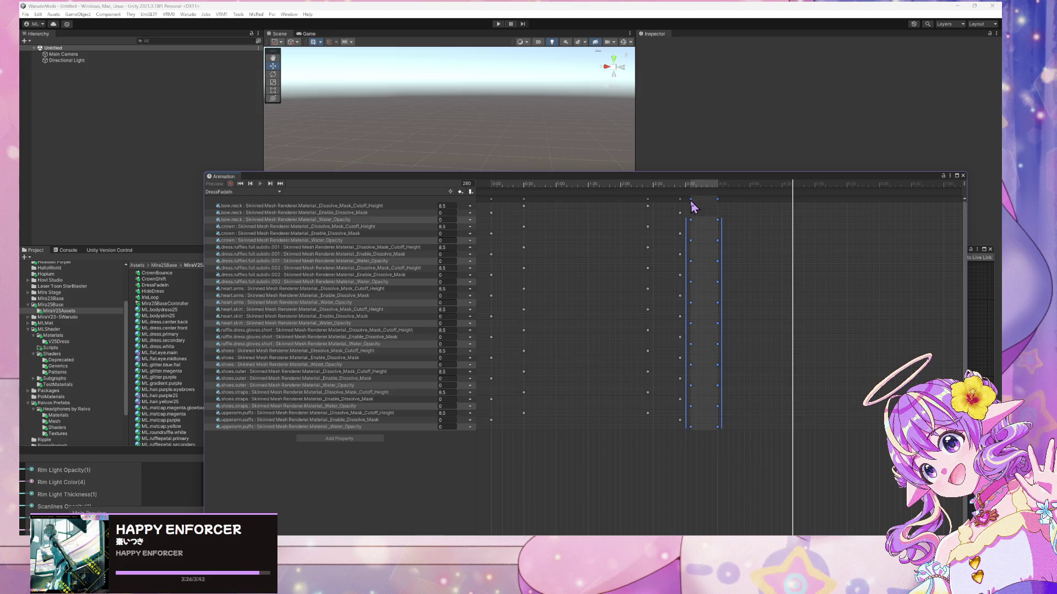
click(717, 331)
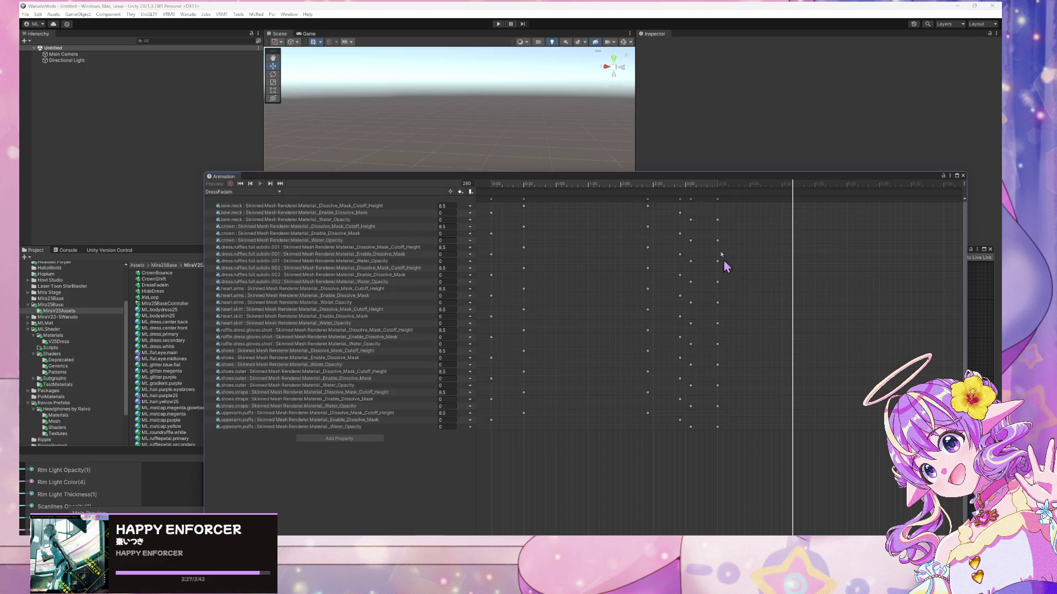
click(690, 200)
drag(640, 202, 638, 210)
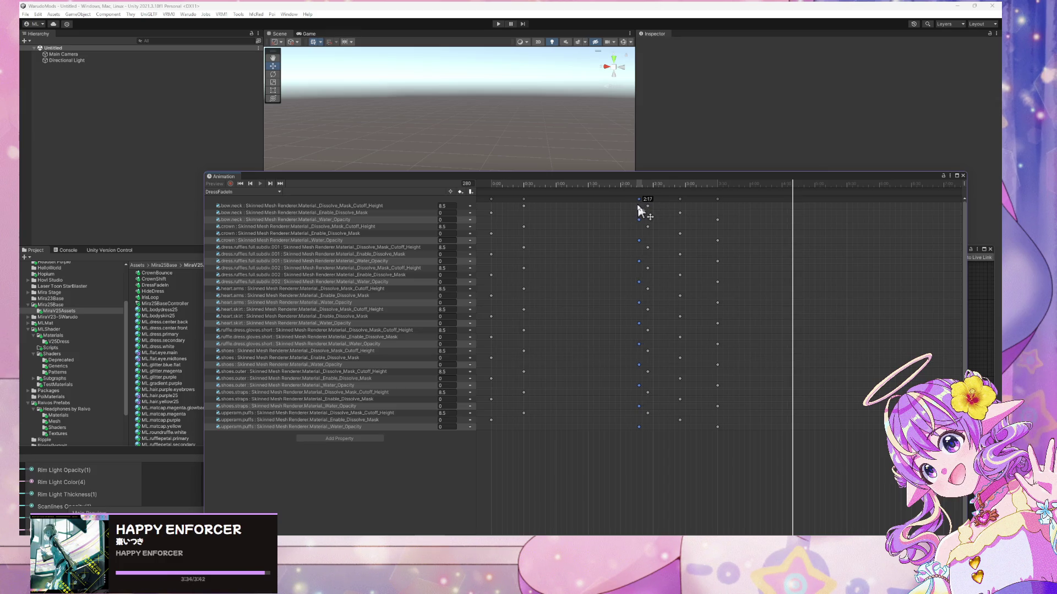
drag(635, 209, 634, 248)
- Build the Mira V25 Dress mod, accepting the 'Cannot restructure Prefab instance' warning
click(195, 14)
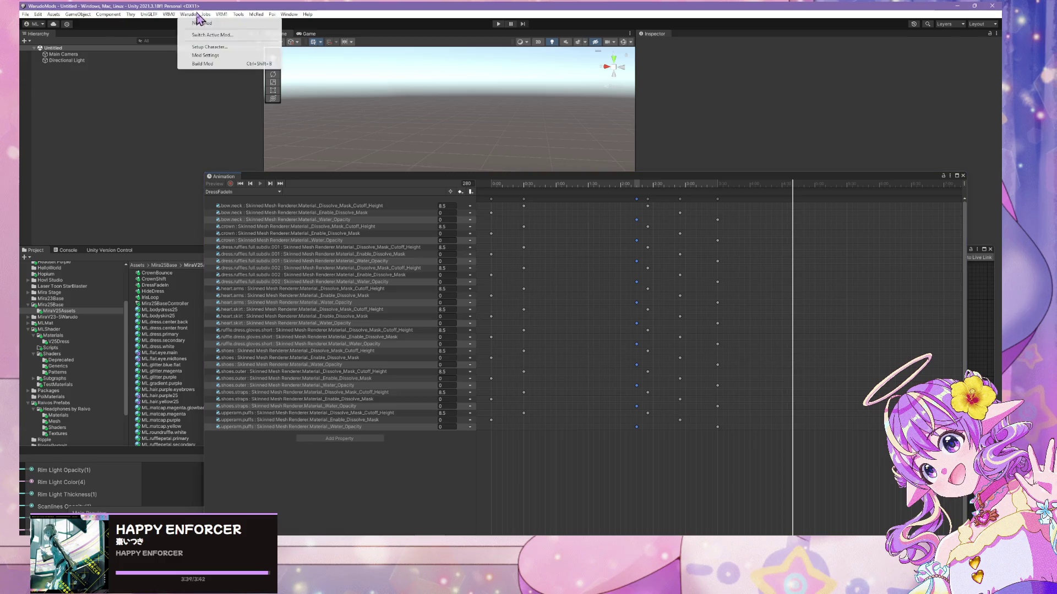
click(203, 54)
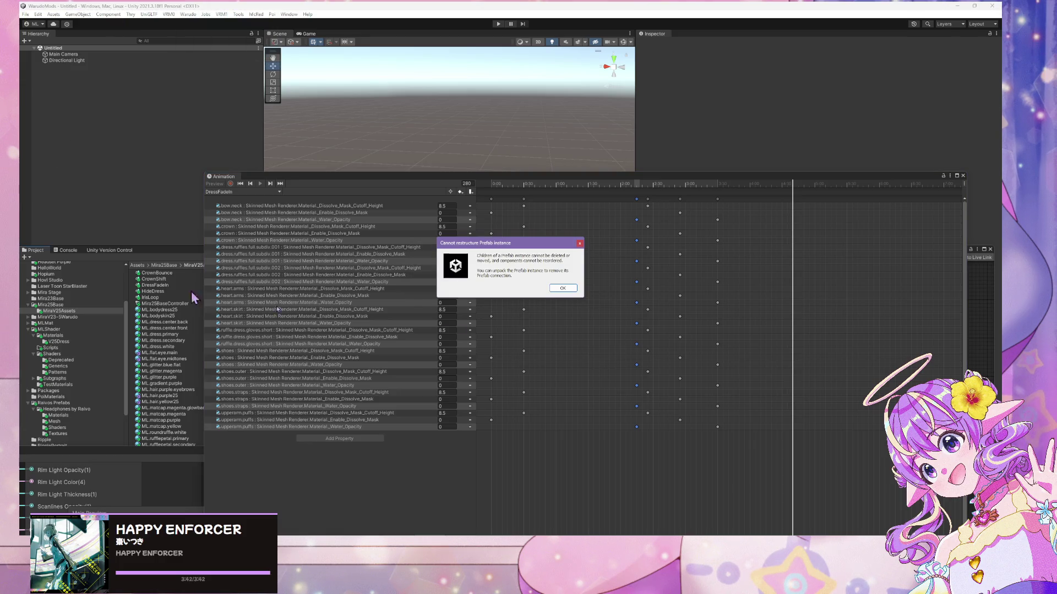
click(561, 288)
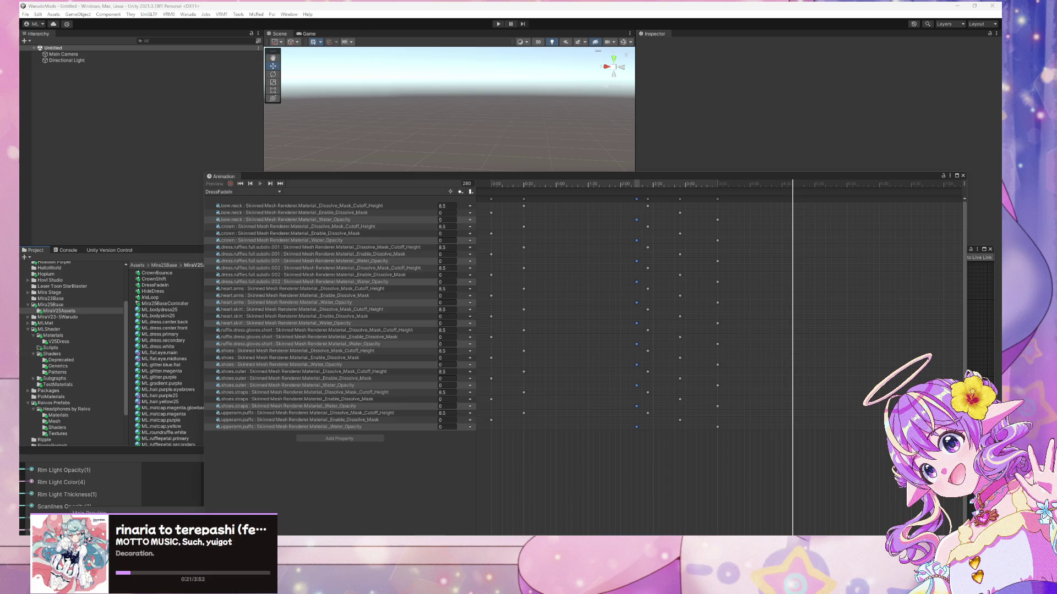
- Watch the rebuilt dress fade onto the character in Warudo, then return to Unity
key(alt+Tab)
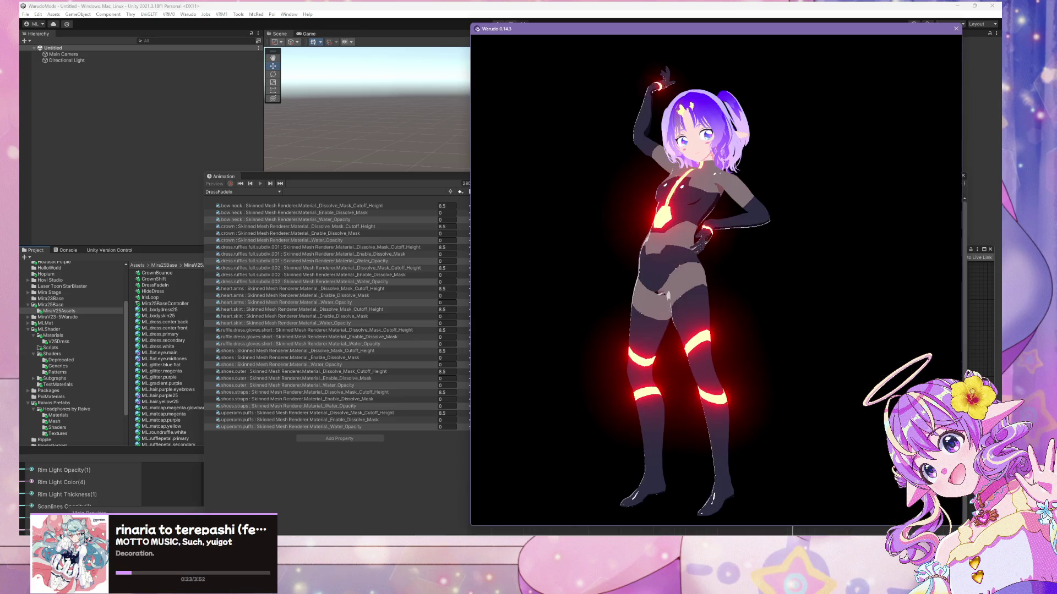
key(alt+Tab)
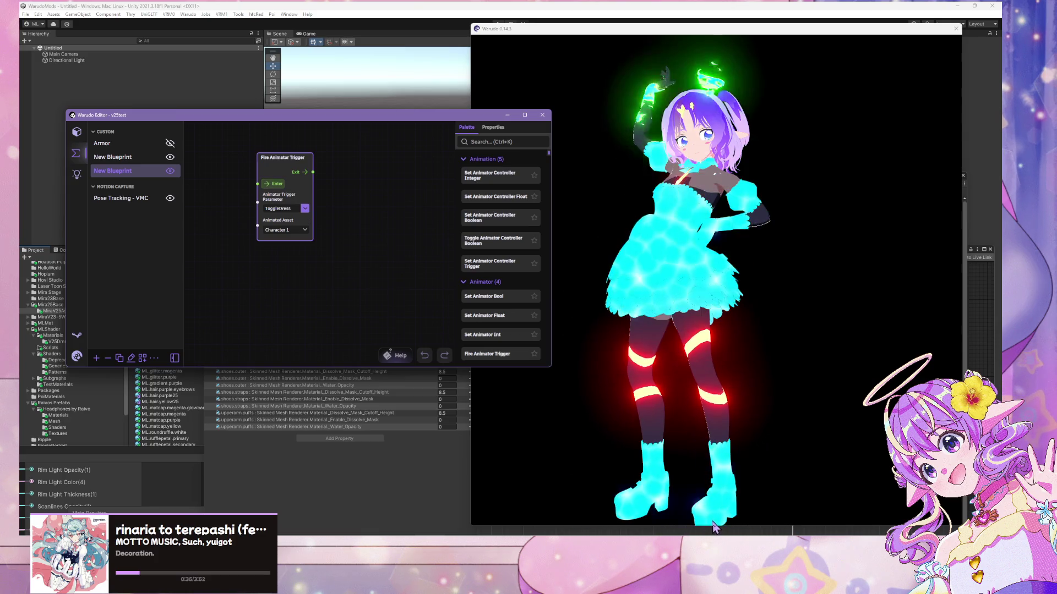
click(707, 449)
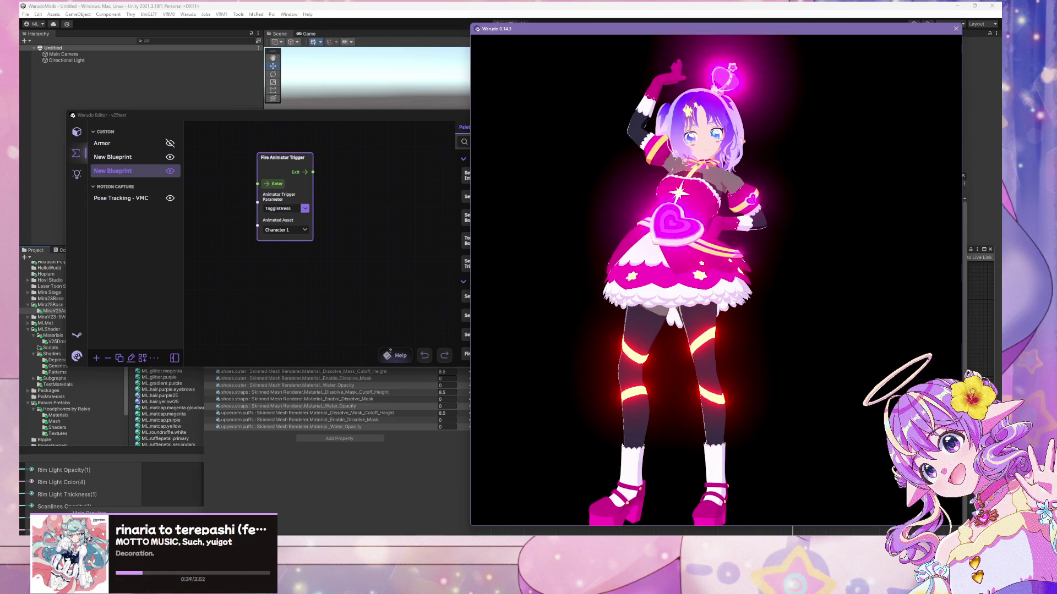
key(alt+Tab)
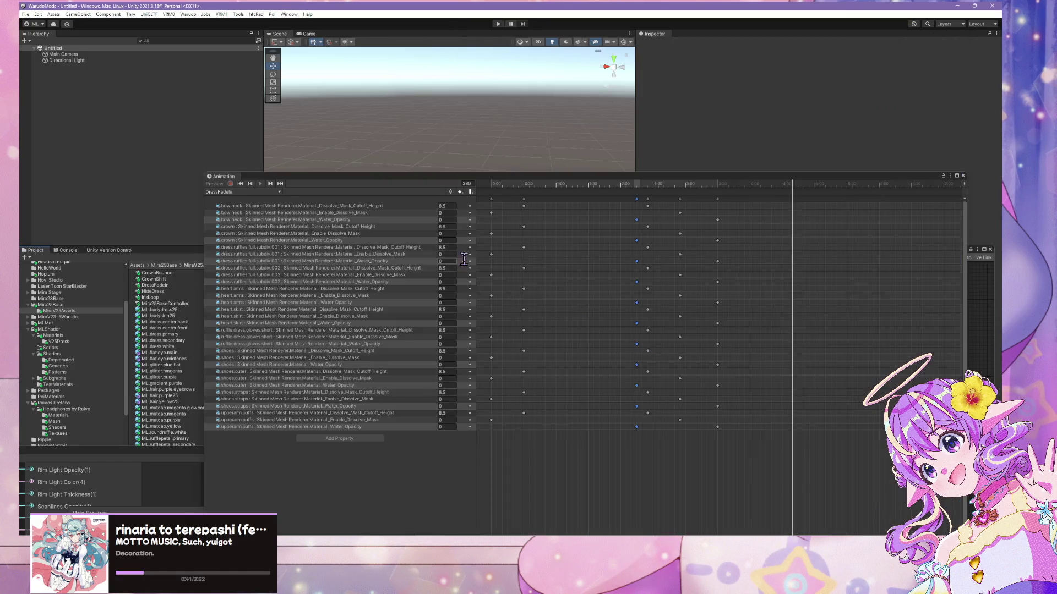
- Shift the DressFadeIn final keyframe column earlier, to about 2:40
click(725, 210)
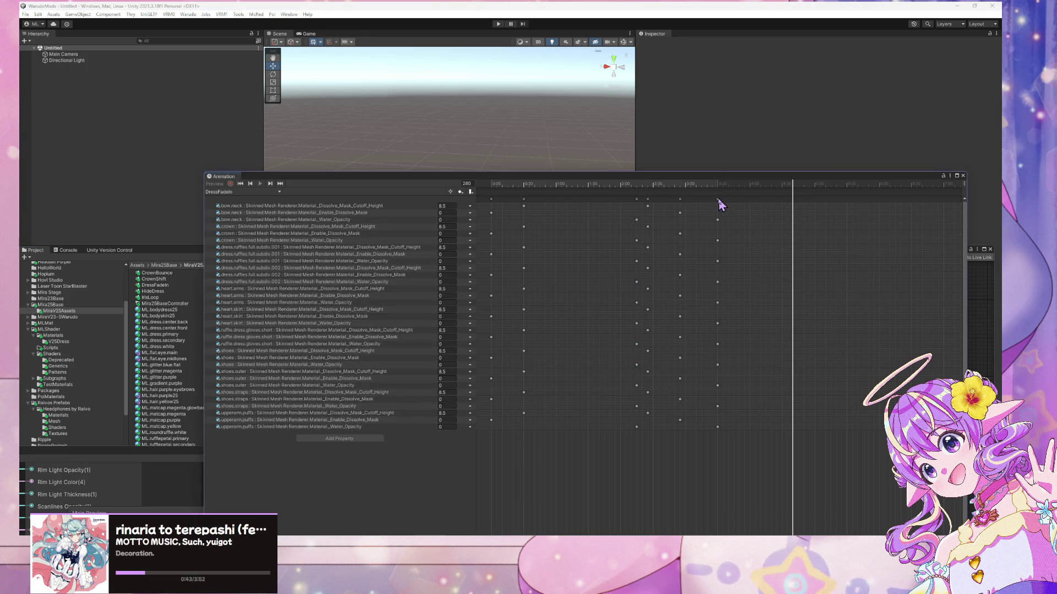
drag(718, 201, 661, 240)
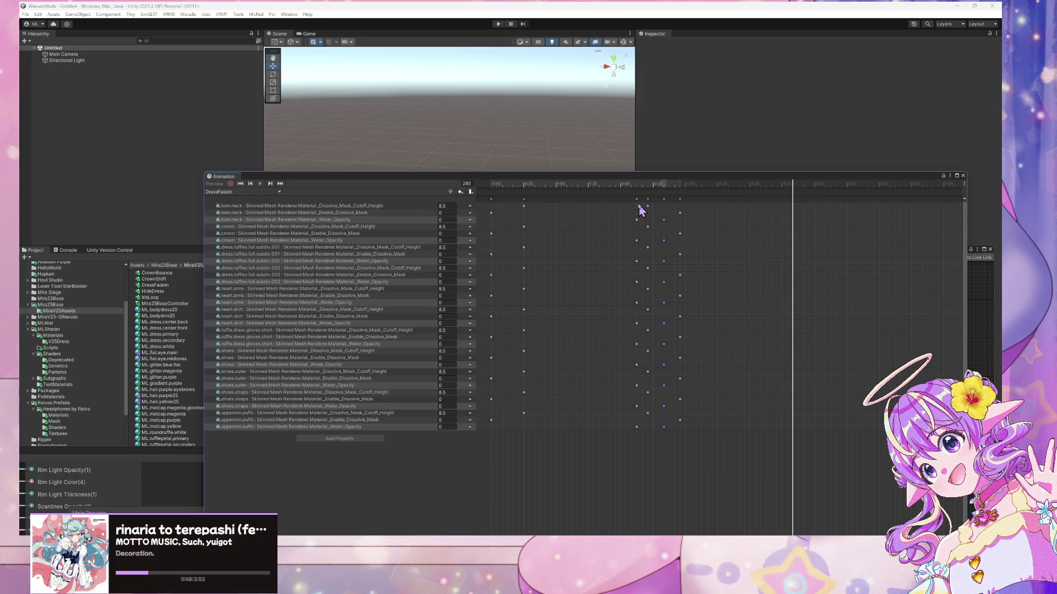
click(637, 199)
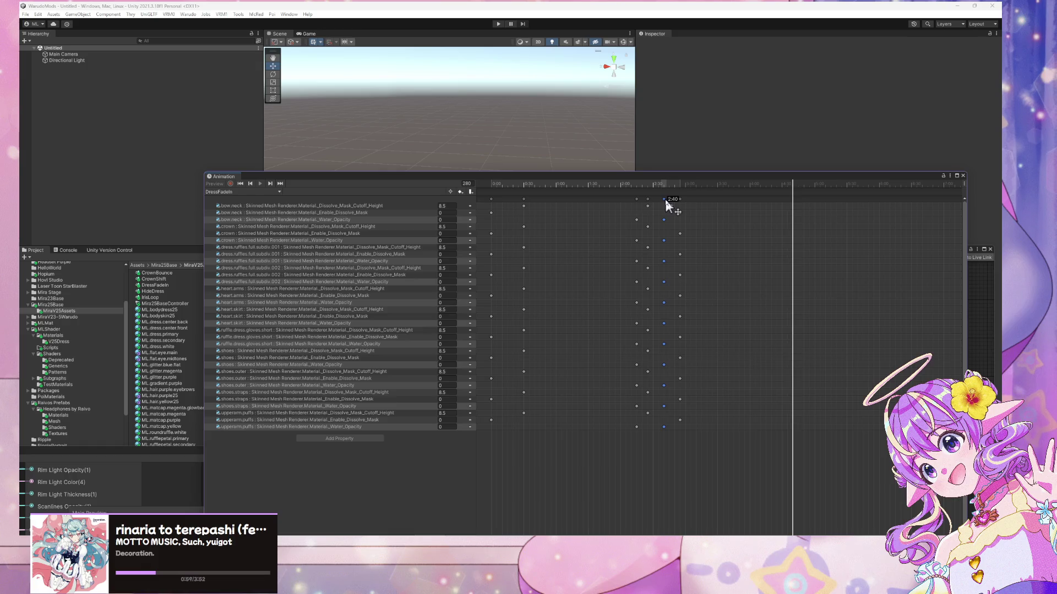
- Rebuild the dress mod, accepting the prefab warning
click(188, 15)
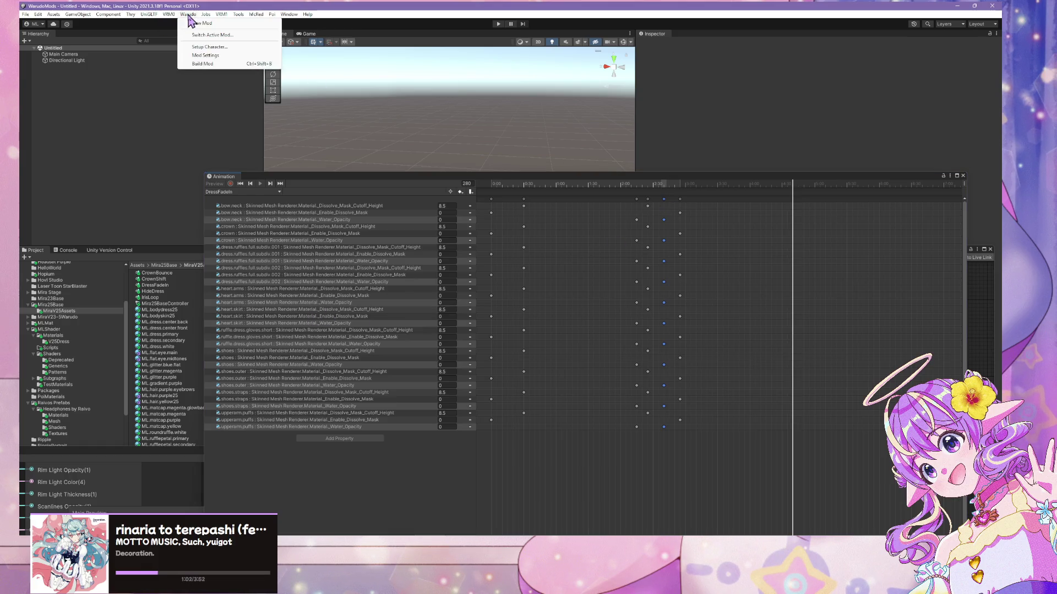
click(204, 64)
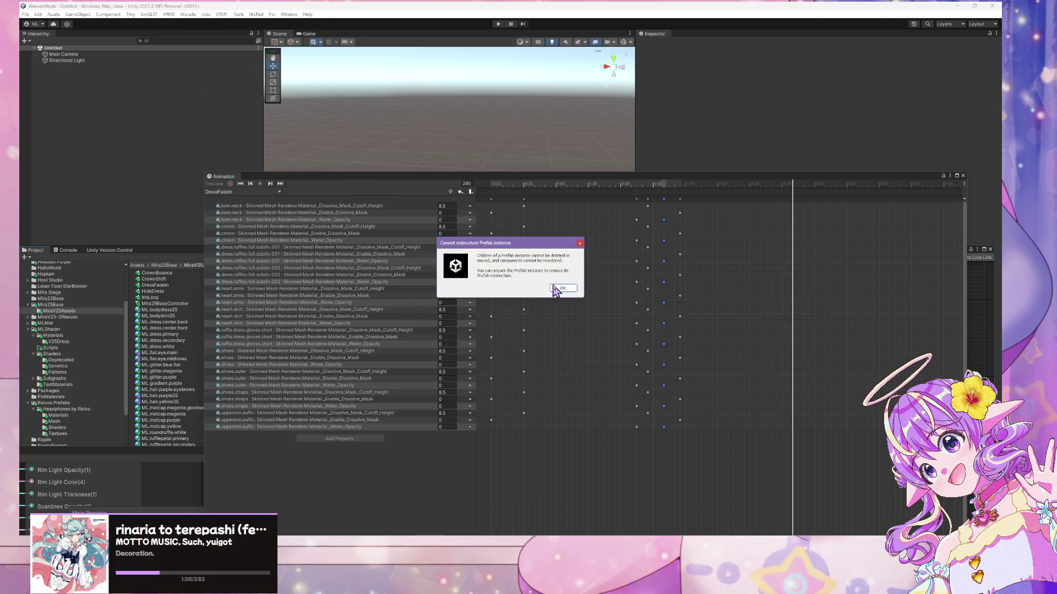
click(557, 289)
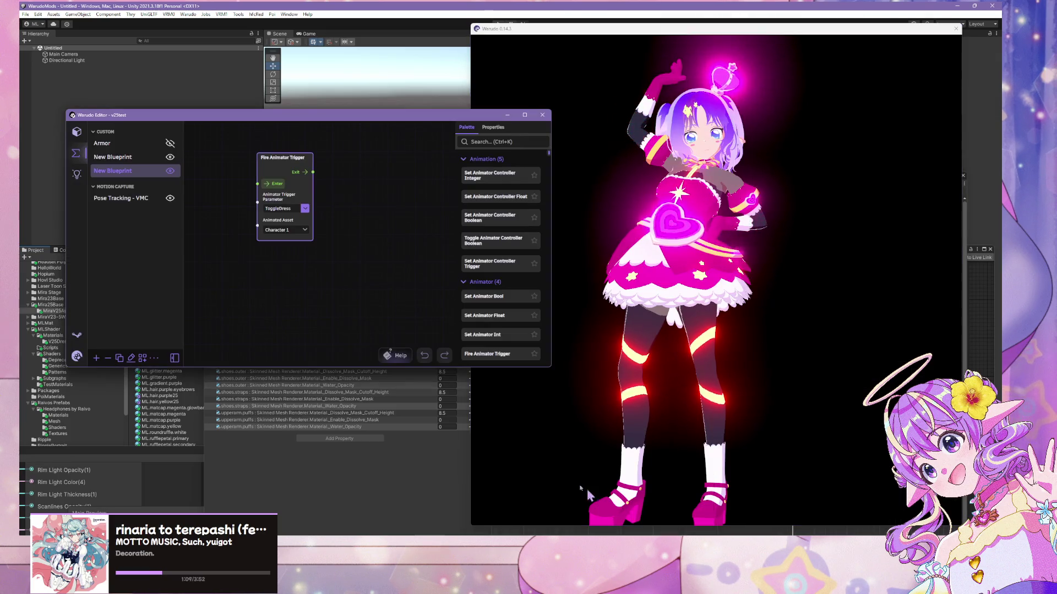
- View the character from the side and check Character 1's scene properties
click(681, 329)
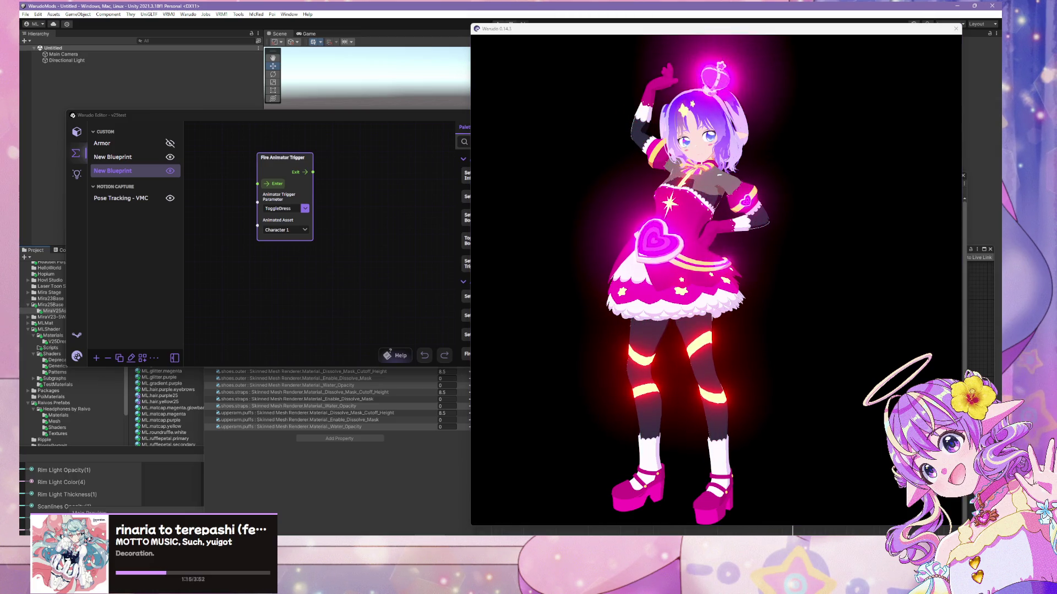
mouse_move(818, 358)
mouse_down()
mouse_move(497, 330)
mouse_move(606, 330)
mouse_up()
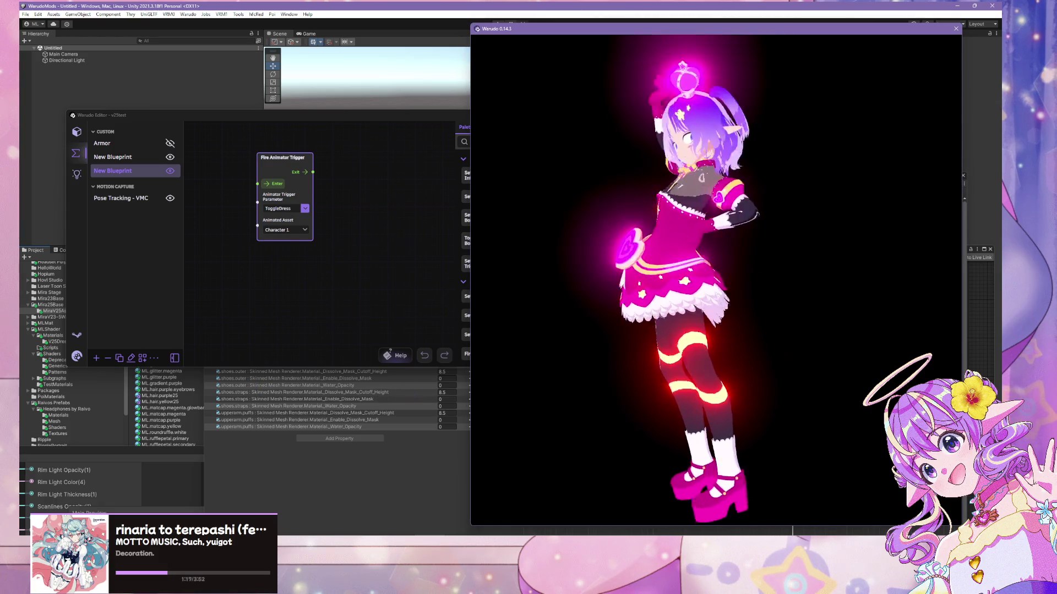
key(alt+Tab)
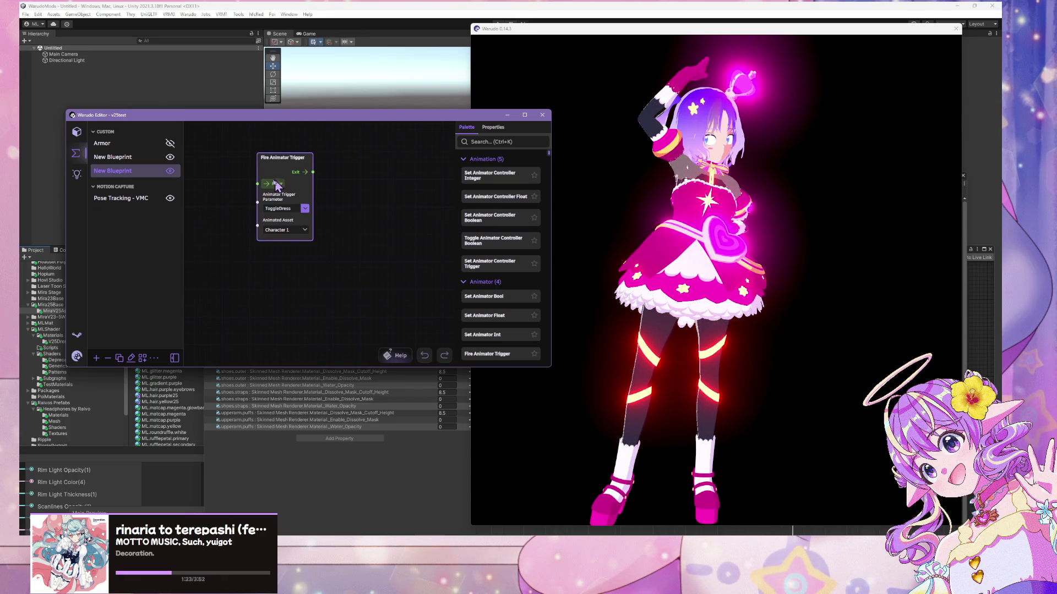
click(80, 134)
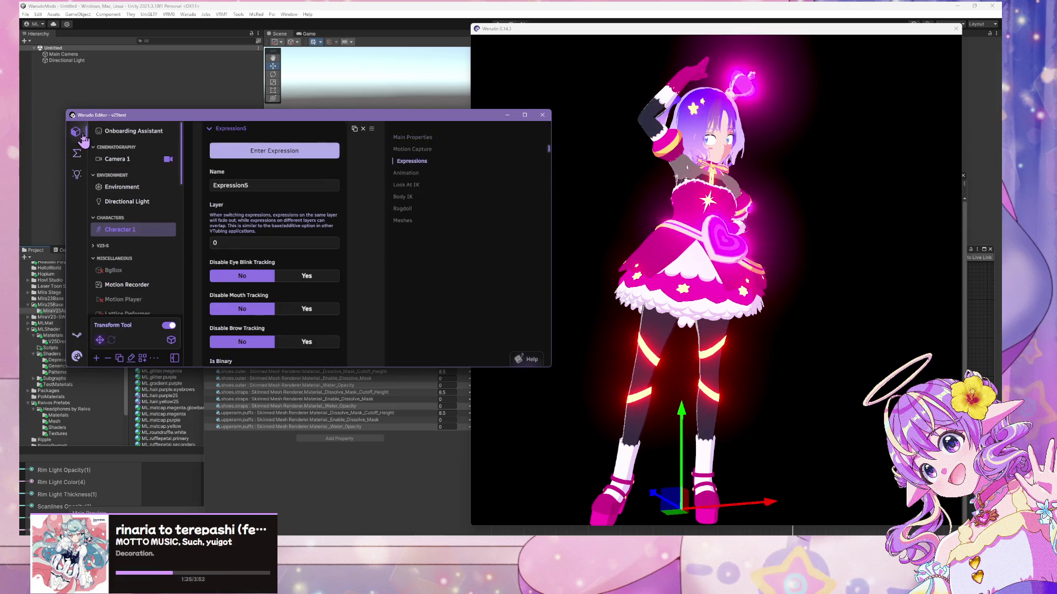
click(77, 153)
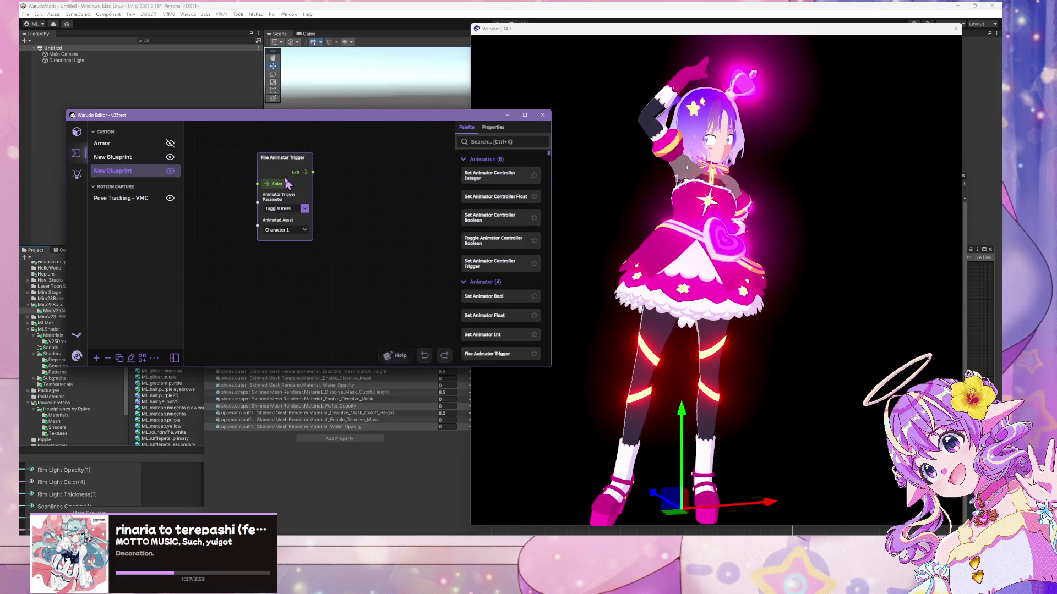
- Fire ToggleDress twice to fade the dress out and bring it back
click(288, 185)
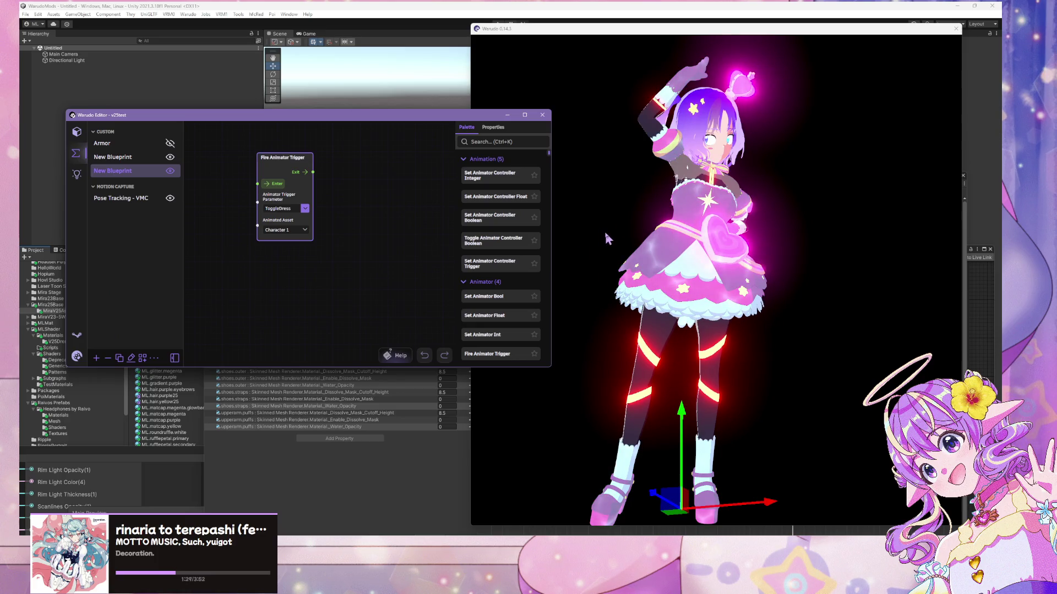
click(531, 30)
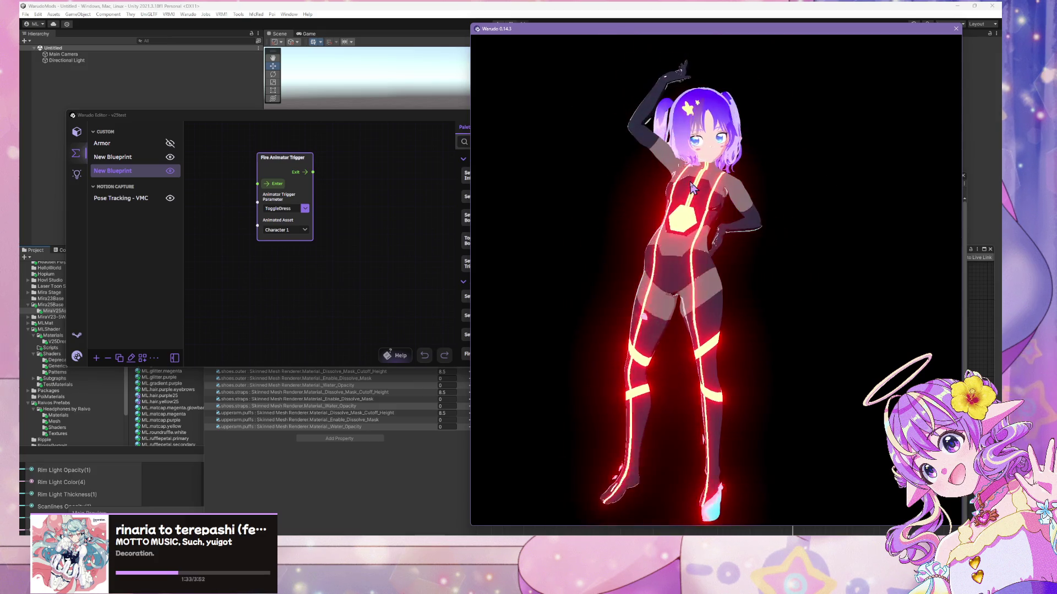
key(alt+Tab)
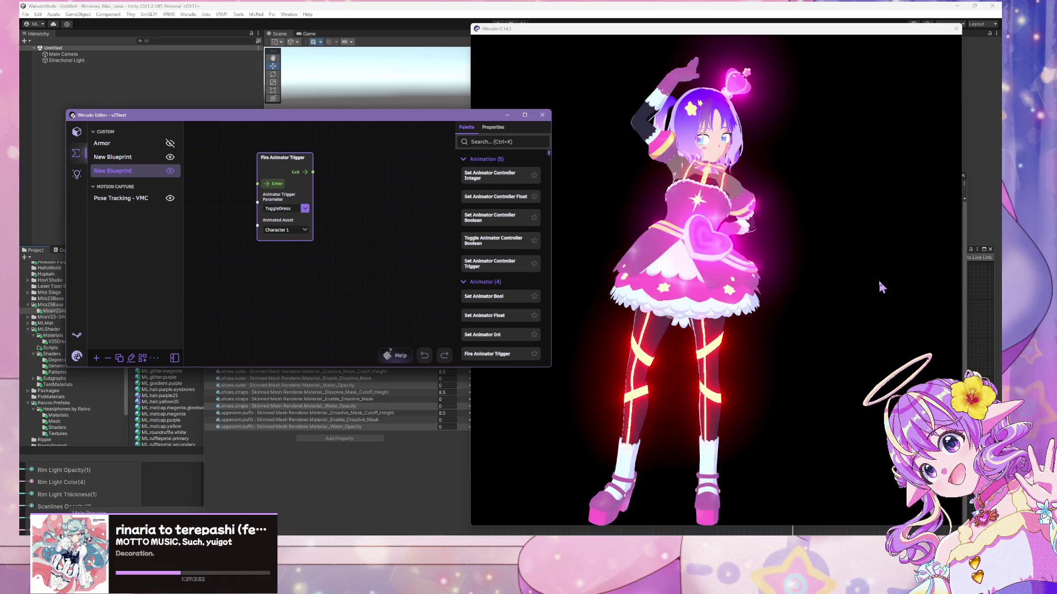
click(850, 277)
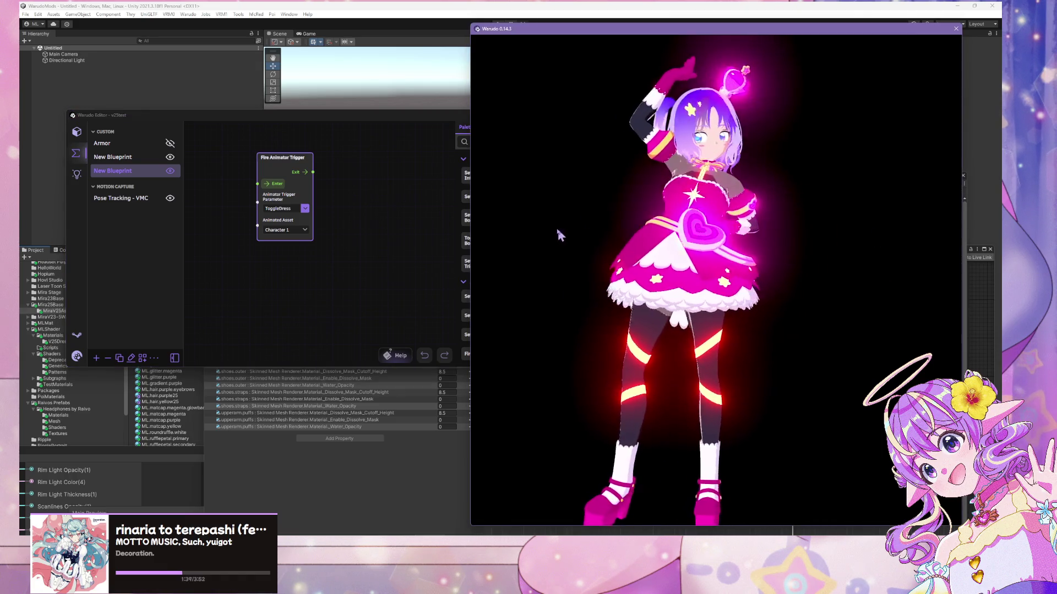
click(361, 203)
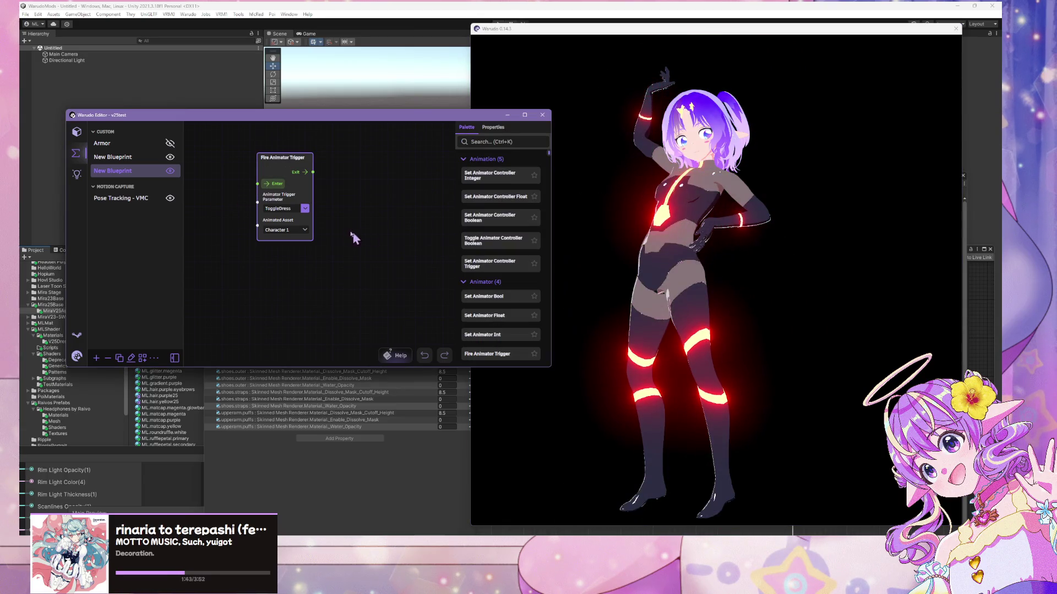
click(259, 183)
click(837, 283)
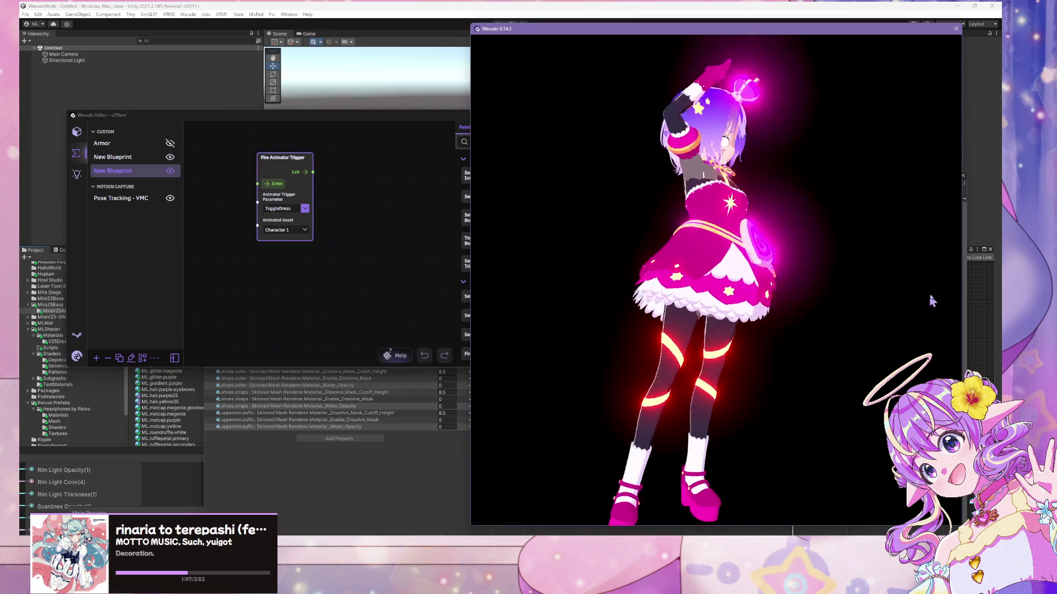
- Inspect the V23-5 Armor Asset's properties, then duplicate the Fire Animator Trigger node
click(77, 132)
click(138, 236)
scroll(137, 215, down, 10)
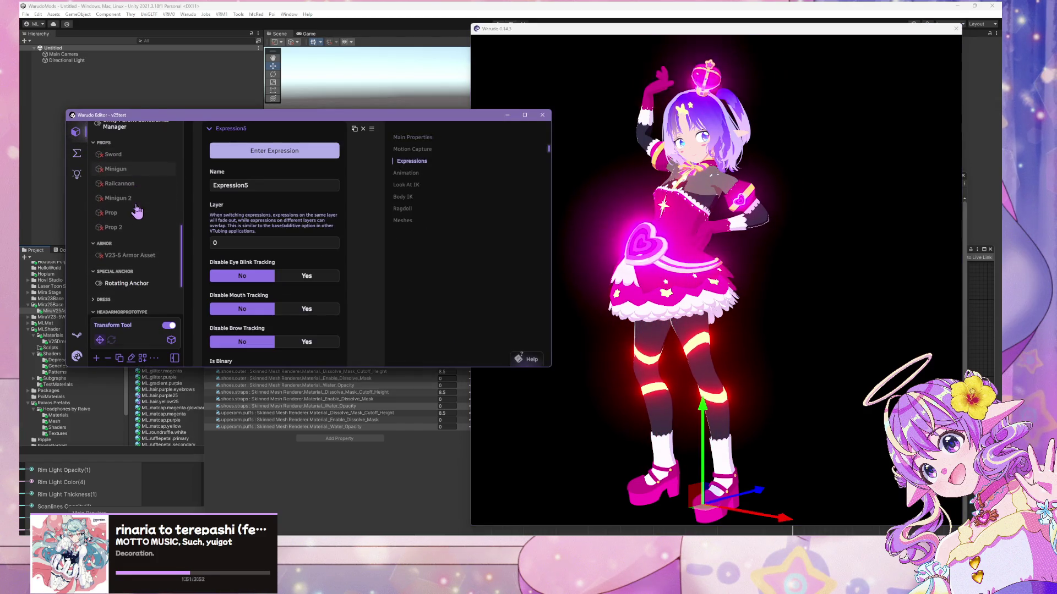
click(127, 257)
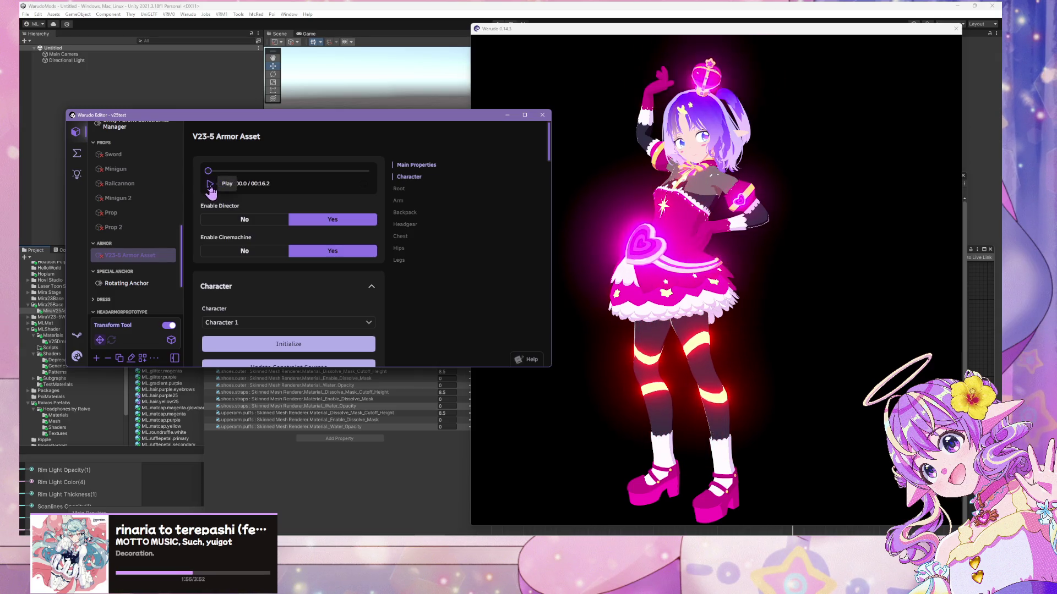
click(90, 157)
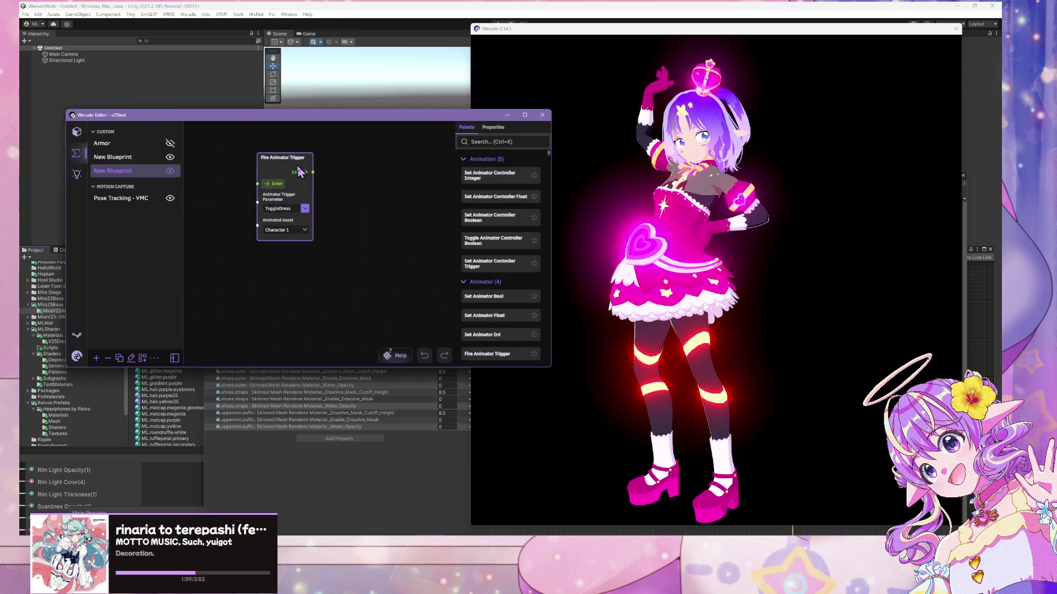
key(ctrl+d)
- Place the copied node below the original and fire ToggleDress to dissolve the dress
mouse_move(324, 168)
mouse_down()
mouse_move(298, 231)
mouse_move(308, 251)
mouse_up()
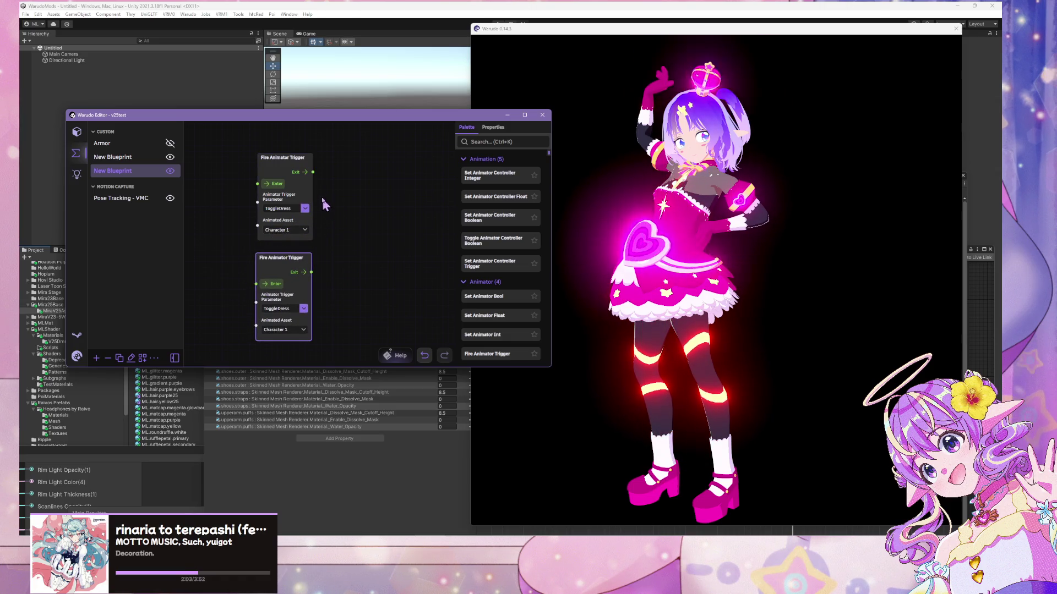
click(273, 185)
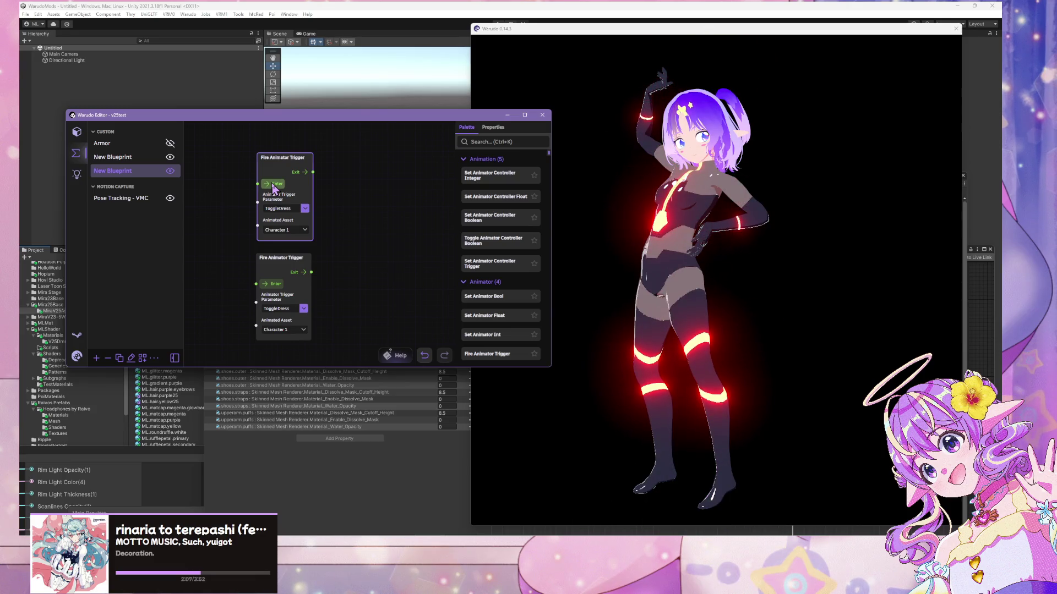
click(274, 184)
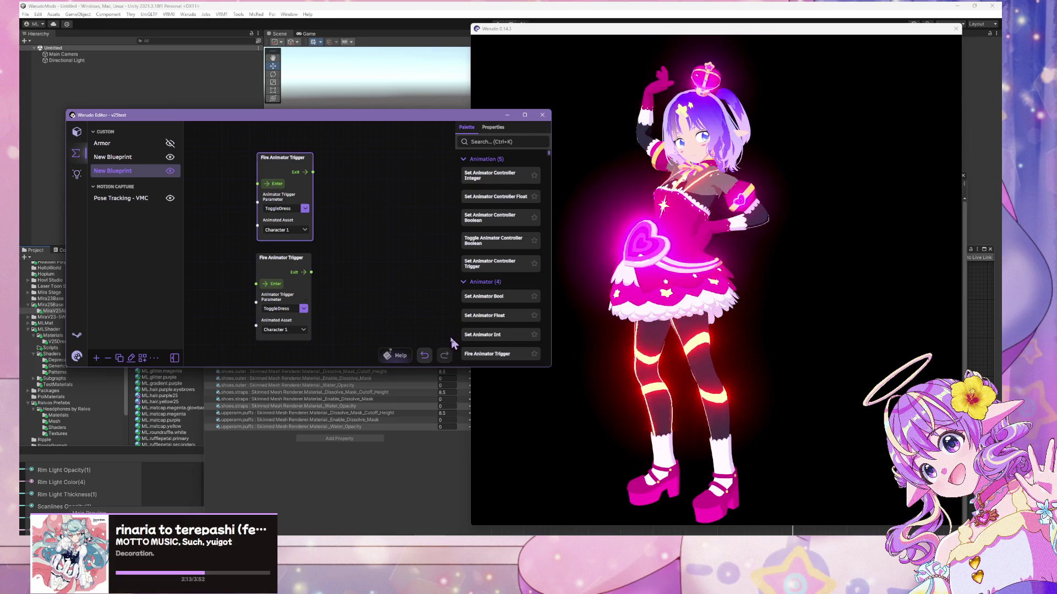
click(632, 308)
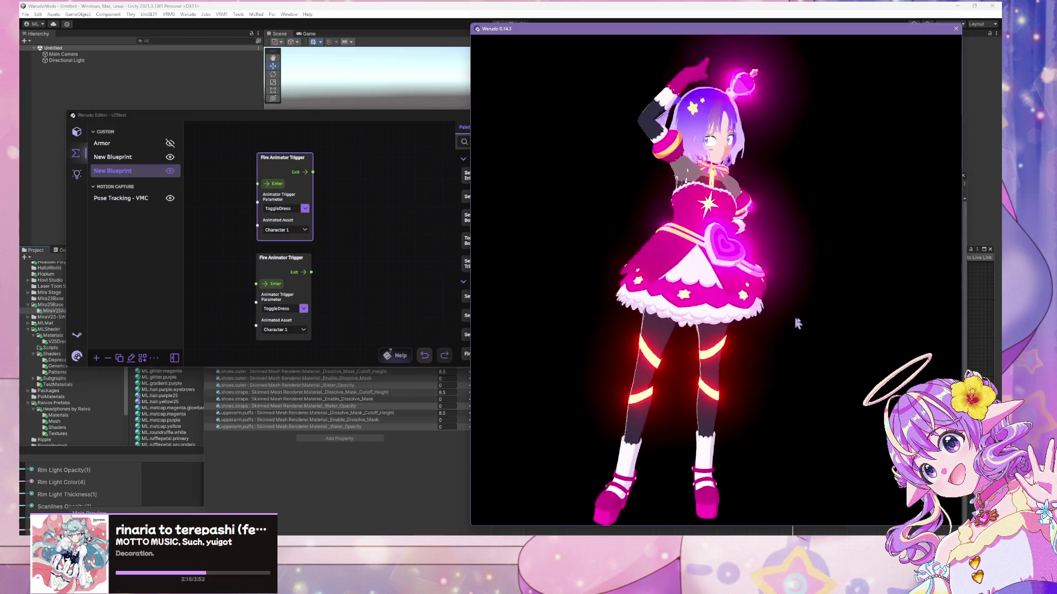
click(273, 181)
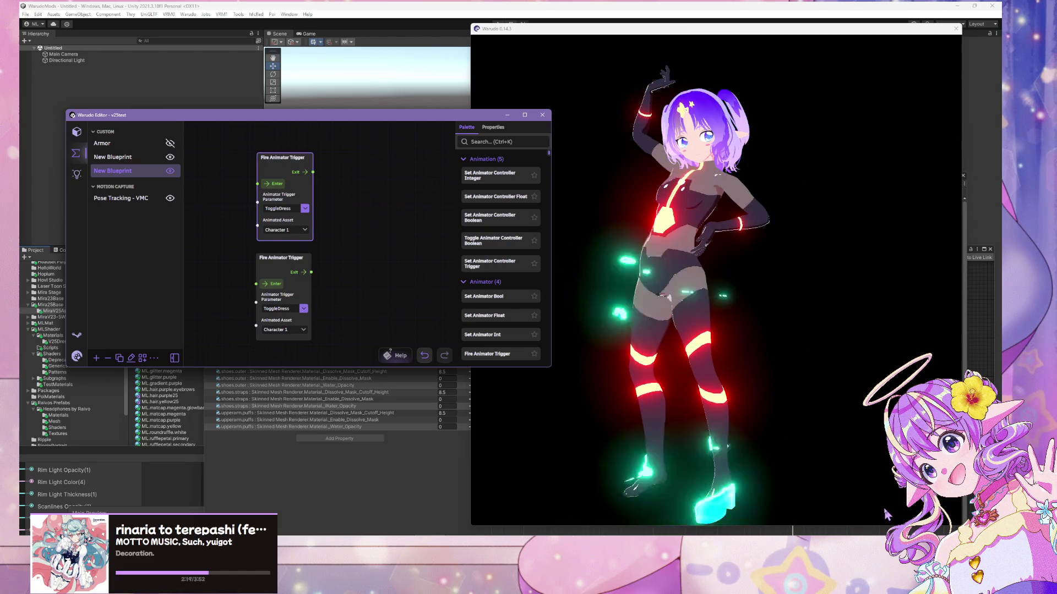
click(840, 445)
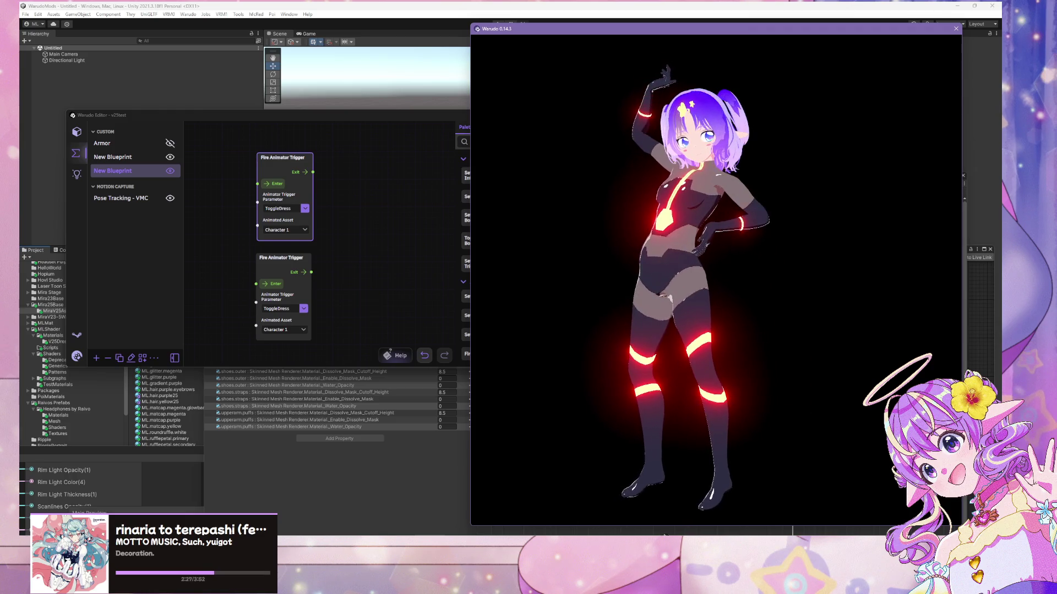
key(alt+Tab)
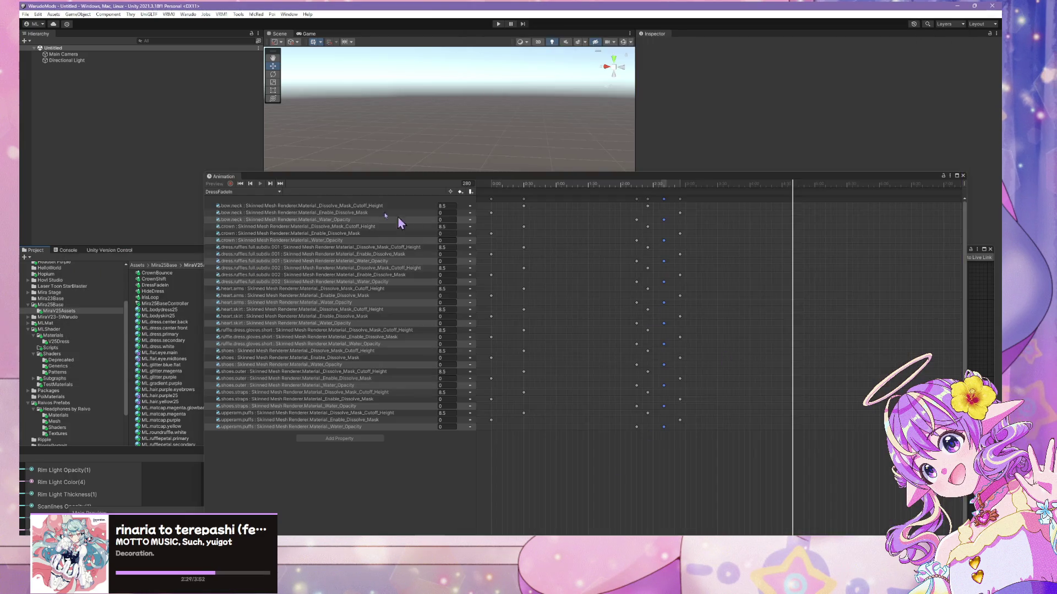
- Float the Animator graph as its own window and add a new trigger parameter named DressOn
mouse_move(382, 175)
mouse_down()
mouse_move(421, 190)
mouse_move(495, 403)
mouse_up()
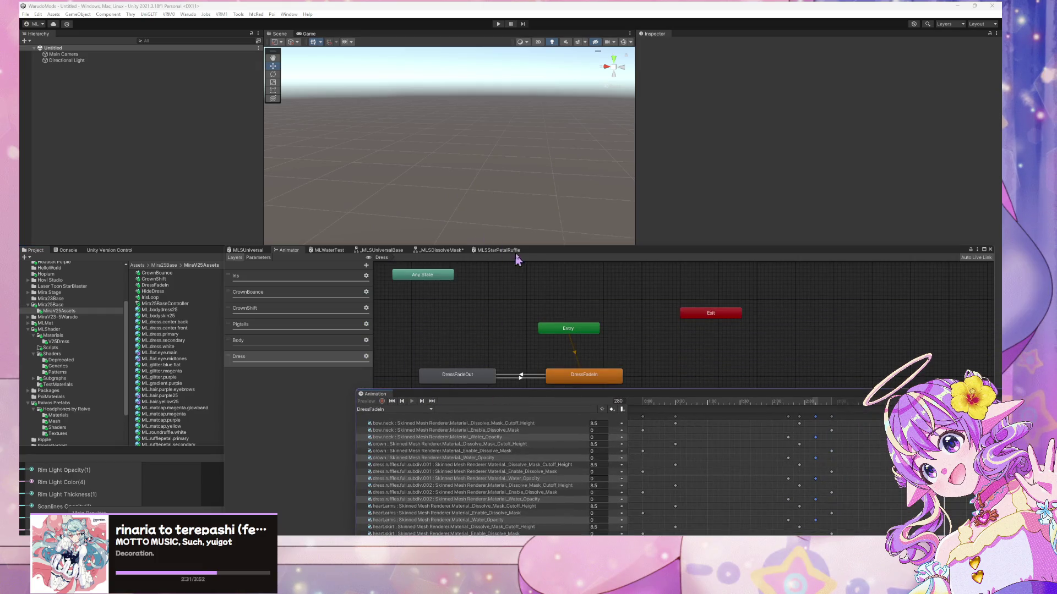
drag(518, 260, 512, 158)
click(231, 152)
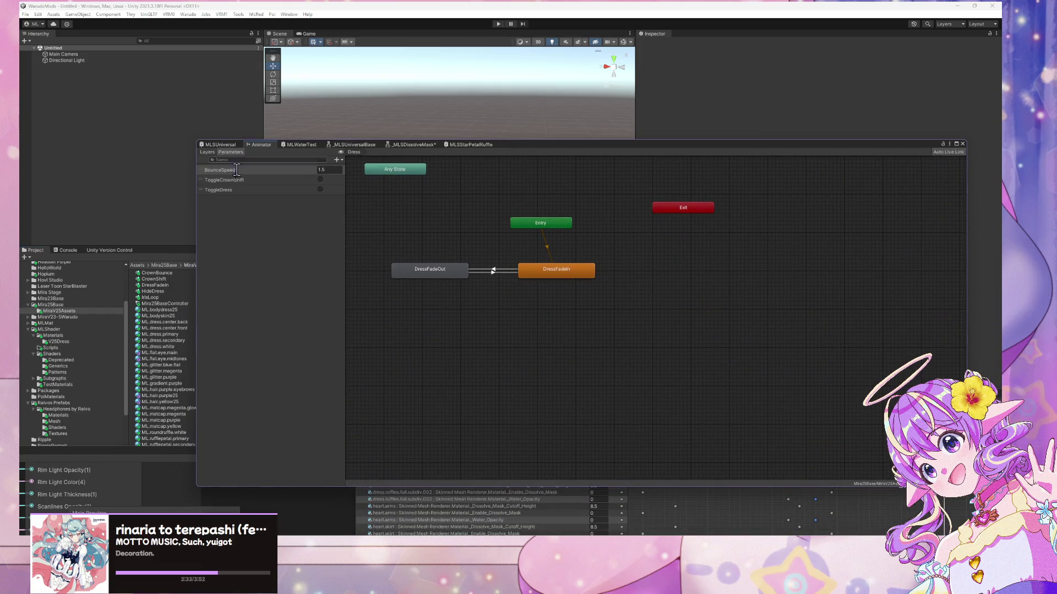
click(336, 161)
click(355, 196)
text(DressO)
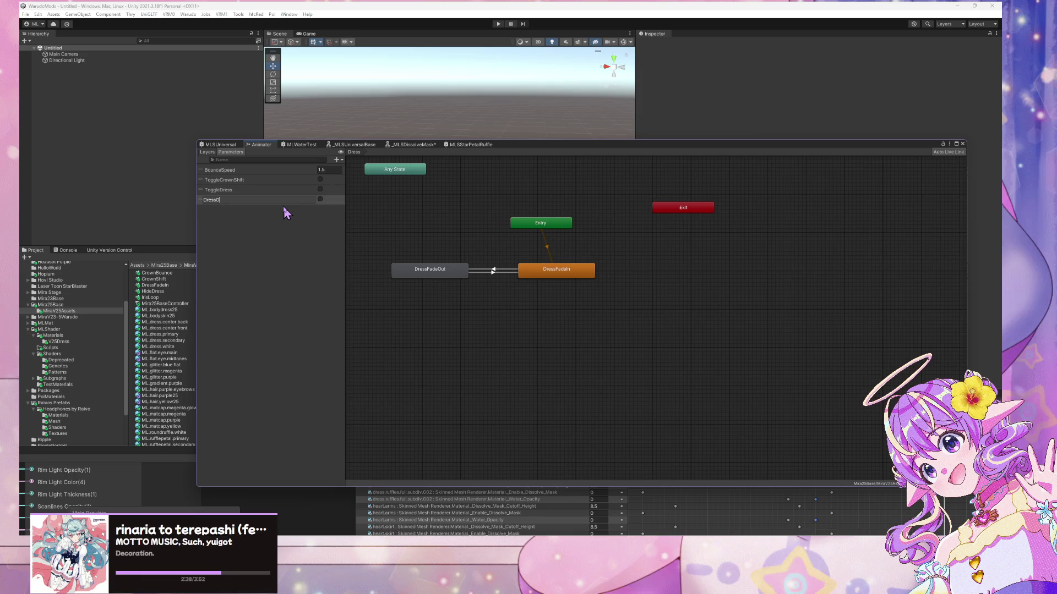
text(n)
key(Return)
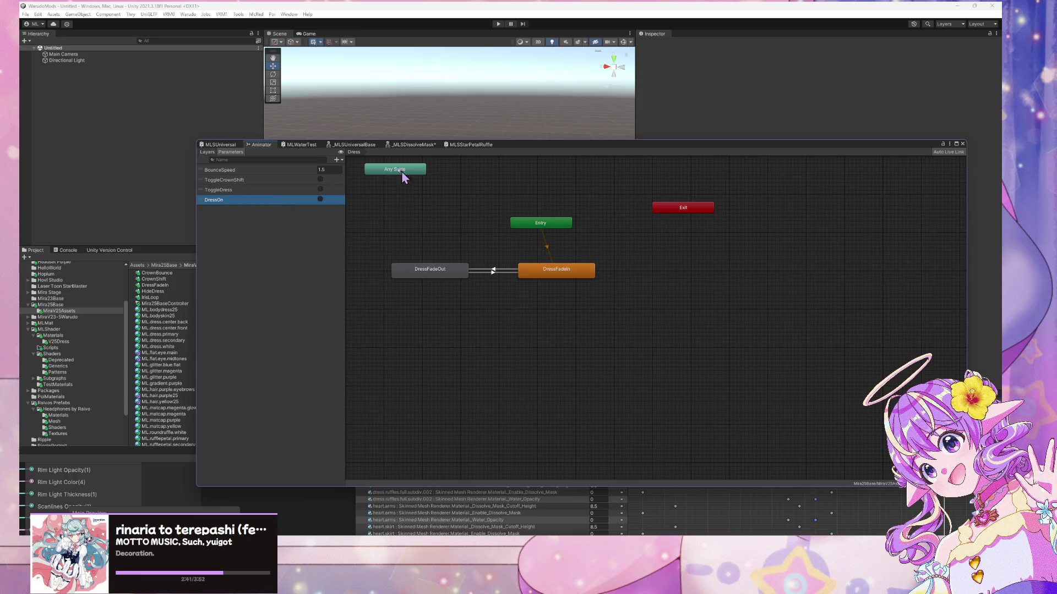
- Rename the DressOn parameter to DressFadeIn and add a second trigger parameter
click(230, 203)
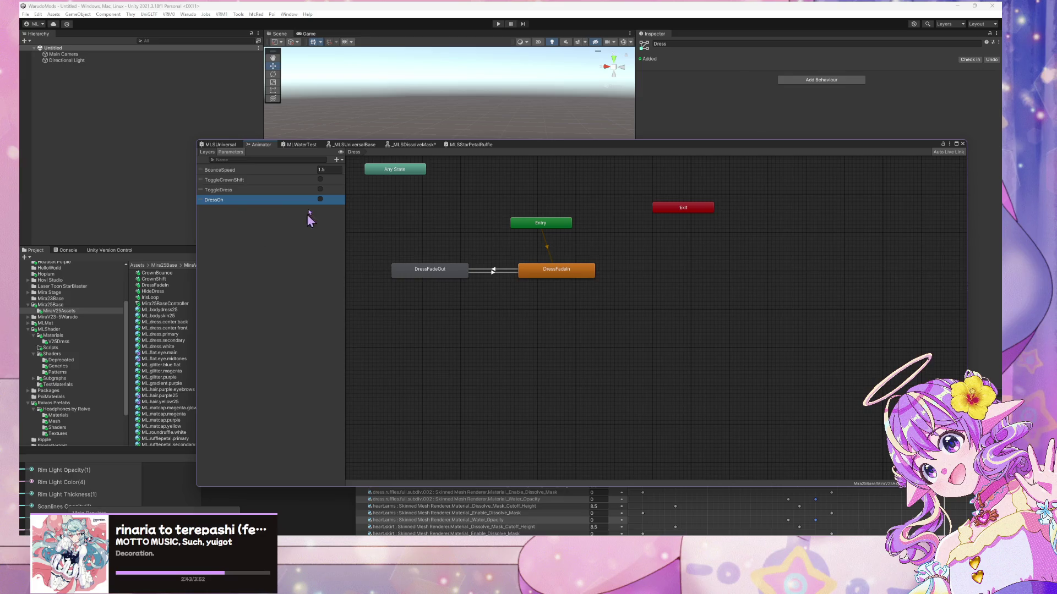
double_click(229, 199)
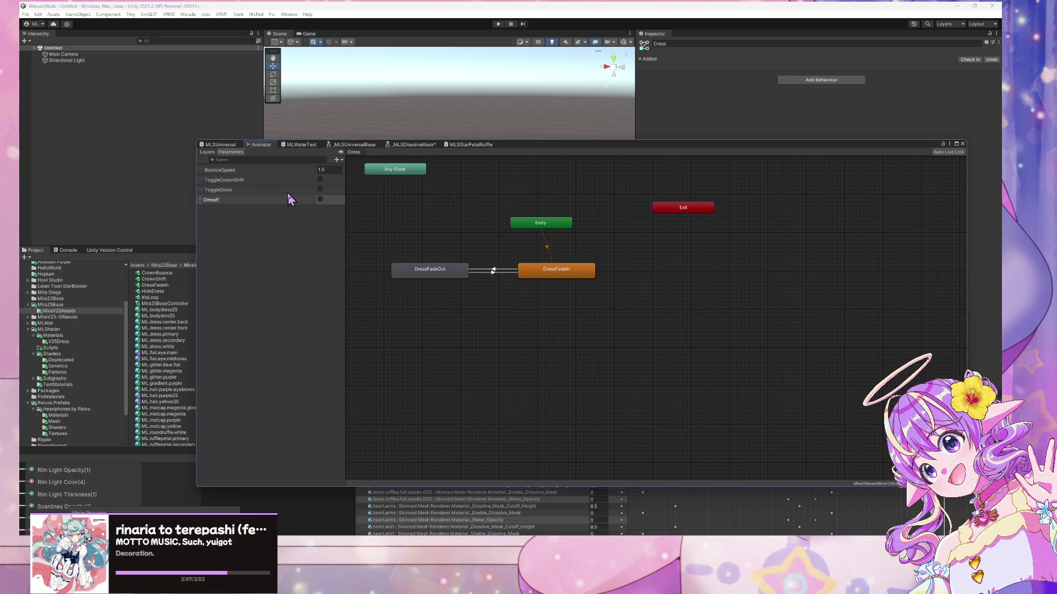
text(FadeIn)
key(Return)
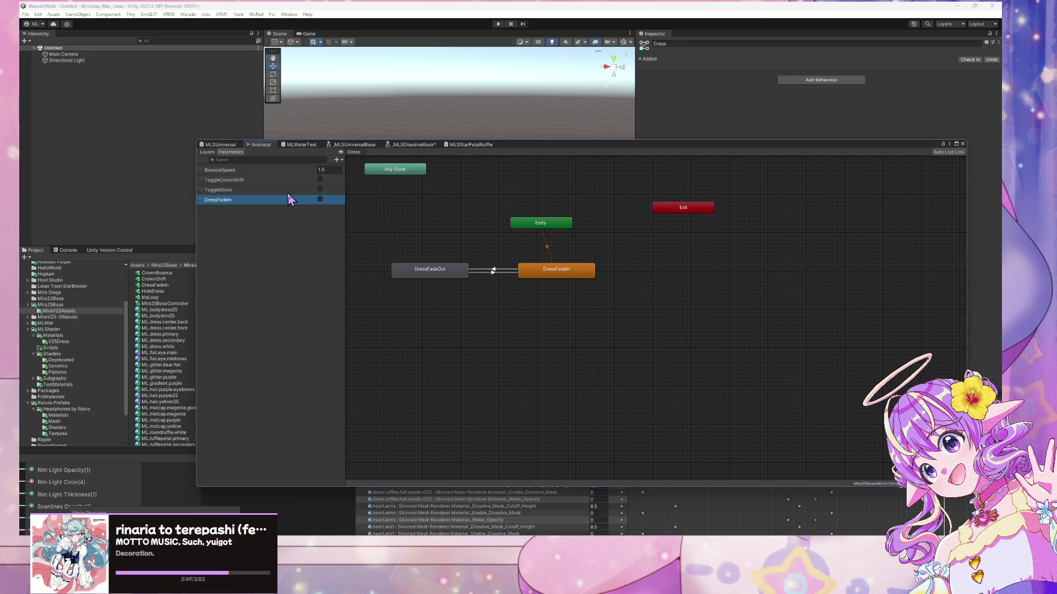
right_click(268, 203)
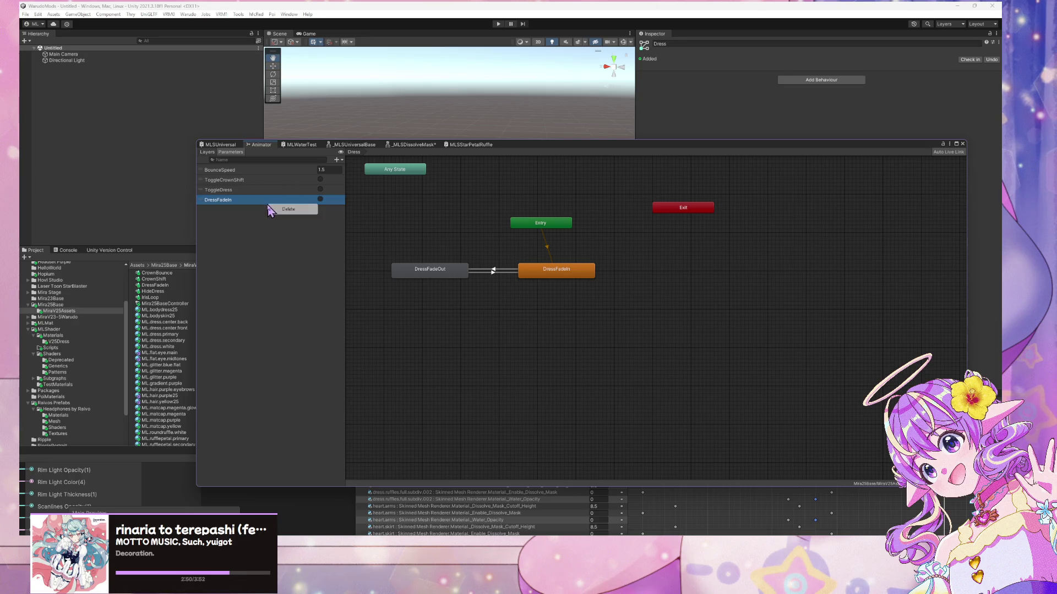
click(336, 160)
click(360, 198)
text(DressFadeOut)
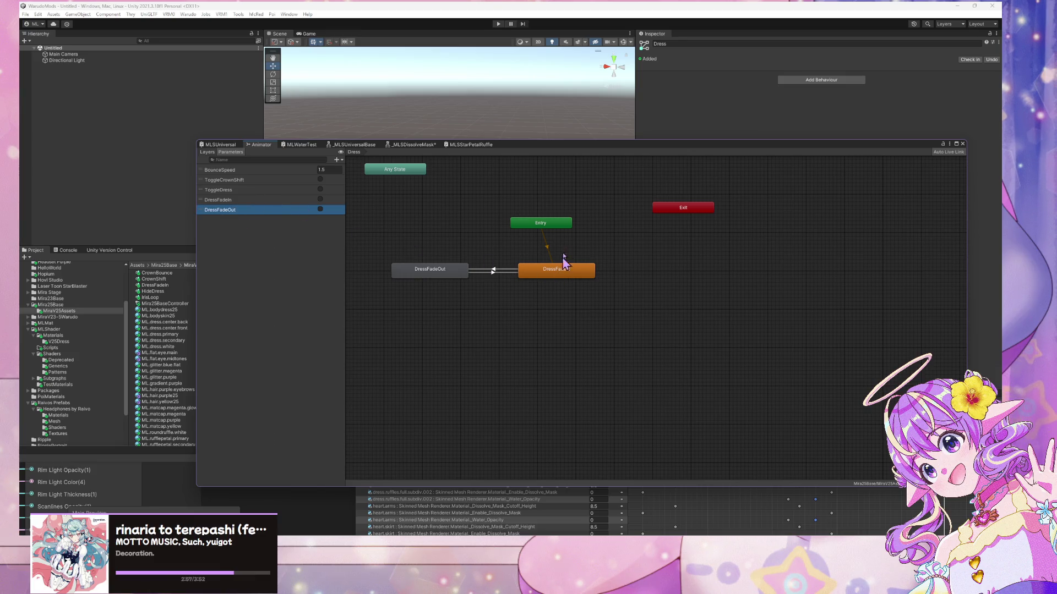
- Rearrange the Entry and Any State nodes and create a new empty state in the Dress graph
click(556, 226)
mouse_move(599, 214)
mouse_down()
mouse_move(700, 282)
mouse_move(711, 245)
mouse_up()
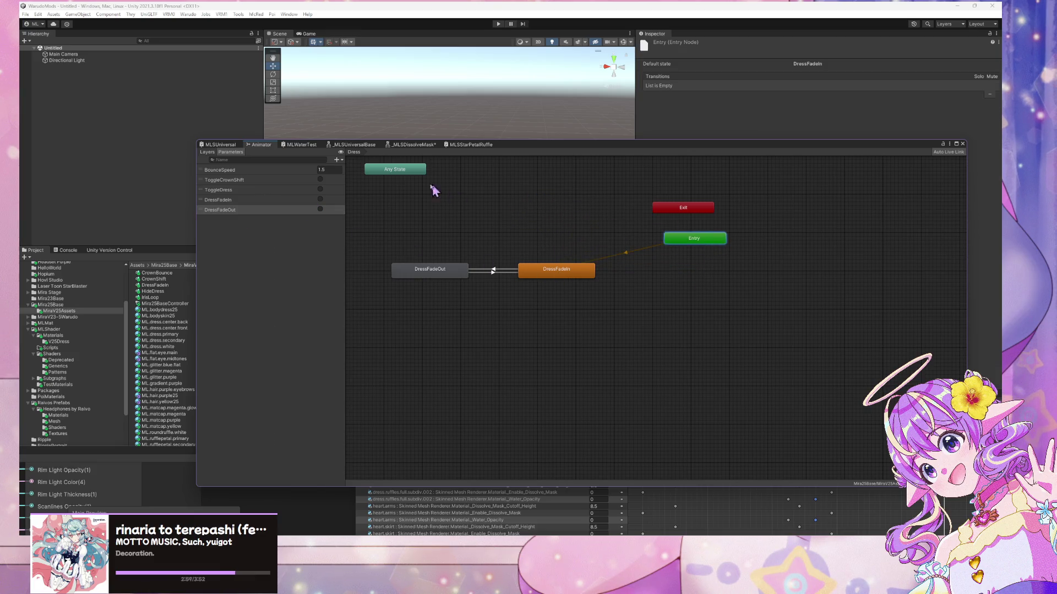
mouse_move(407, 175)
mouse_down()
mouse_move(519, 363)
mouse_move(500, 340)
mouse_up()
mouse_move(677, 241)
mouse_down()
mouse_move(544, 220)
mouse_move(555, 222)
mouse_up()
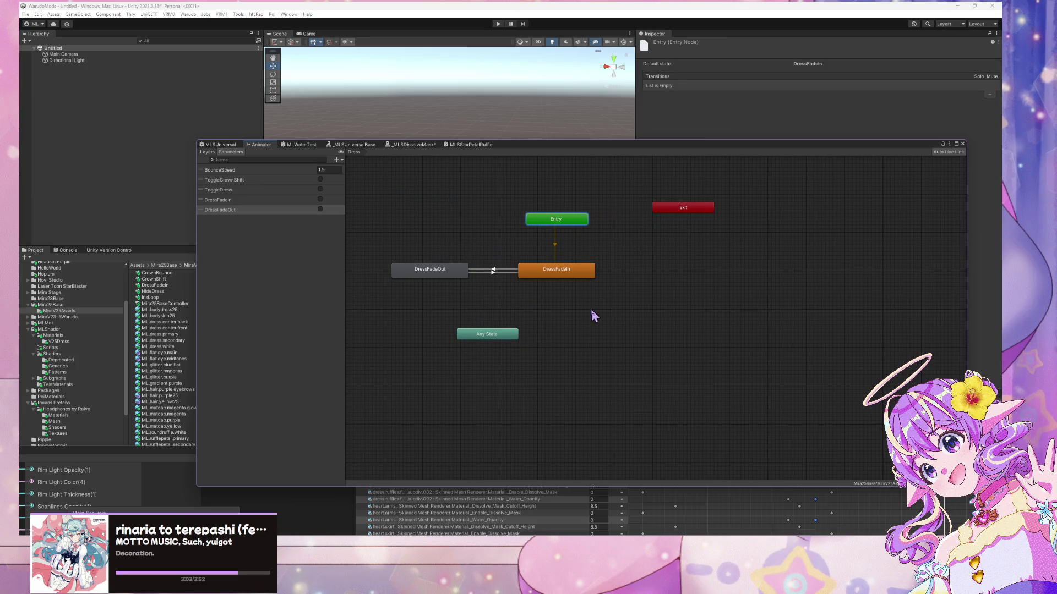
right_click(654, 277)
mouse_move(688, 279)
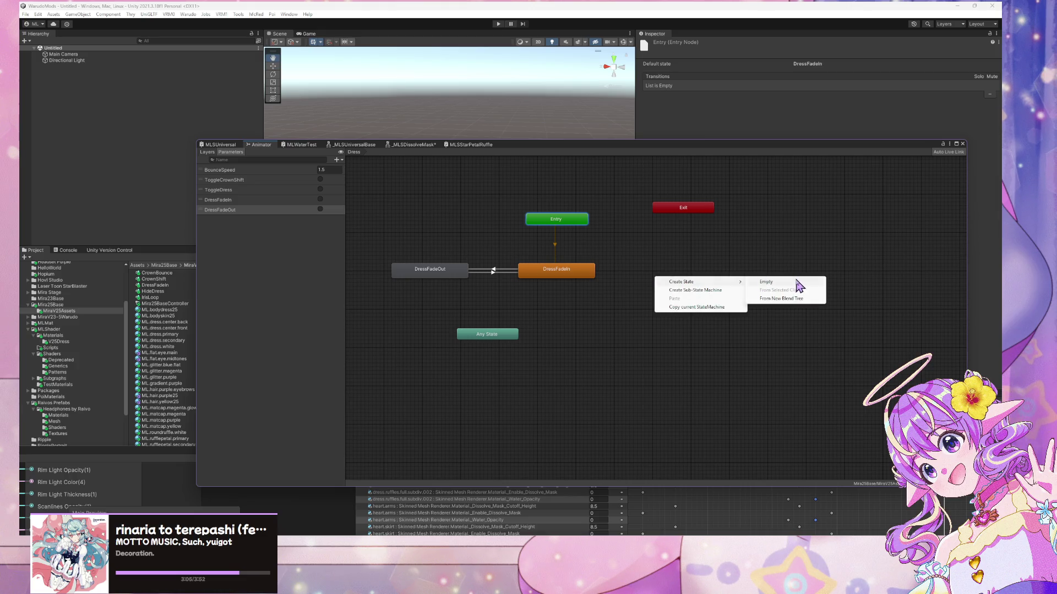
click(776, 279)
drag(688, 285, 659, 269)
drag(556, 220, 572, 212)
- Name the new empty state 'Initial Dress'
click(660, 278)
click(689, 44)
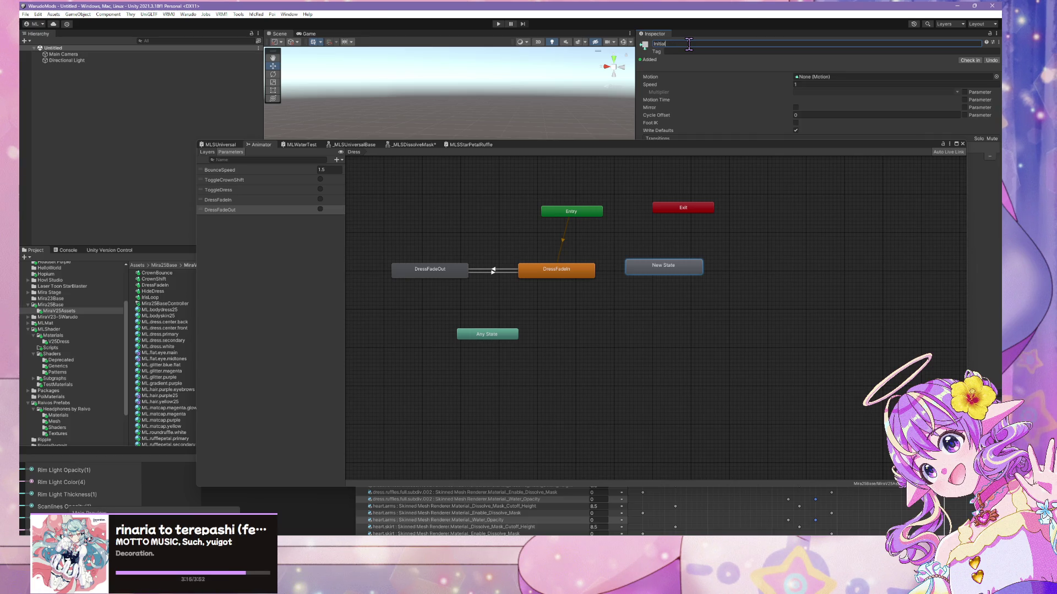
text(l Dress)
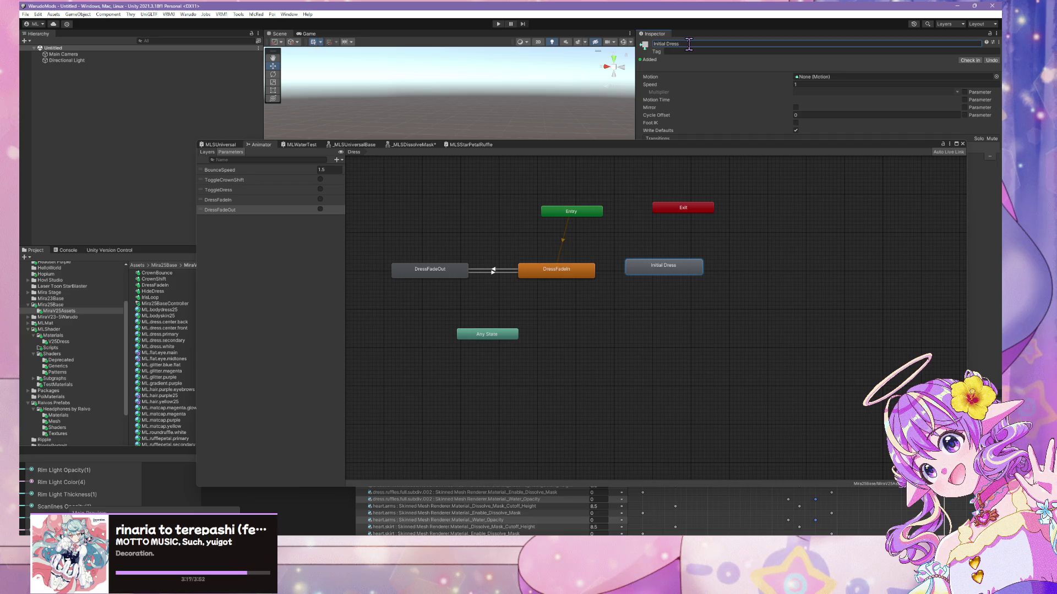
drag(647, 274, 433, 231)
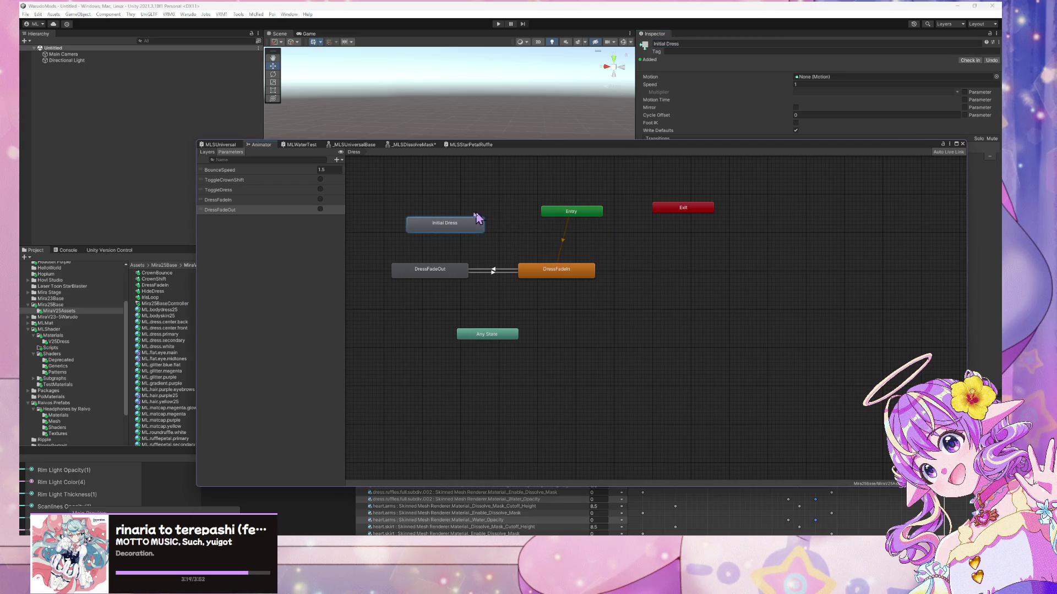
- Set Initial Dress as the layer default state and align it under the Entry node
right_click(454, 219)
click(610, 239)
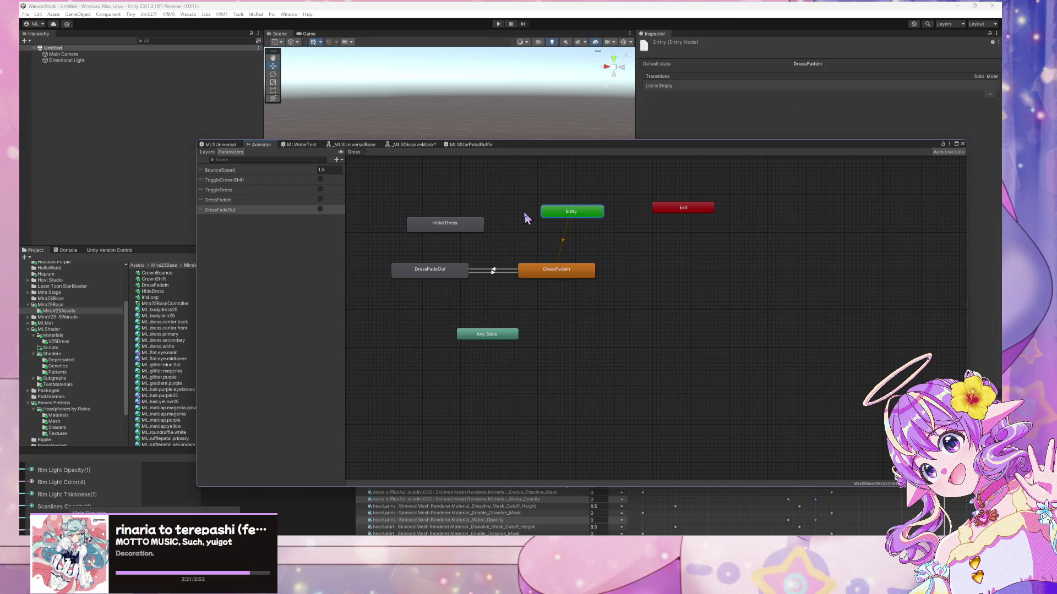
right_click(463, 226)
click(490, 238)
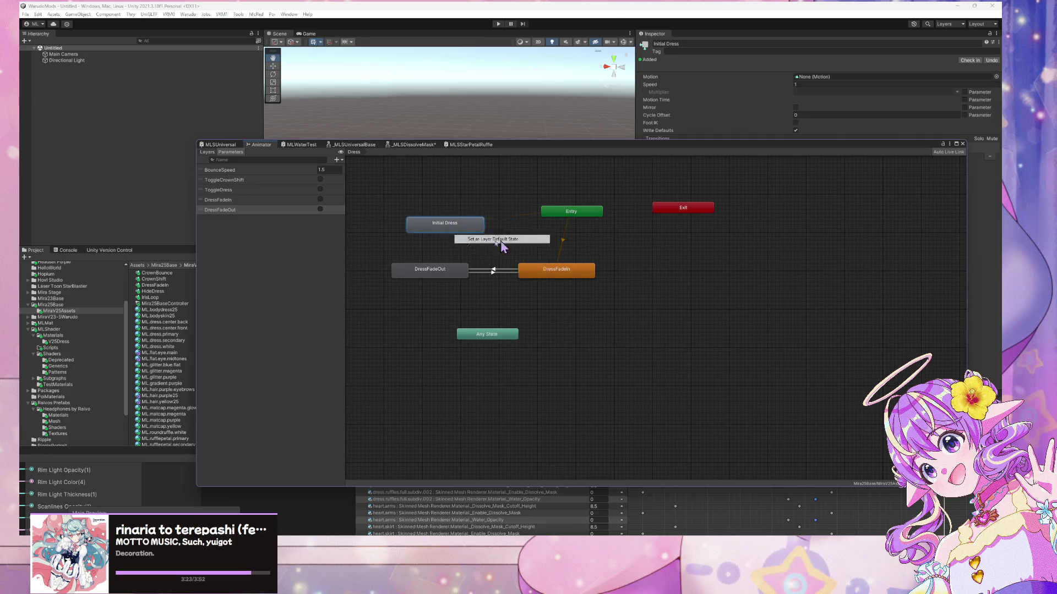
drag(436, 229, 504, 244)
drag(562, 211, 495, 181)
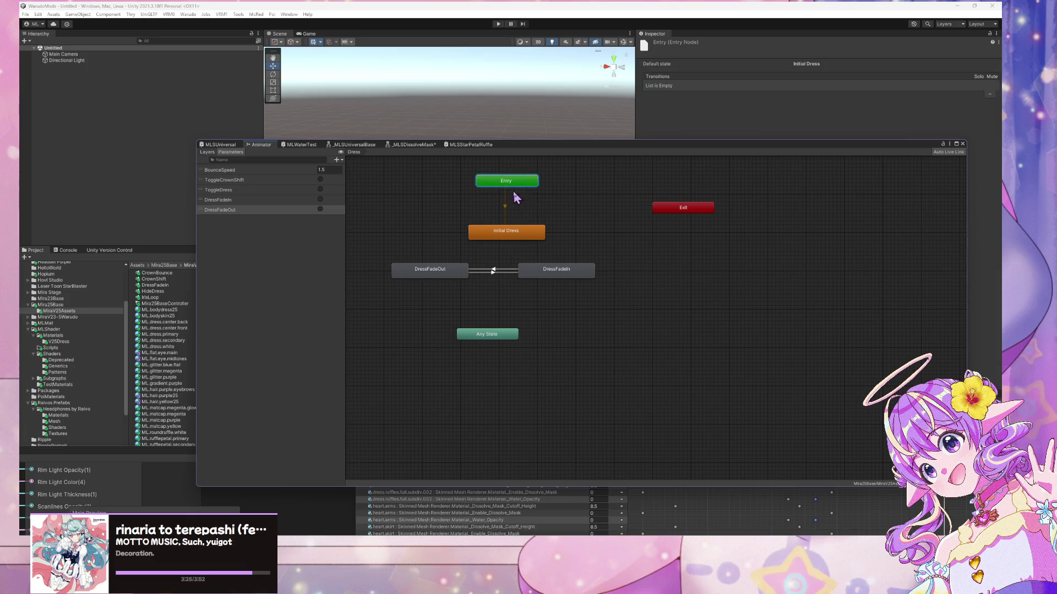
drag(516, 236, 514, 223)
drag(502, 185, 514, 186)
click(497, 226)
- Create an Initial Dress to DressFadeOut transition with Has Exit Time off and duration 0
right_click(490, 223)
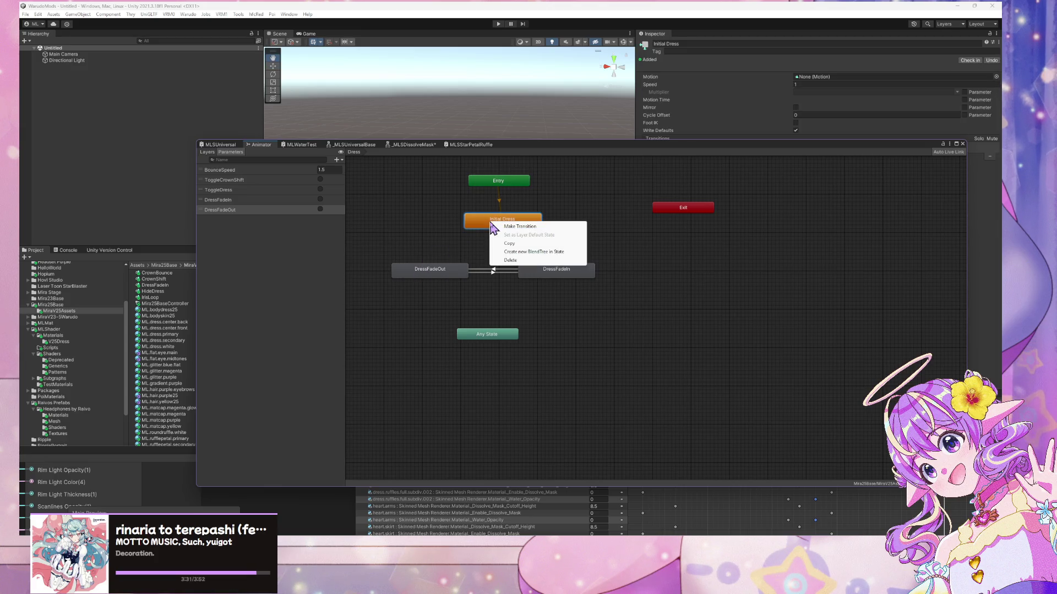
click(529, 227)
click(441, 271)
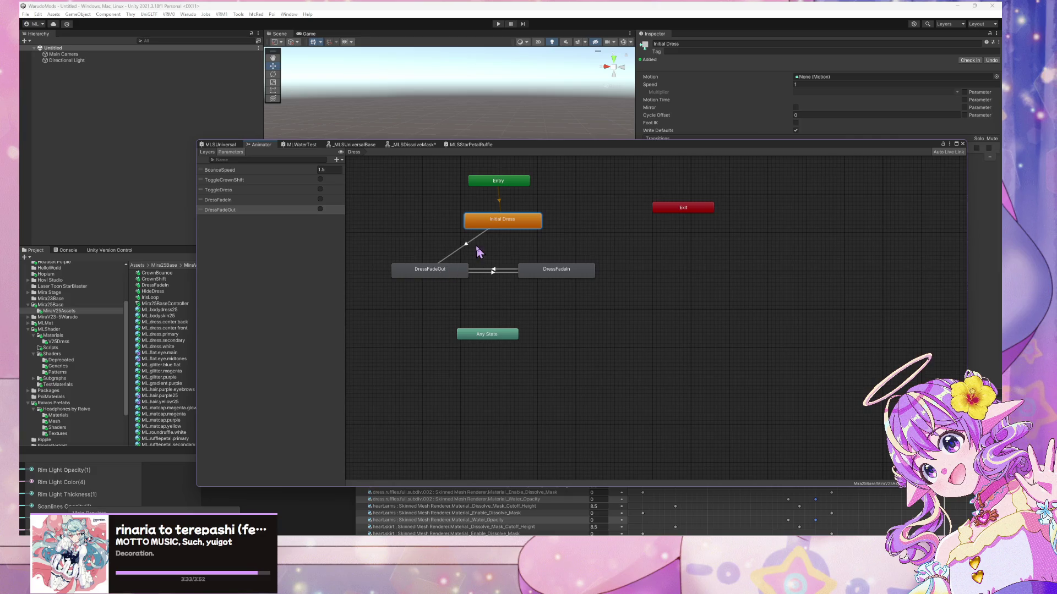
drag(794, 149, 643, 238)
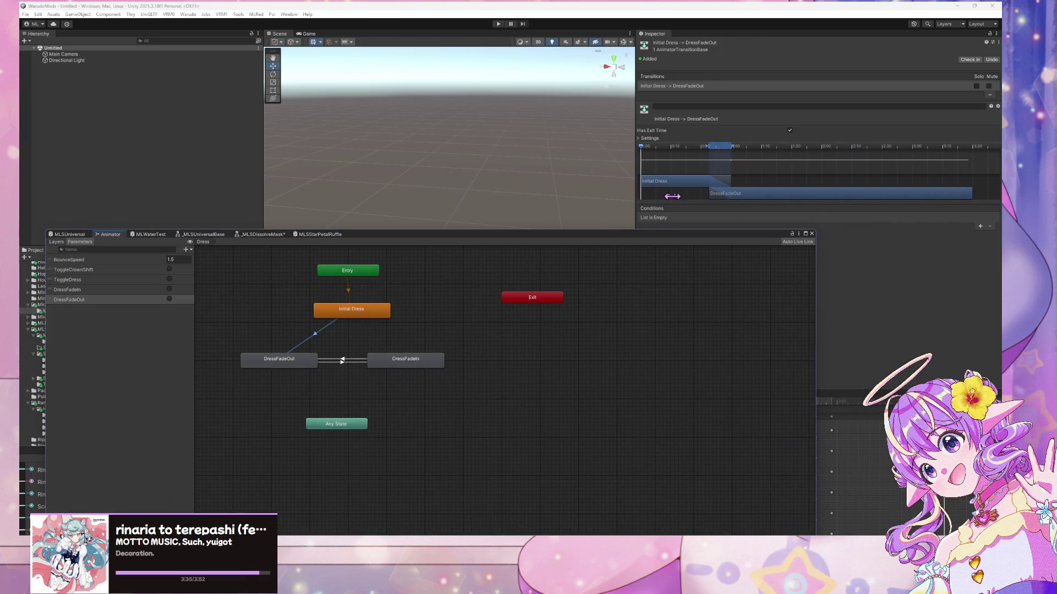
click(790, 130)
click(640, 139)
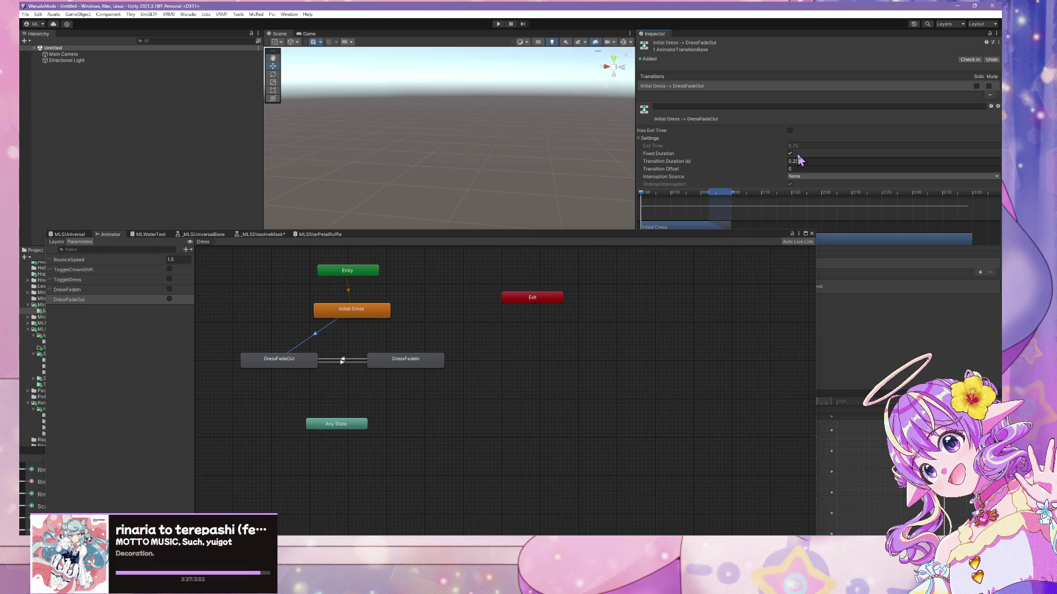
click(793, 161)
text(9)
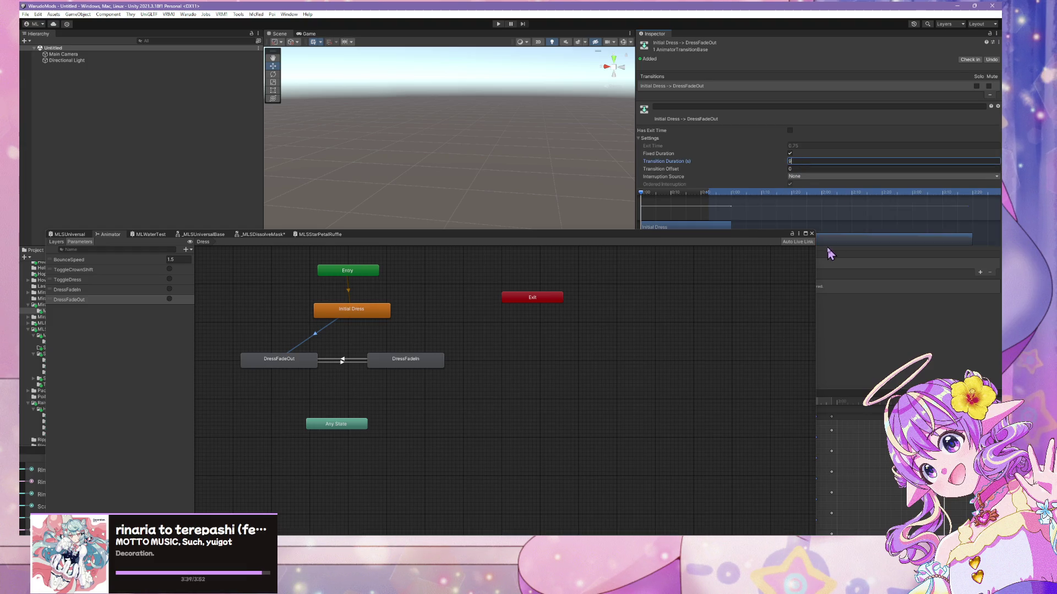
key(BackSpace)
text(0)
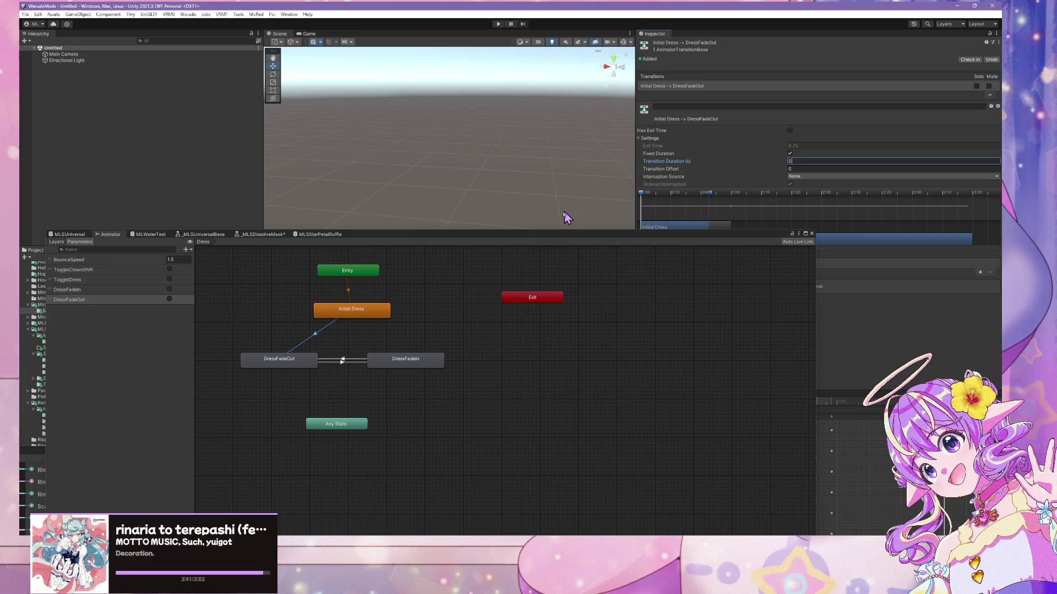
- Move Initial Dress and Entry to the left above DressFadeOut
drag(518, 236, 671, 131)
drag(504, 210, 431, 217)
drag(497, 171, 428, 175)
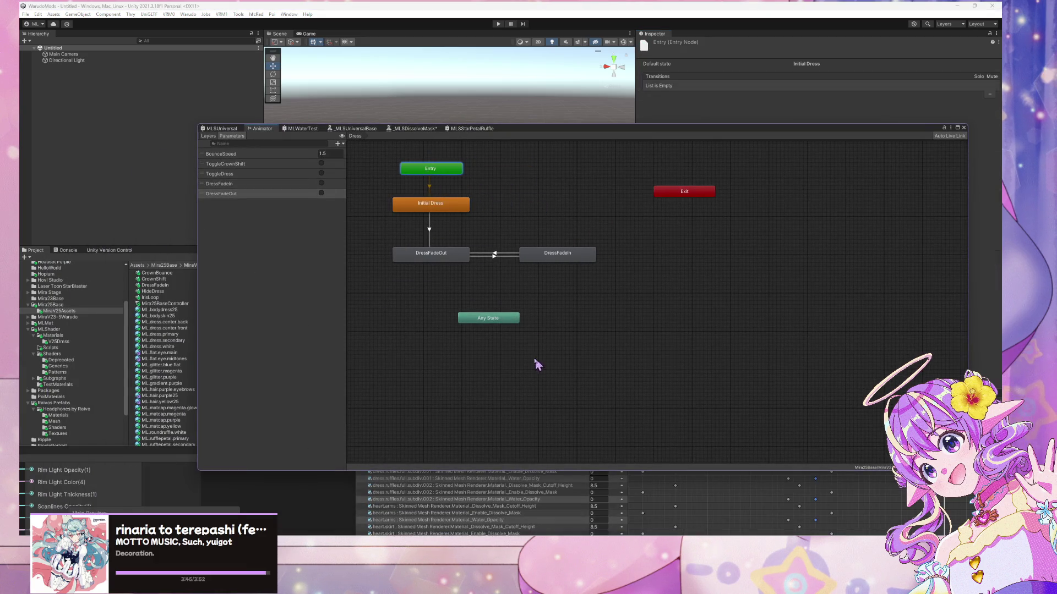
drag(502, 328, 510, 336)
- Create Any State transitions to DressFadeOut and to DressFadeIn
right_click(514, 325)
click(532, 329)
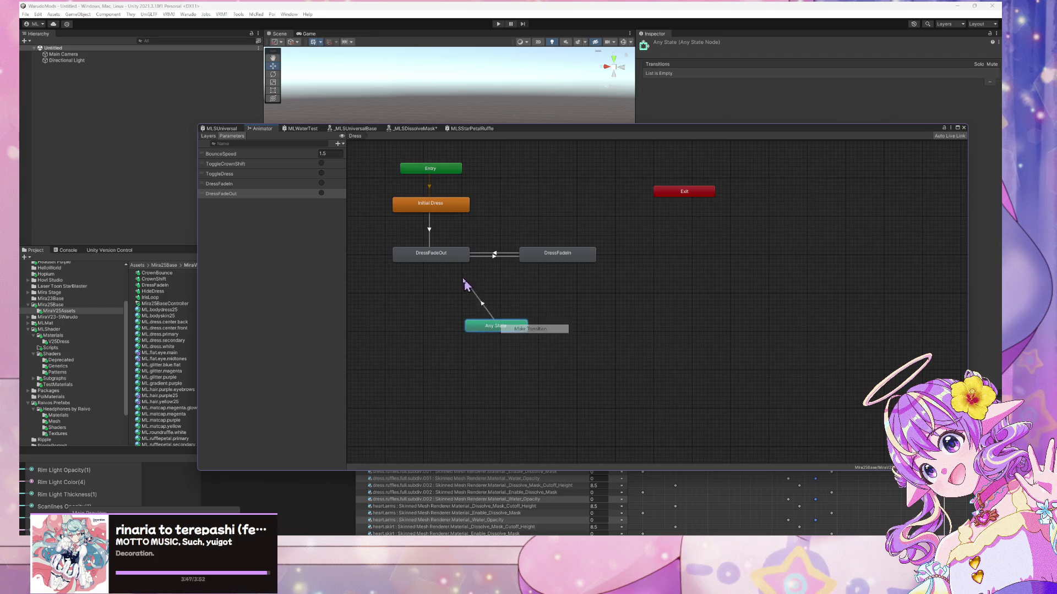
click(443, 256)
right_click(513, 330)
click(533, 329)
click(567, 257)
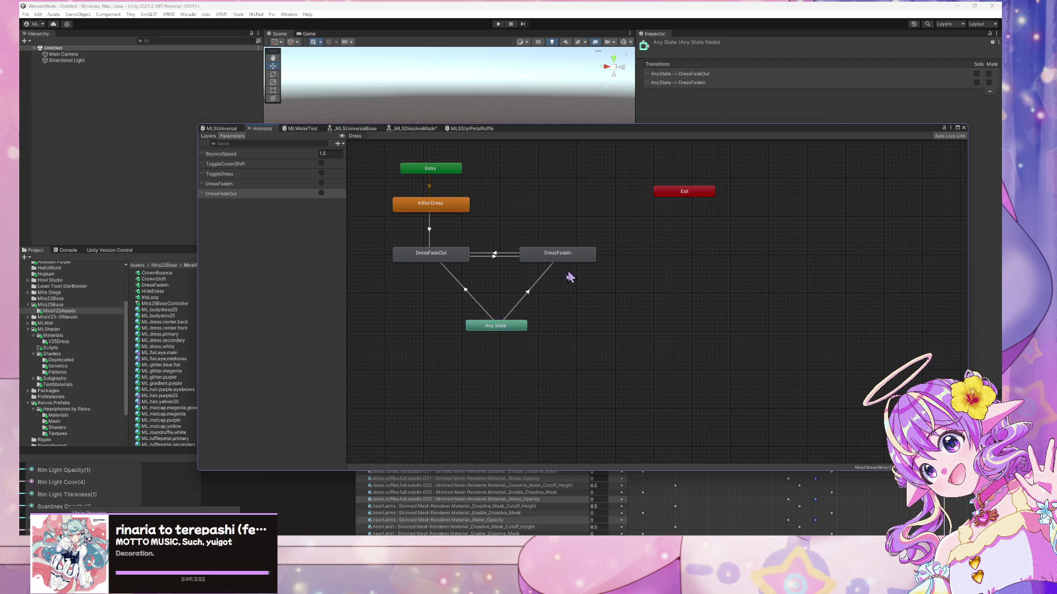
- Set the Any State to DressFadeIn transition duration to 0
click(528, 292)
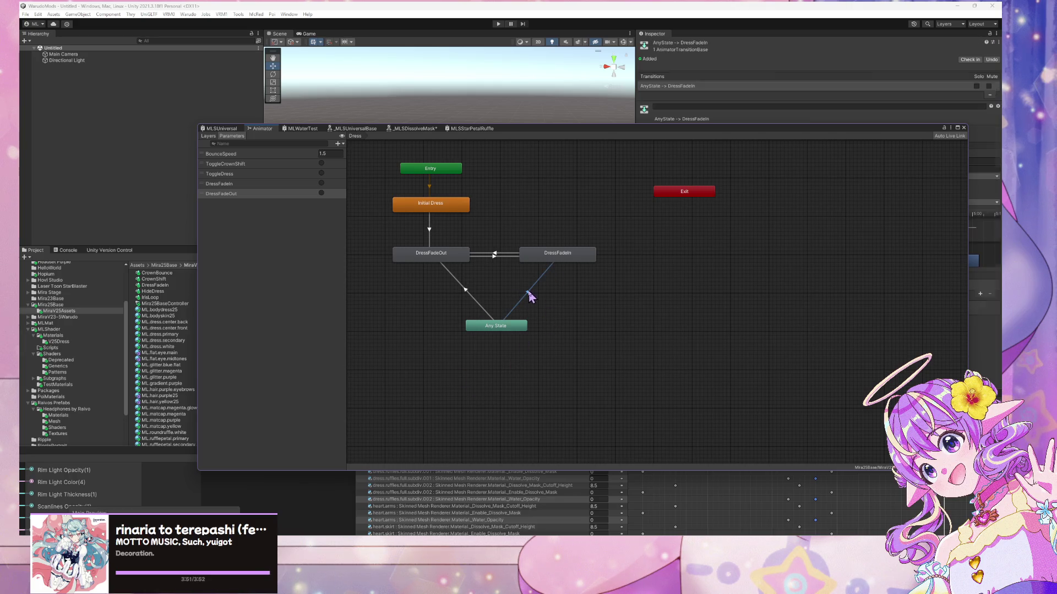
drag(769, 140, 601, 256)
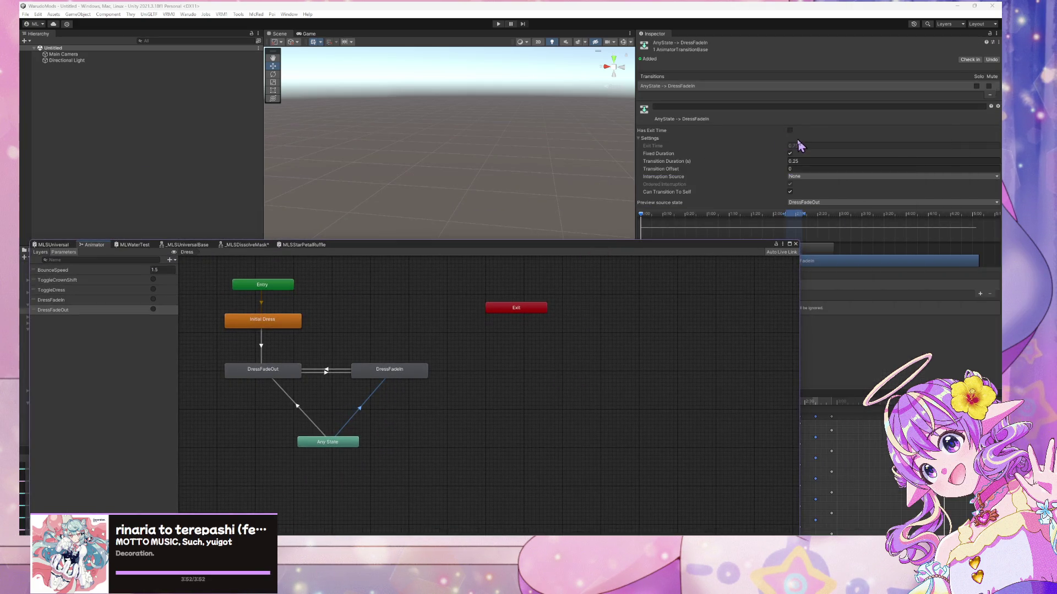
click(796, 160)
text(0)
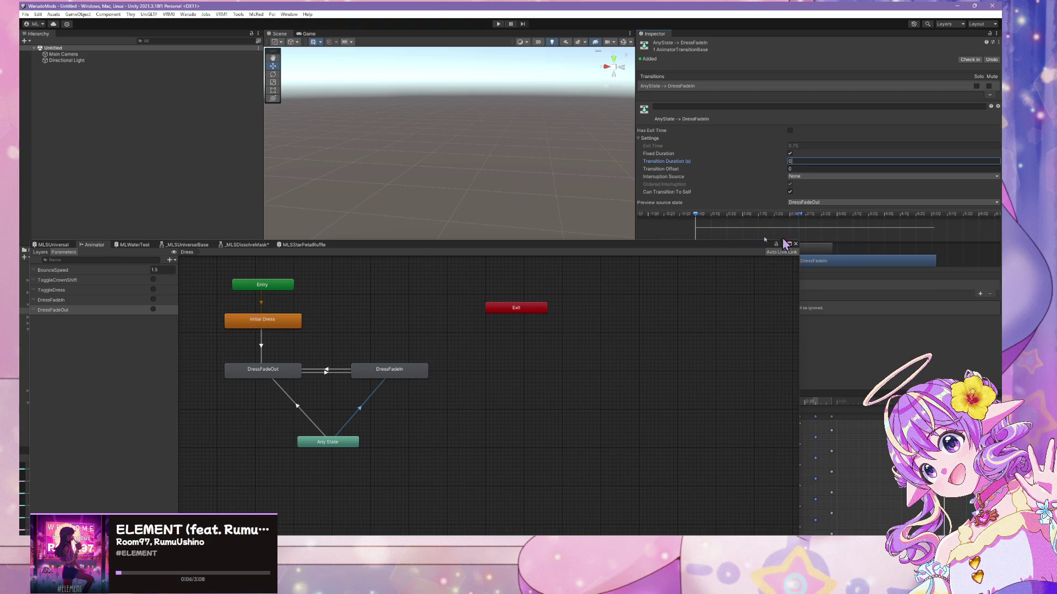
drag(730, 246, 718, 339)
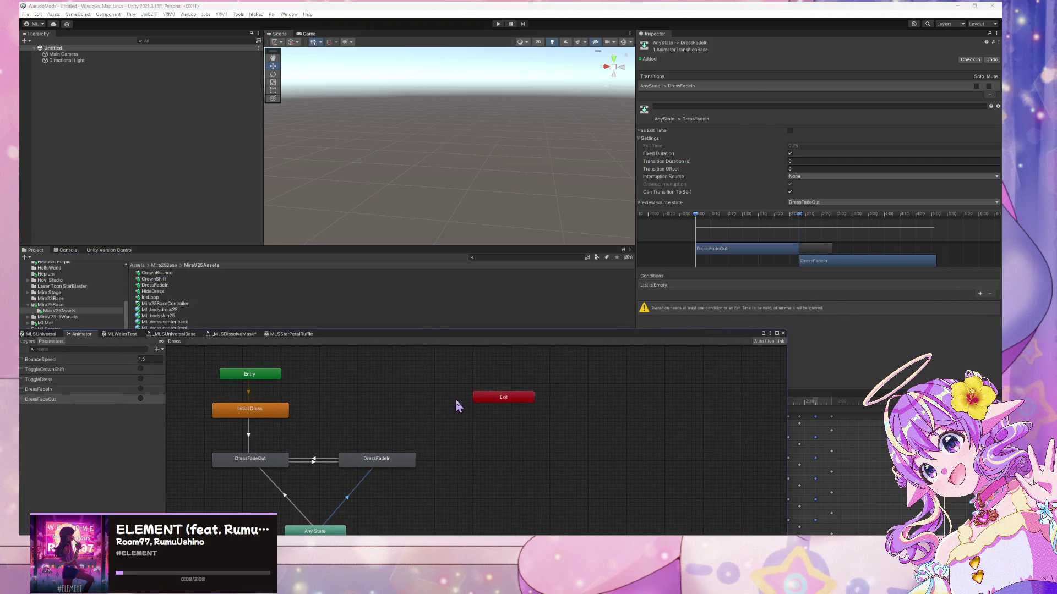
drag(434, 332, 403, 246)
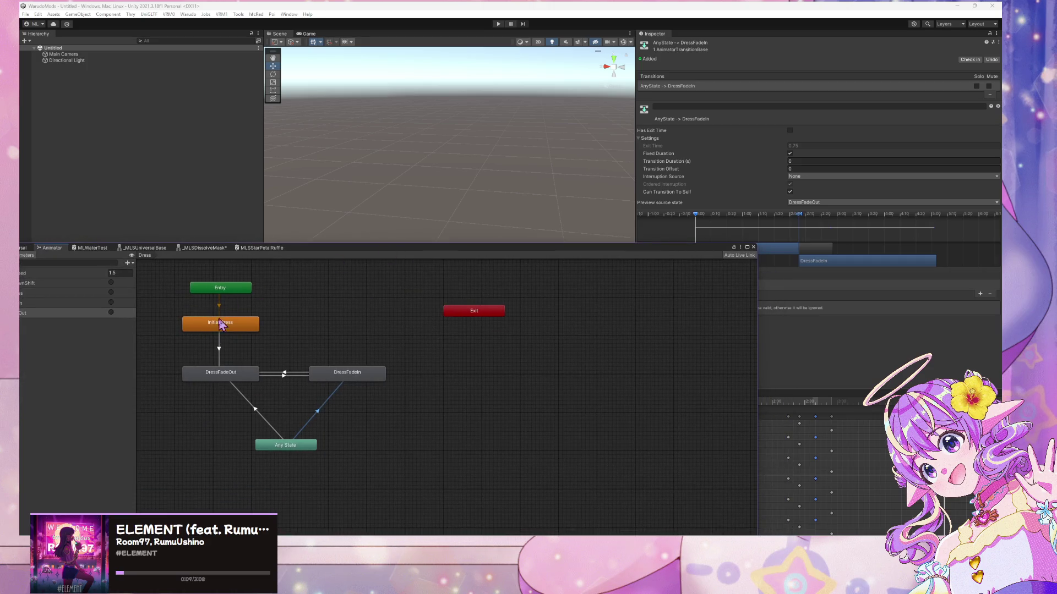
click(258, 415)
- Give the Any State to DressFadeOut transition a 0 duration with exit time off
click(790, 154)
click(797, 161)
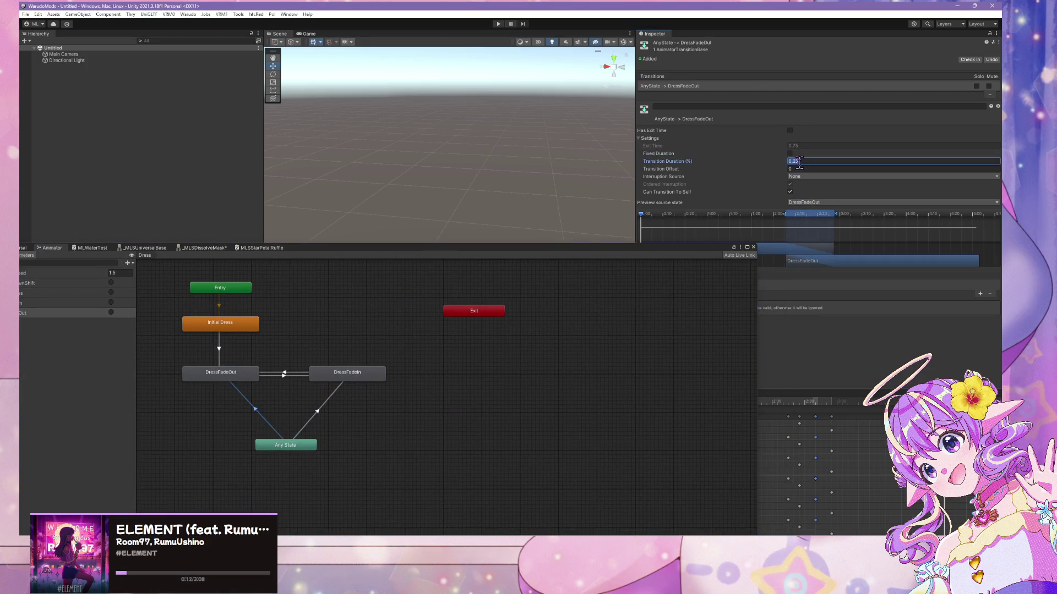
text(0)
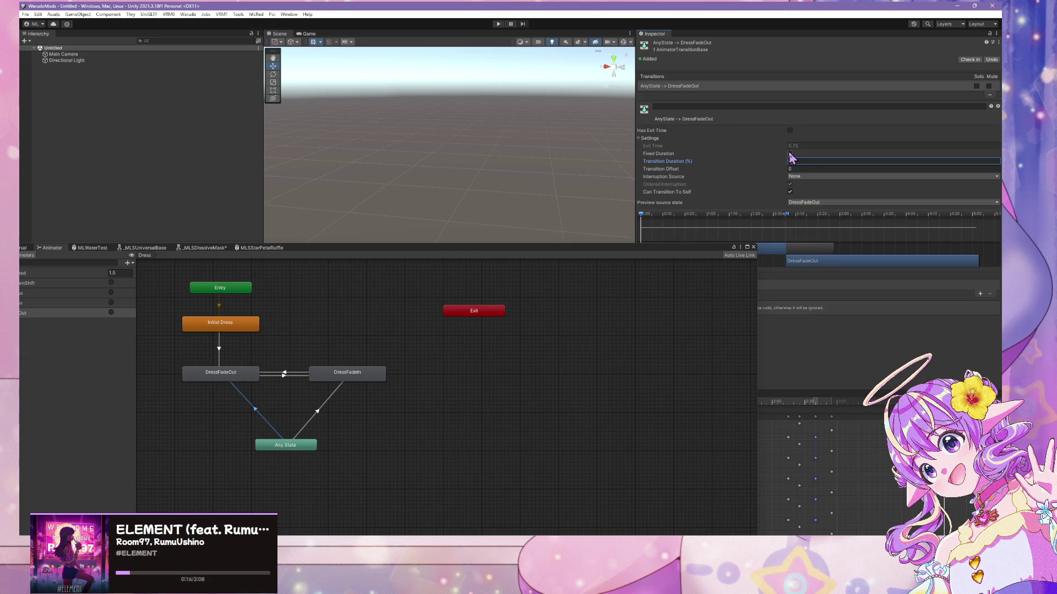
click(790, 130)
click(803, 146)
text(0)
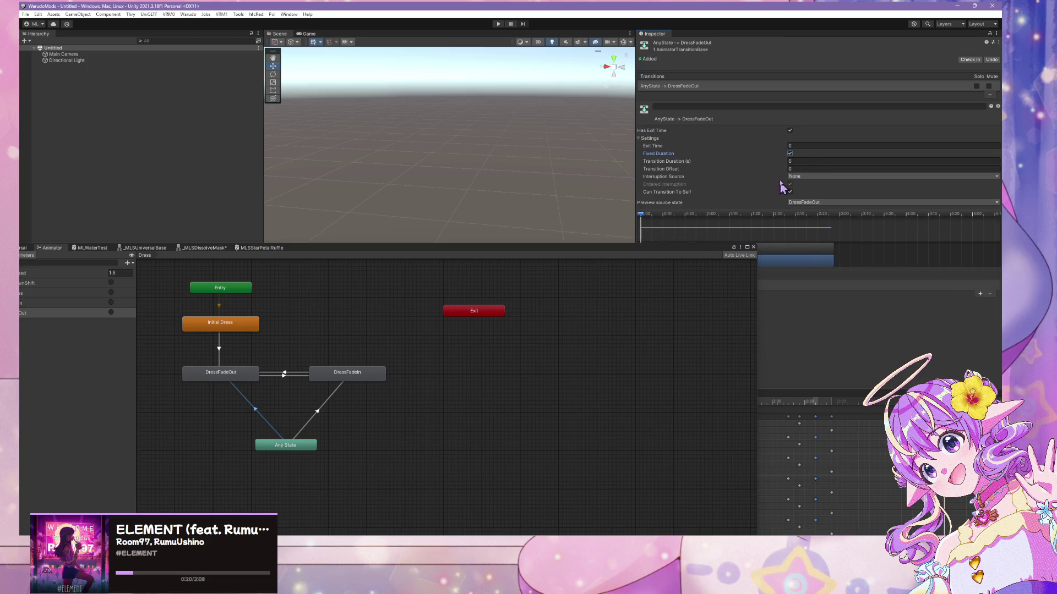
click(790, 132)
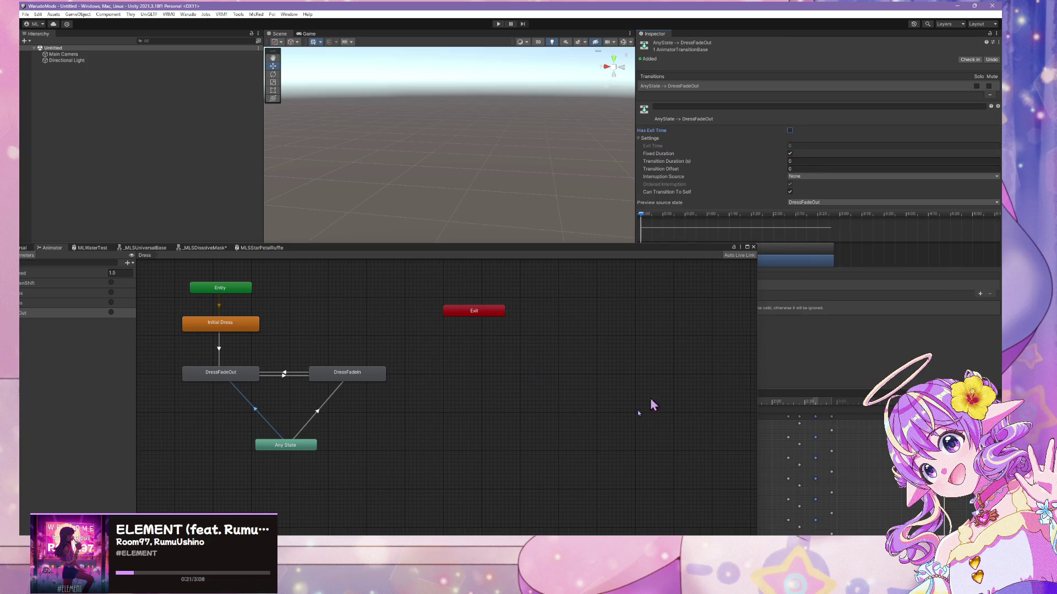
- Set exit time to 0 and switch Has Exit Time off on the Any State to DressFadeIn transition
click(315, 414)
click(789, 130)
click(798, 146)
text(0)
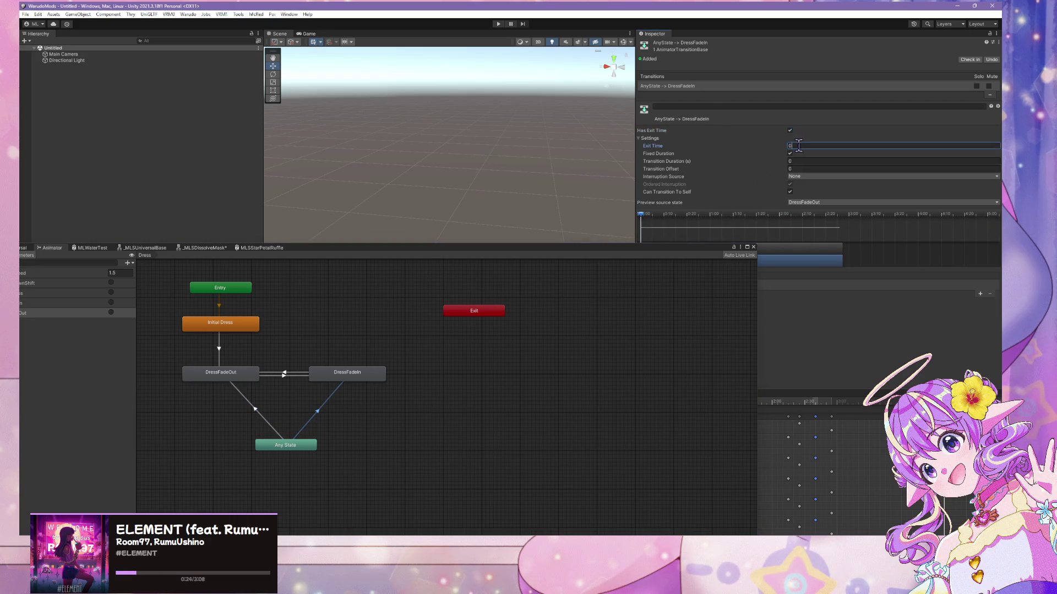
click(790, 131)
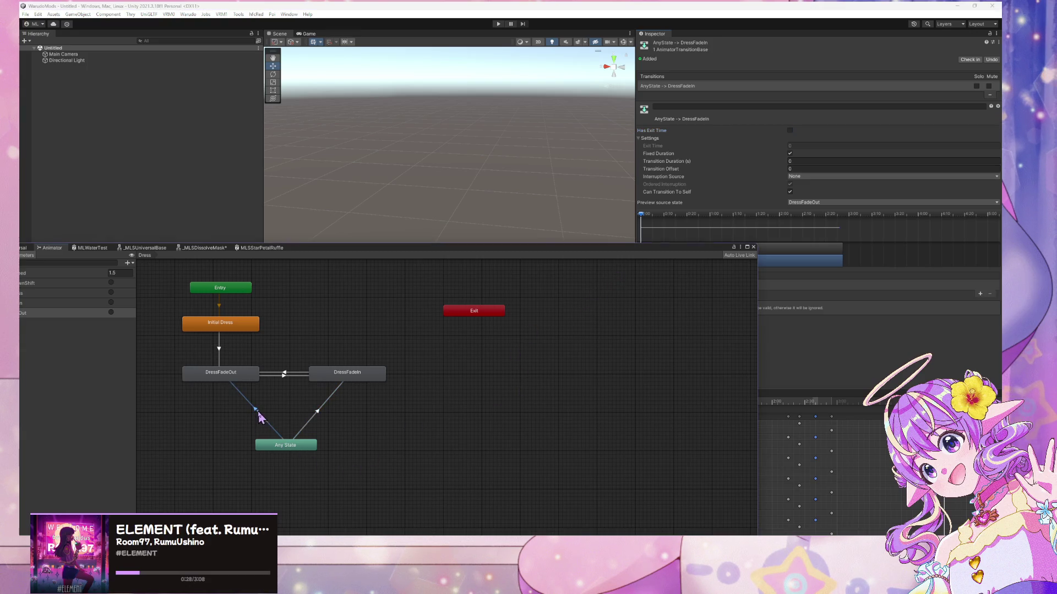
- Check the Any State to DressFadeOut, Any State to DressFadeIn and Initial Dress to DressFadeOut transitions
click(300, 421)
click(256, 411)
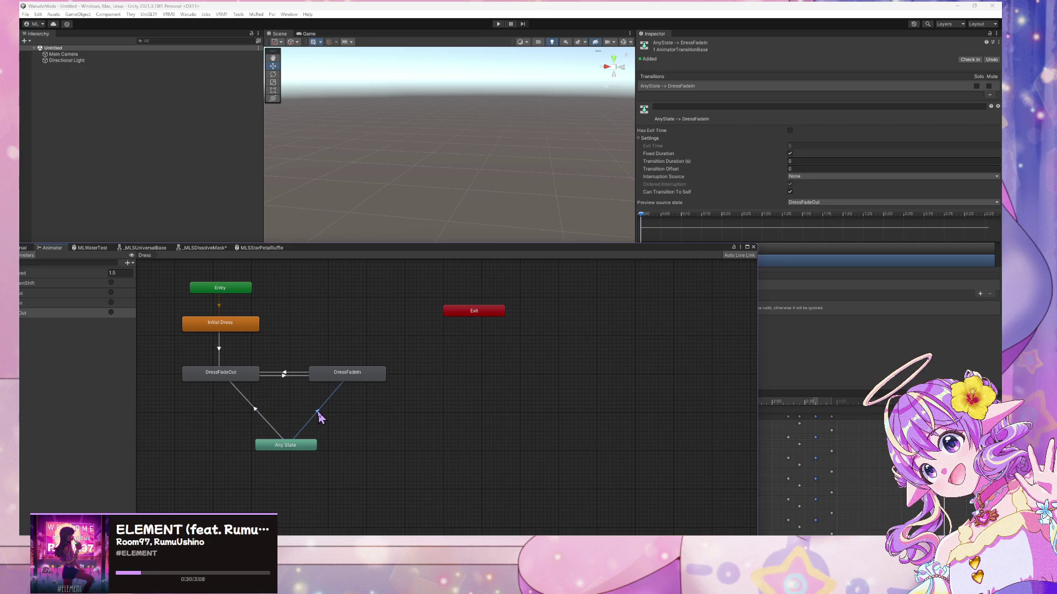
click(281, 400)
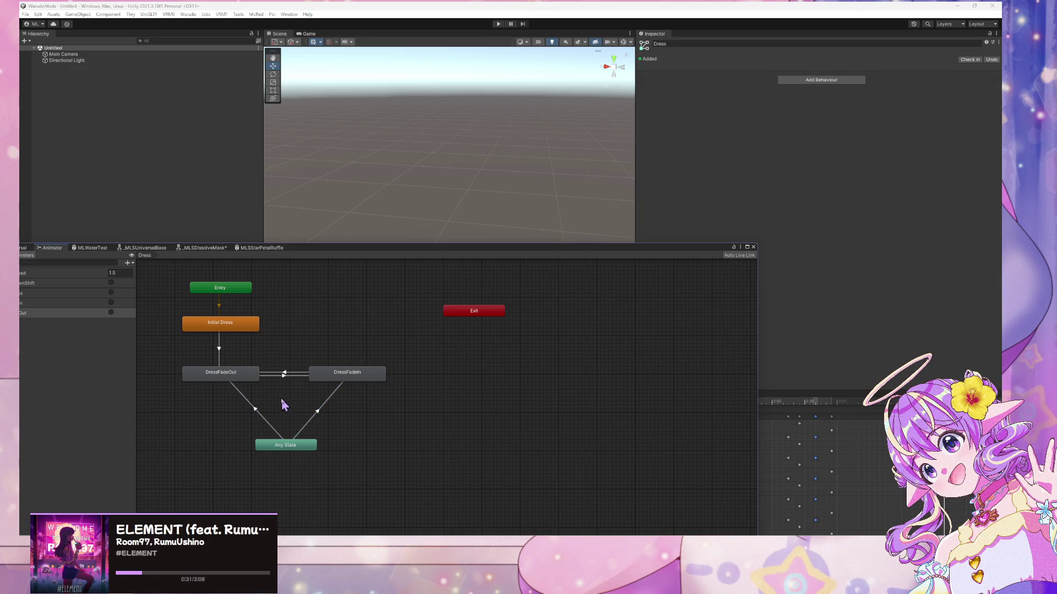
click(319, 413)
click(219, 349)
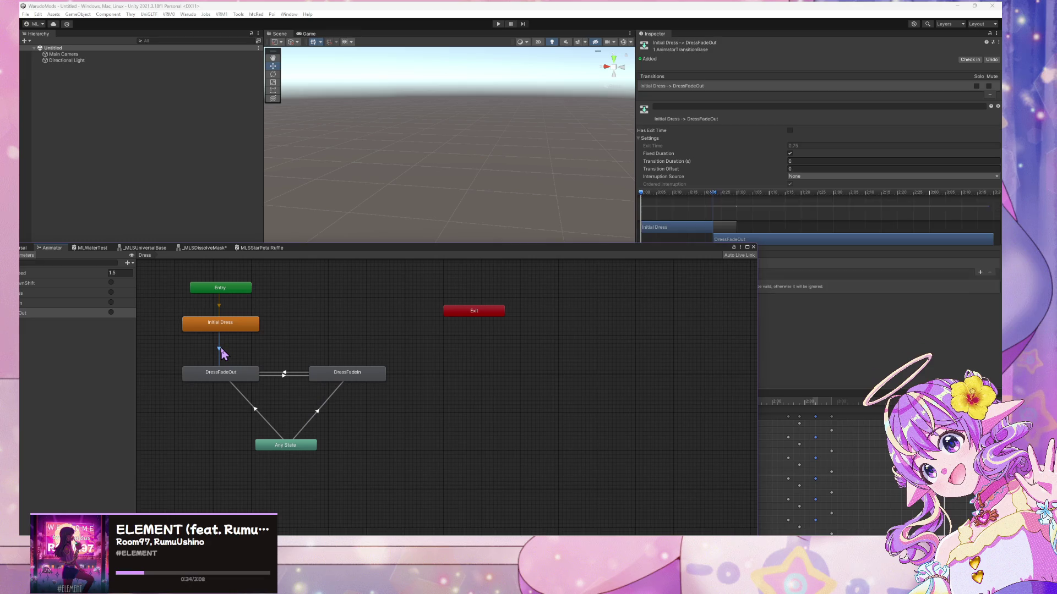
click(261, 419)
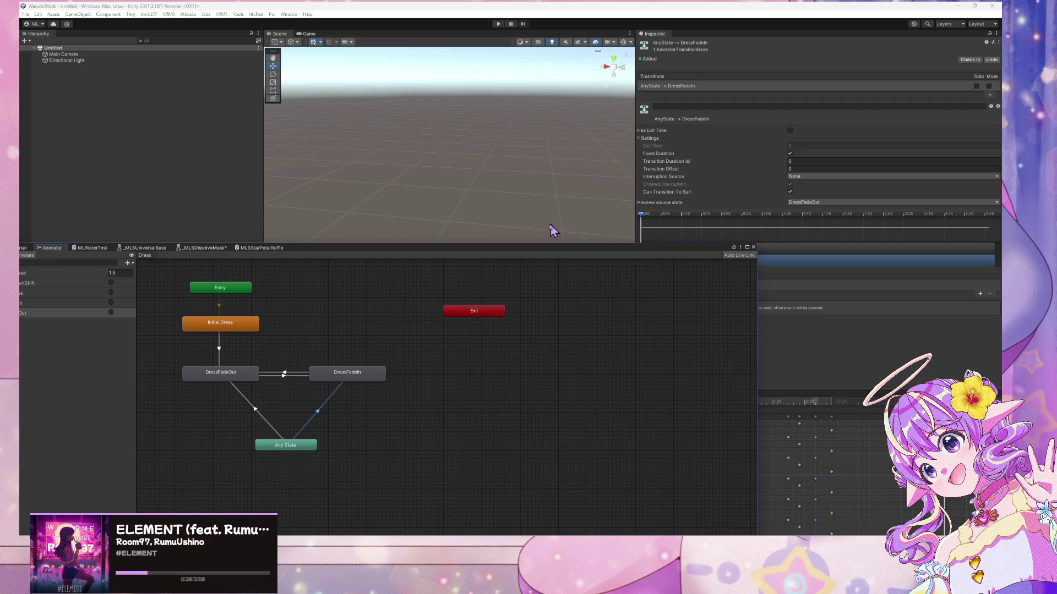
- Add a DressFadeIn condition to the Any State to DressFadeIn transition
drag(533, 256, 491, 233)
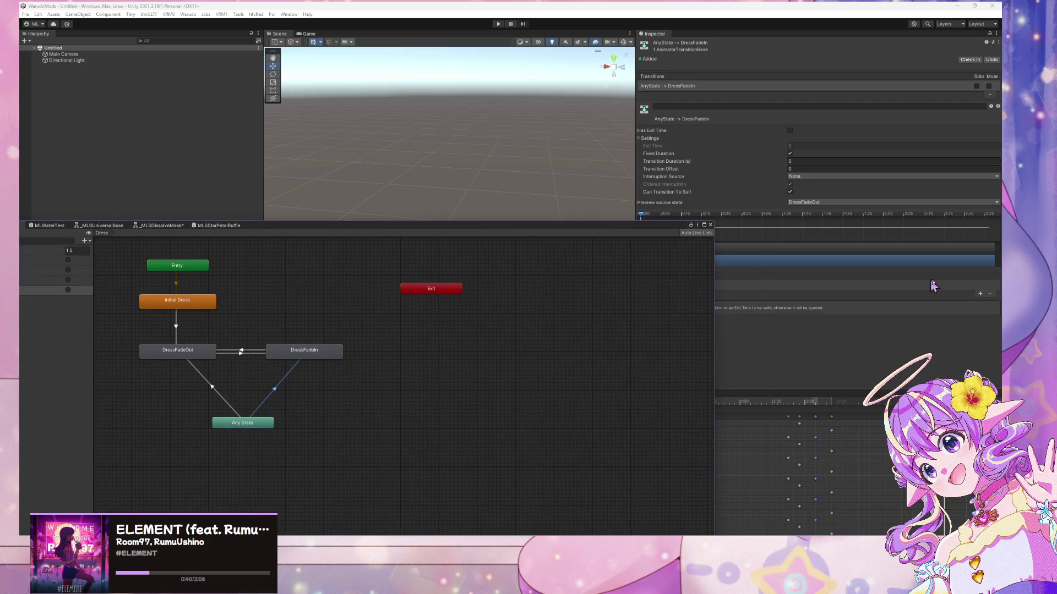
drag(626, 228, 491, 210)
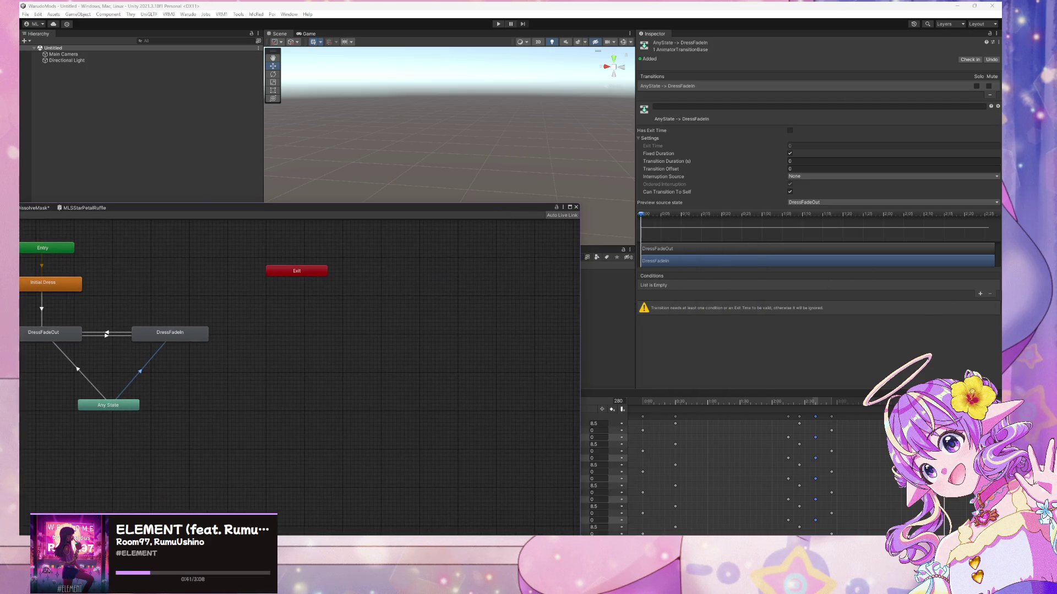
click(980, 294)
click(736, 286)
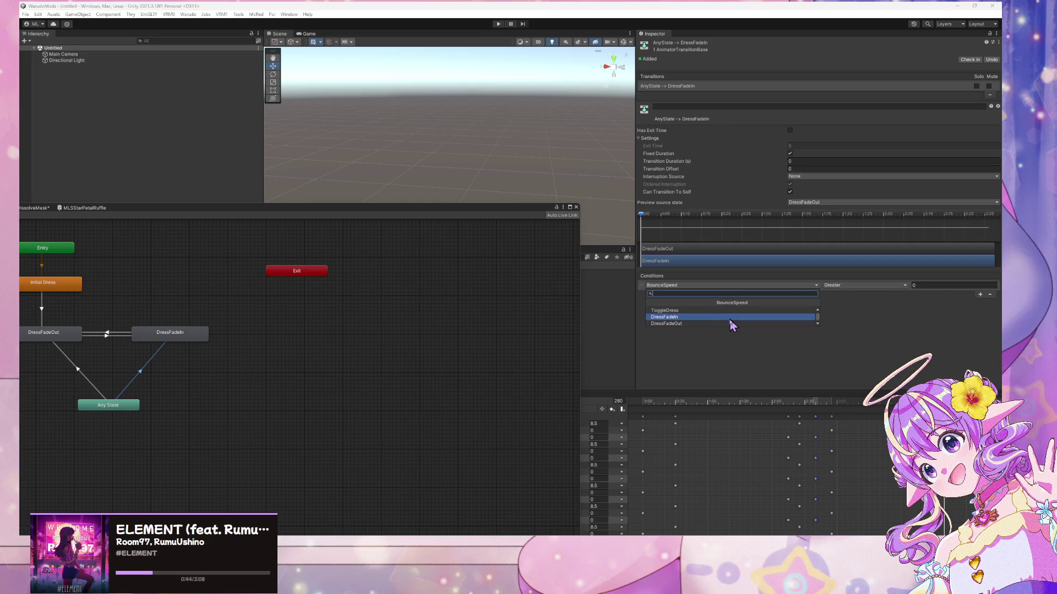
click(700, 319)
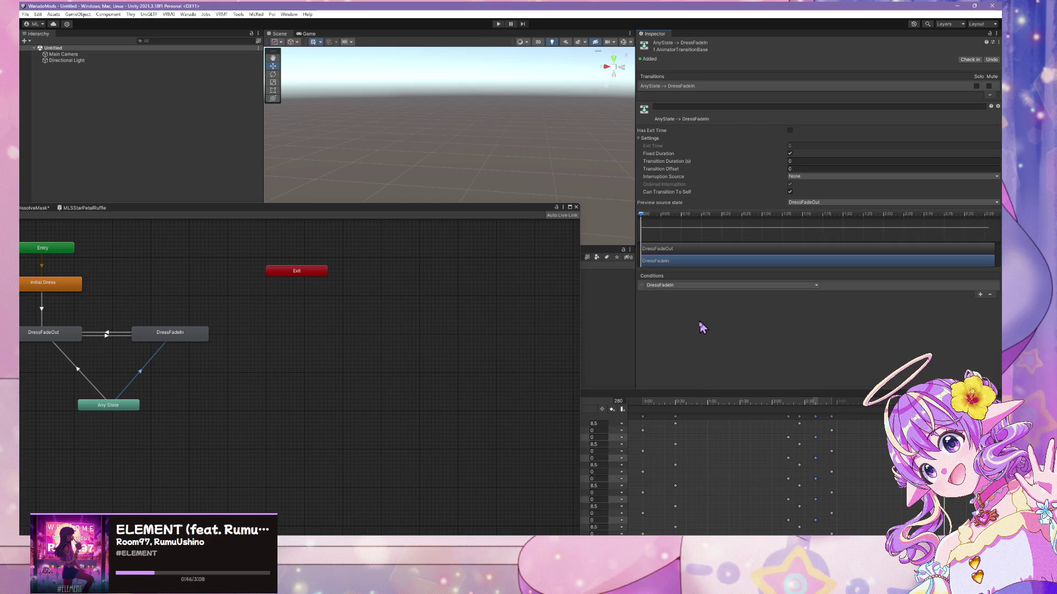
- Add a DressFadeOut condition to the Any State to DressFadeOut transition
click(79, 369)
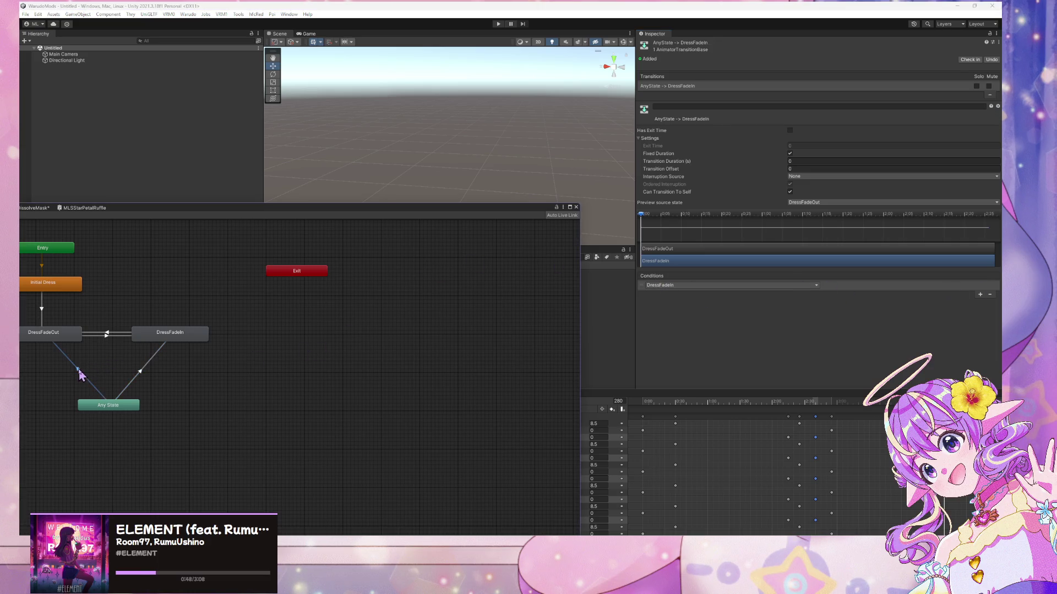
click(980, 294)
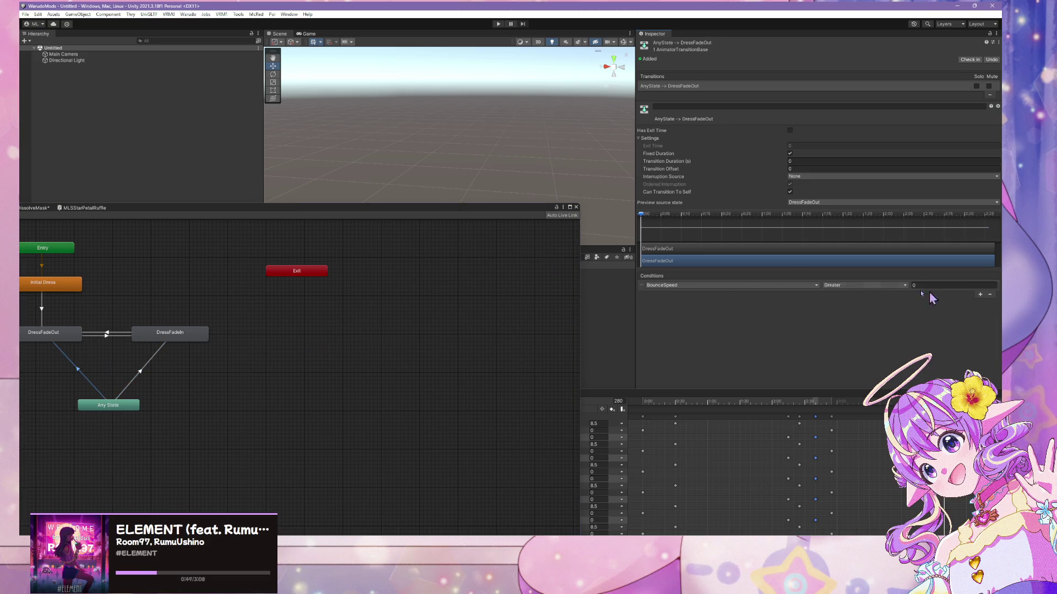
click(682, 286)
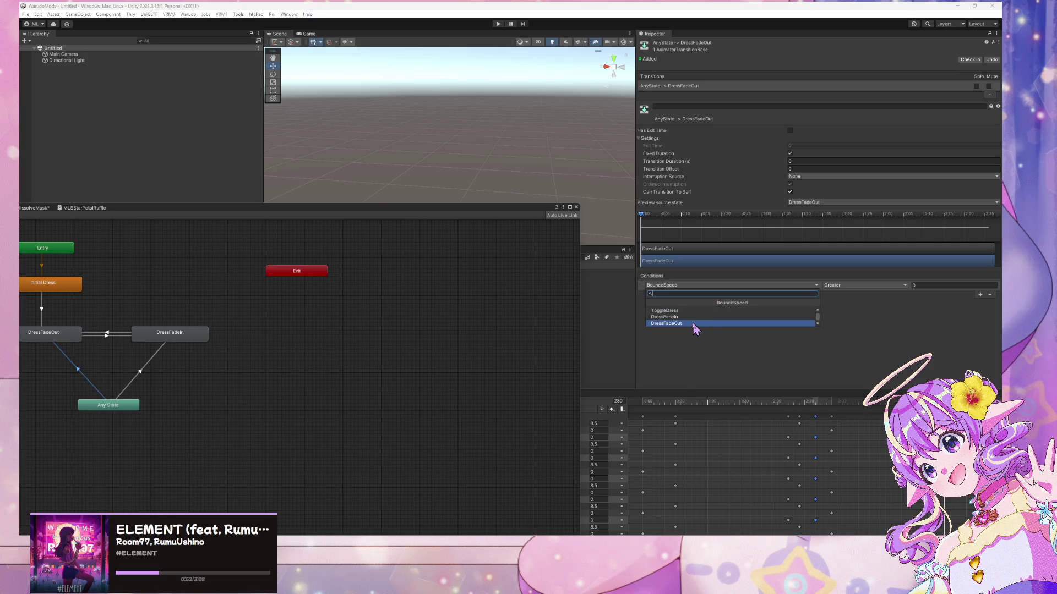
click(694, 325)
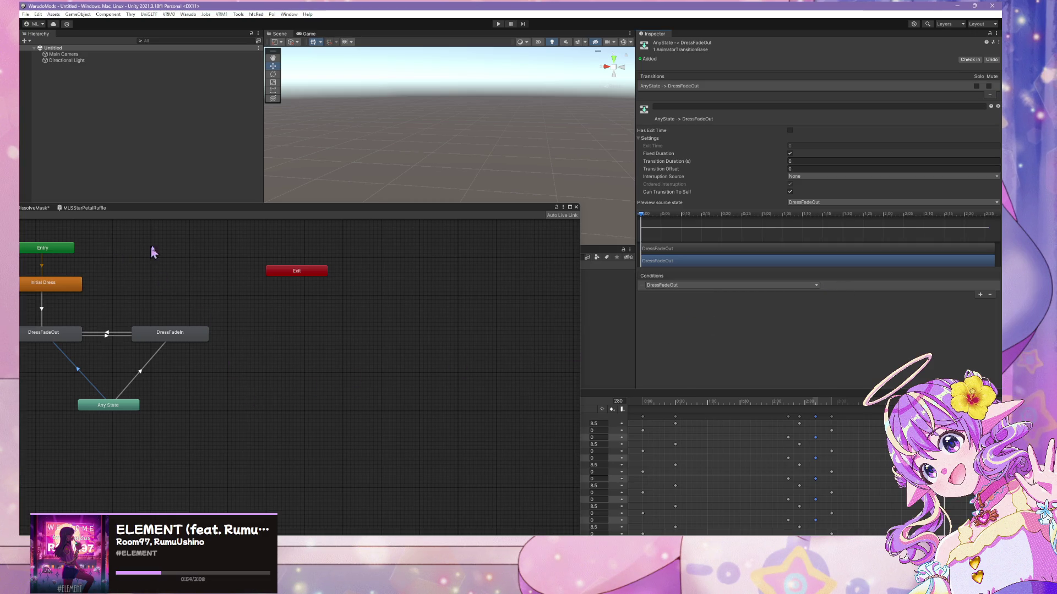
drag(215, 208, 637, 174)
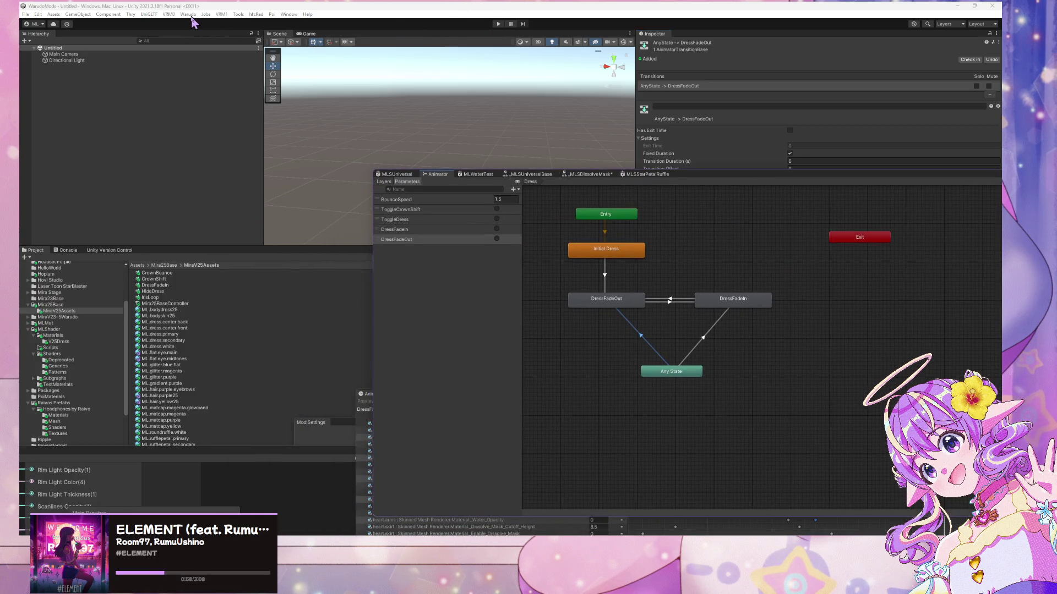
- Review the Any State to DressFadeIn transition settings
click(704, 337)
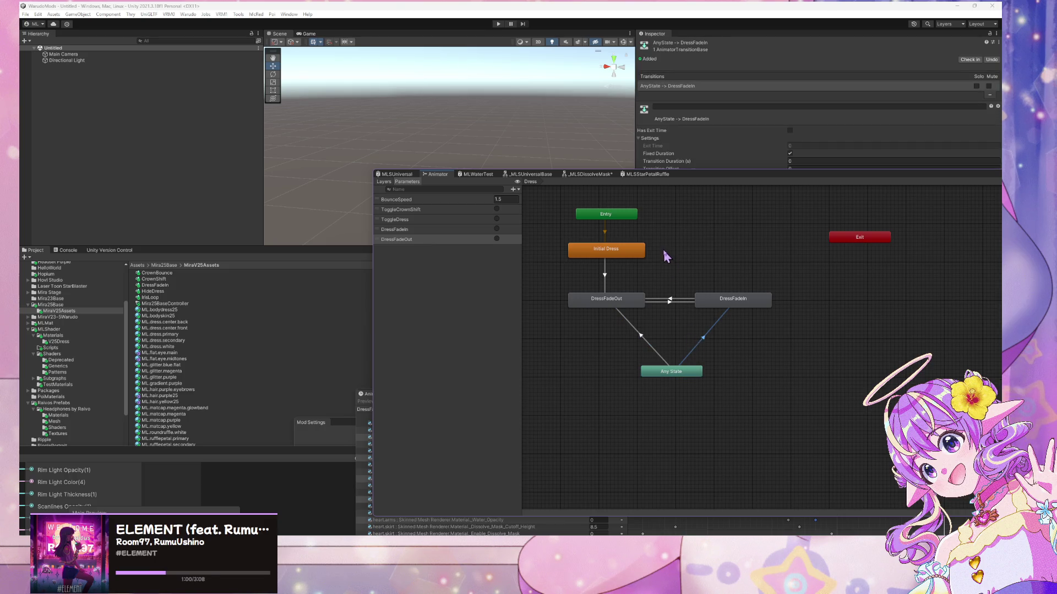
mouse_move(712, 177)
mouse_down()
mouse_move(631, 355)
mouse_move(638, 277)
mouse_move(544, 229)
mouse_up()
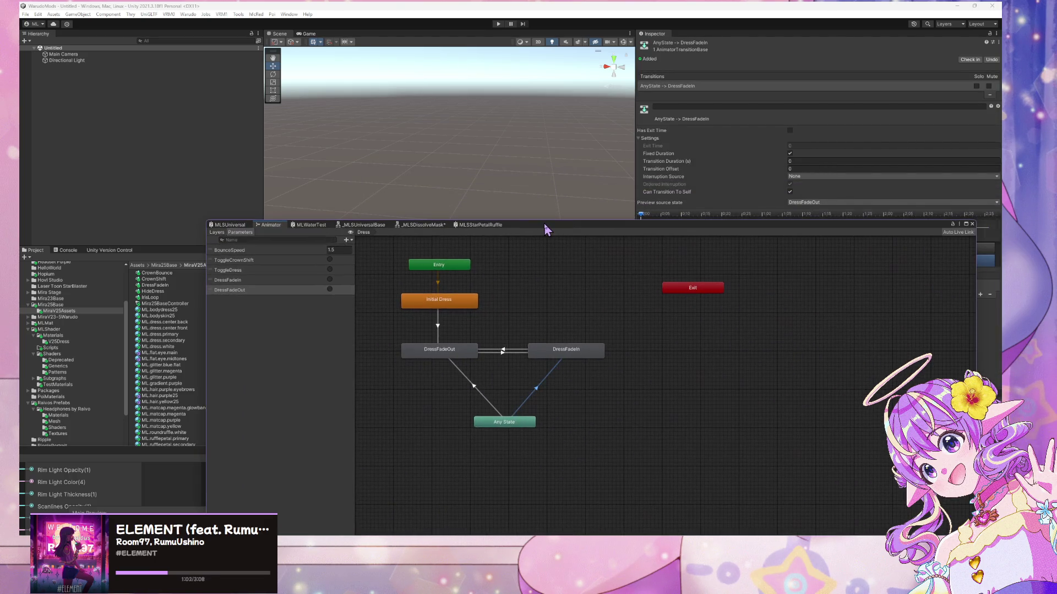
click(472, 391)
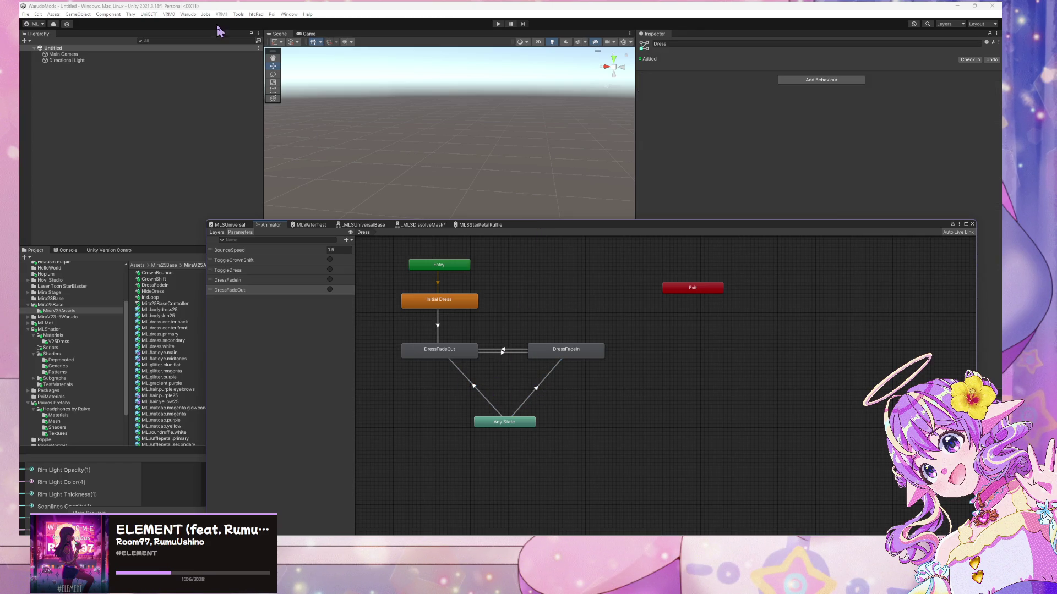
- Build the Mira V25 Dress mod, then fire the ToggleDress trigger in Warudo
click(188, 15)
click(212, 66)
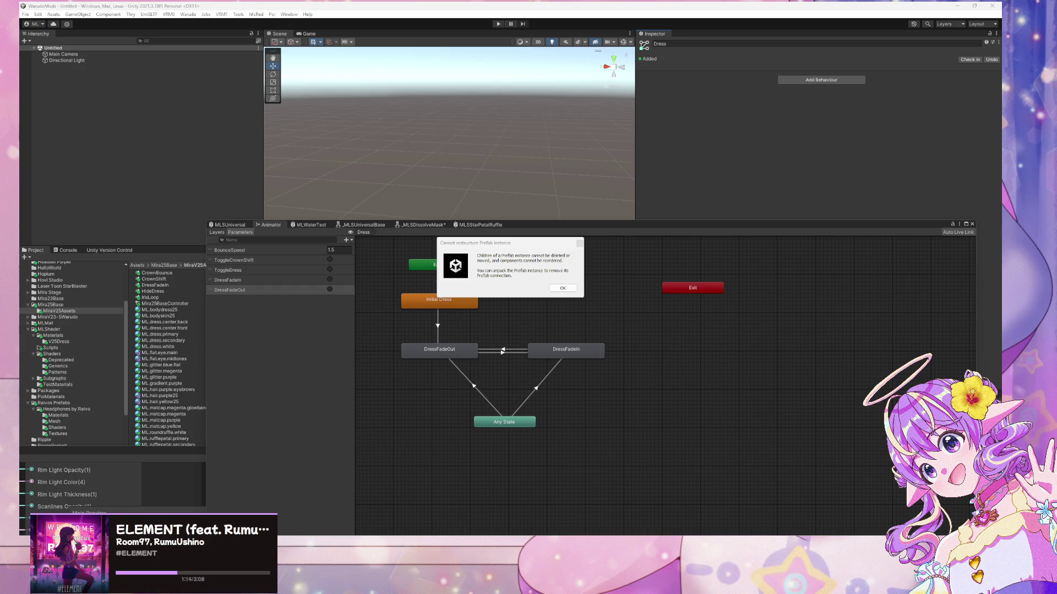
click(567, 289)
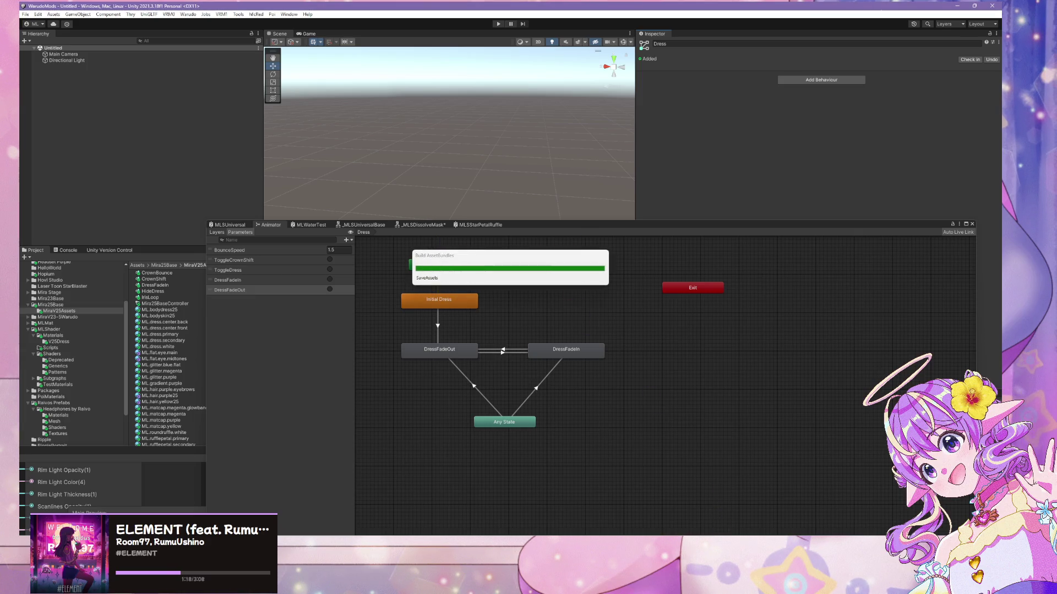
key(alt+Tab)
click(277, 185)
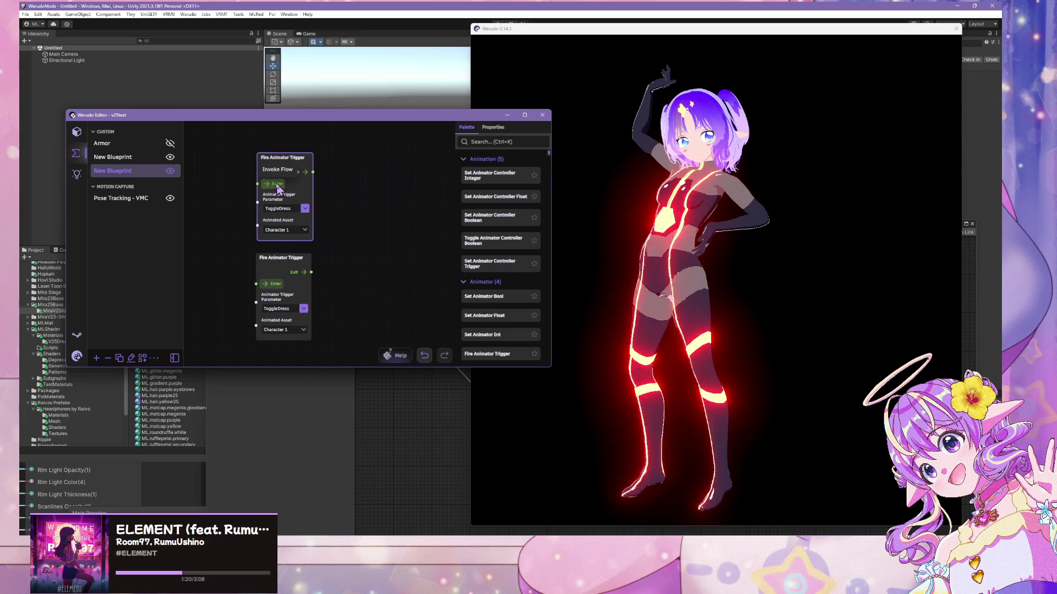
- Bring the Warudo character view forward and dismiss the file sharing error
click(751, 273)
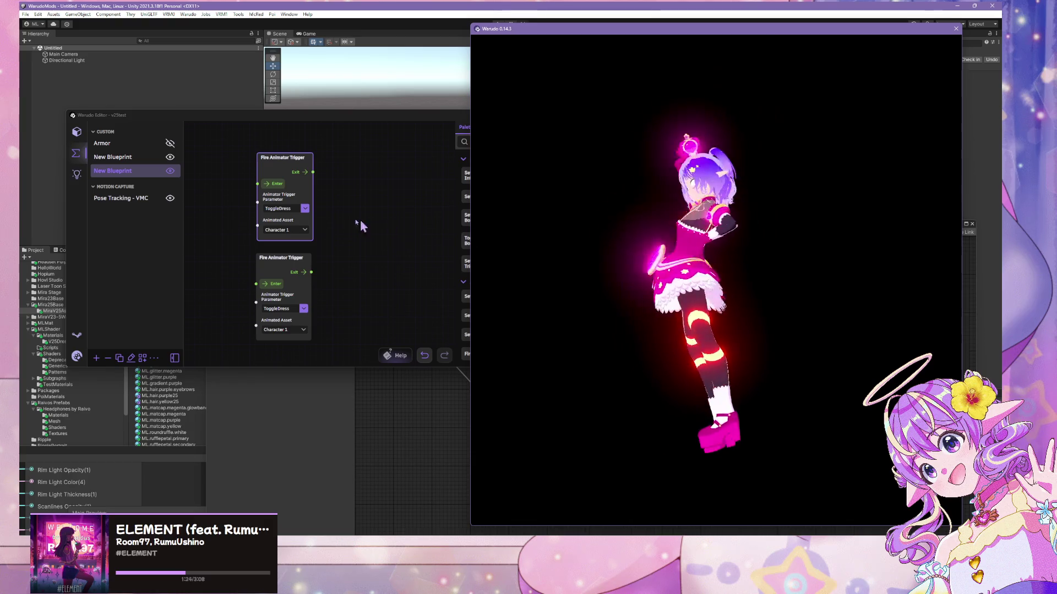
scroll(710, 193, up, 5)
scroll(710, 193, down, 5)
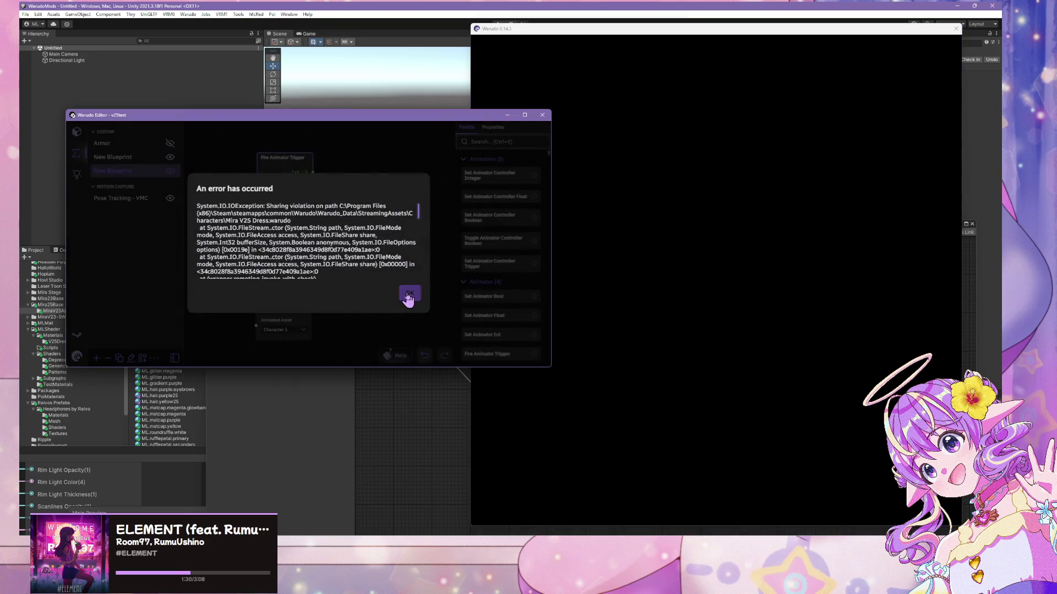
click(408, 294)
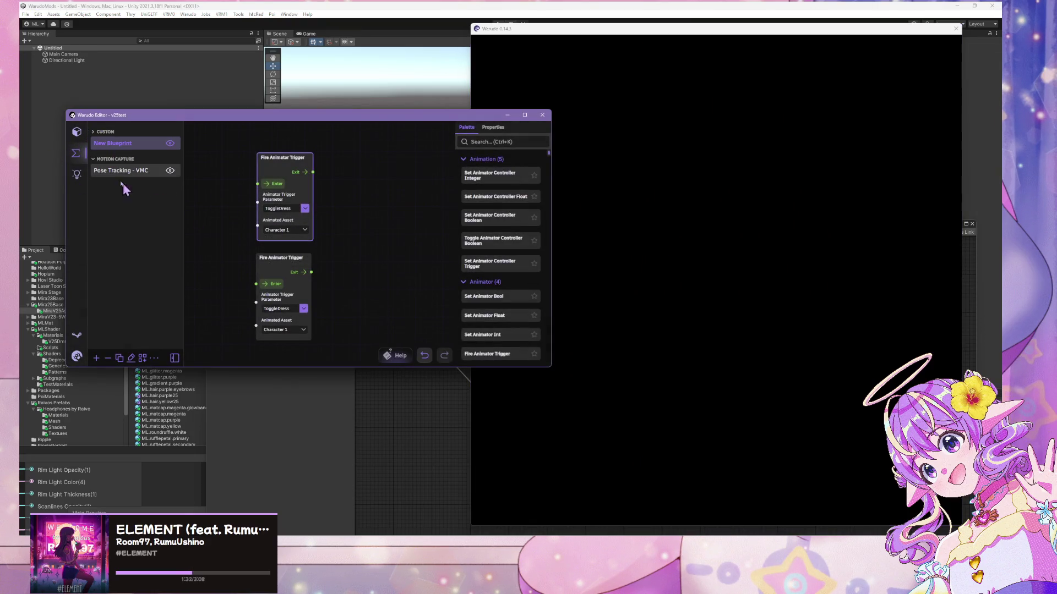
- Select the V23-5 Armor Asset and play it, restarting playback once
click(77, 133)
scroll(273, 225, down, 4)
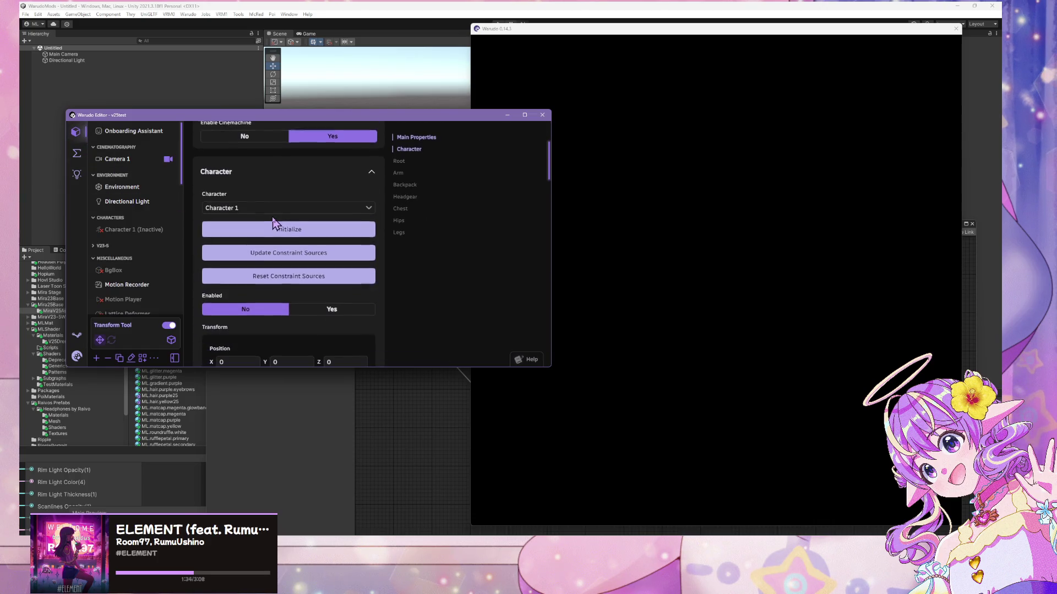
scroll(273, 223, up, 2)
scroll(137, 220, down, 6)
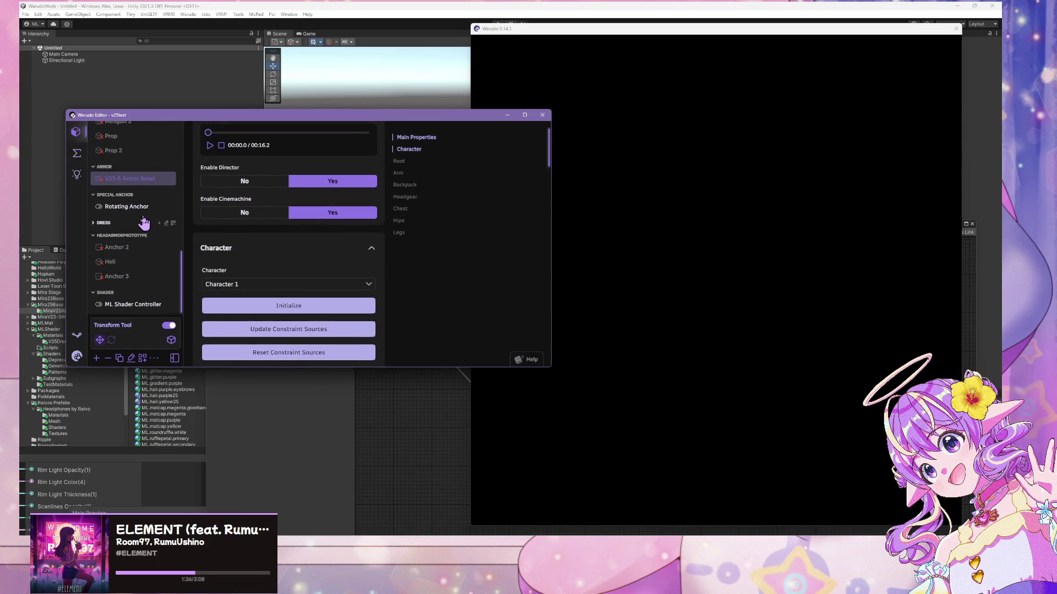
click(138, 188)
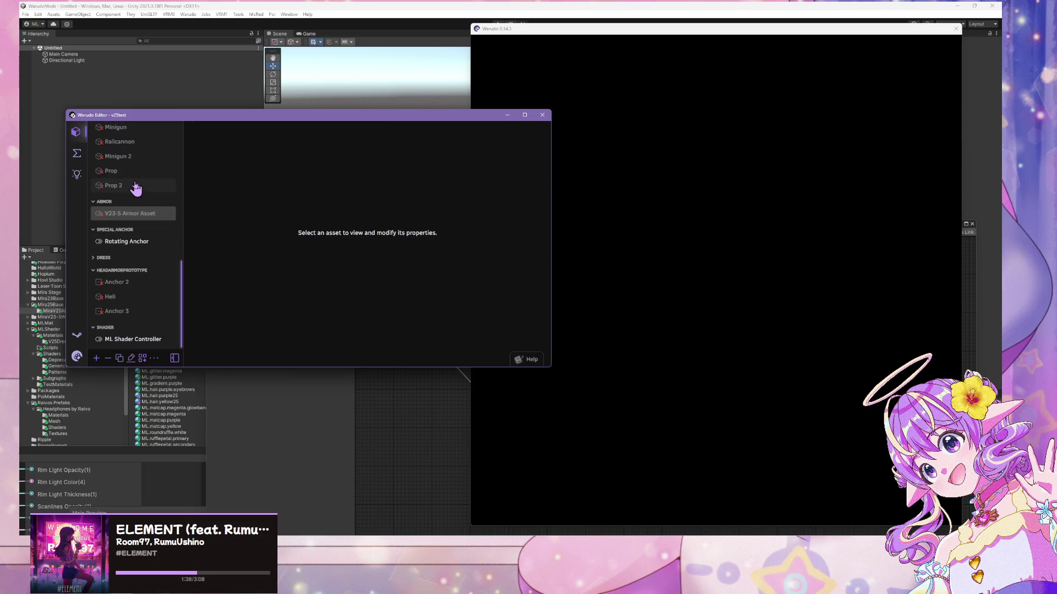
click(146, 216)
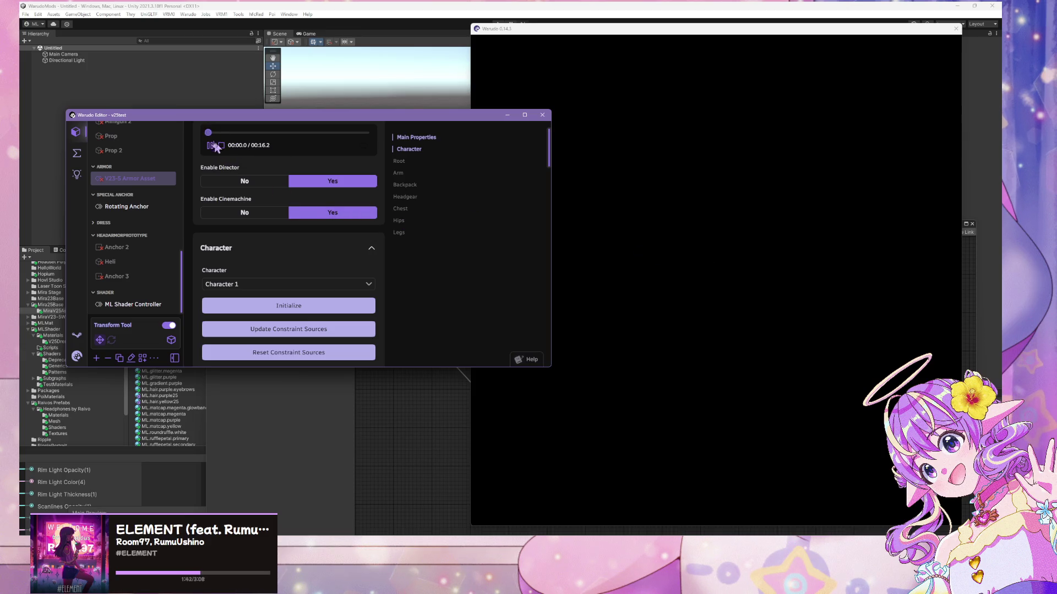
click(223, 148)
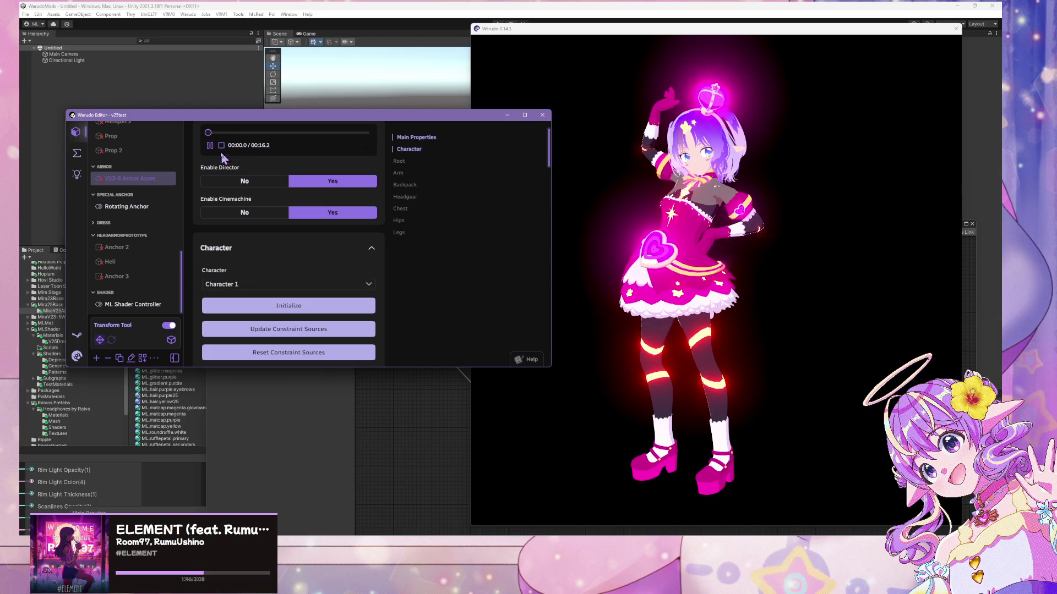
click(222, 147)
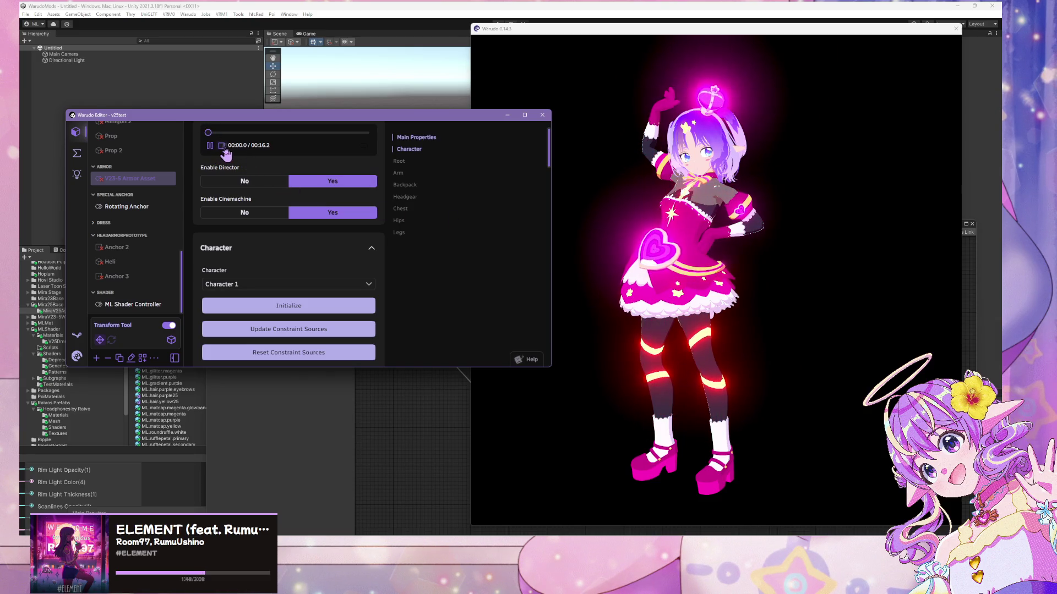
scroll(316, 223, down, 5)
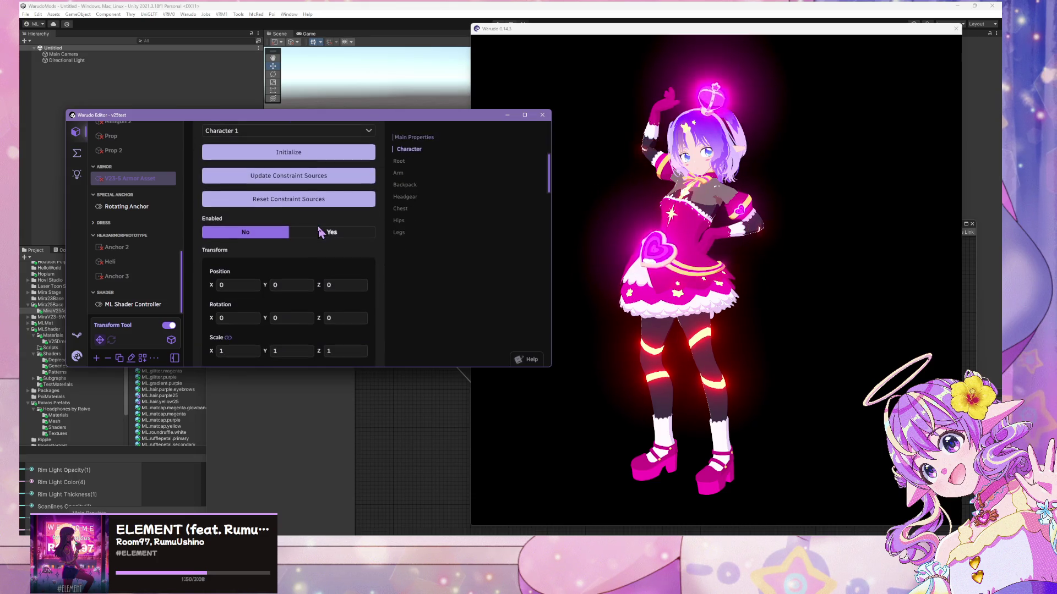
scroll(247, 176, up, 5)
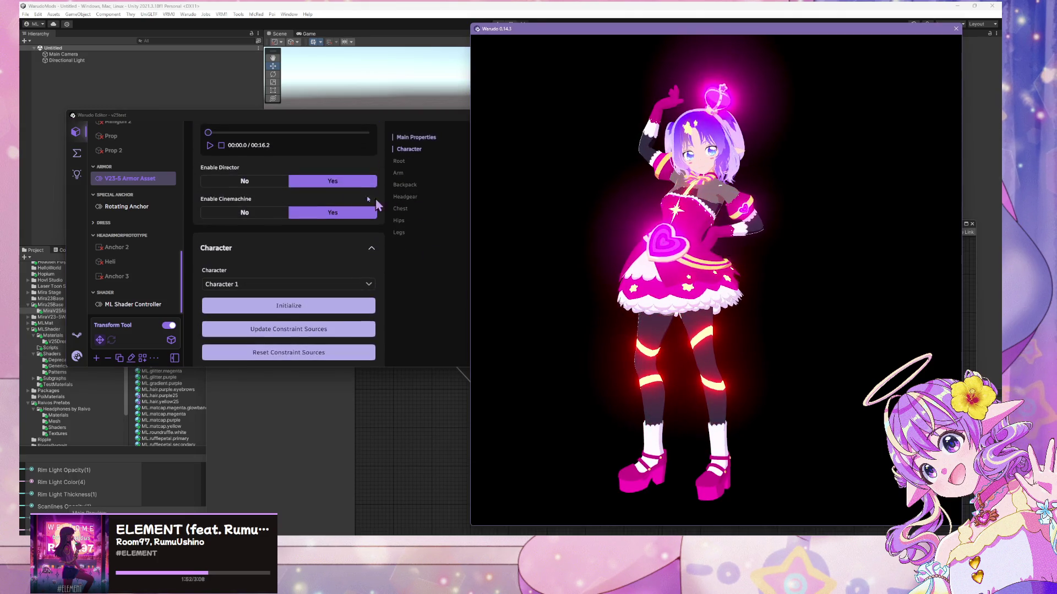
click(211, 146)
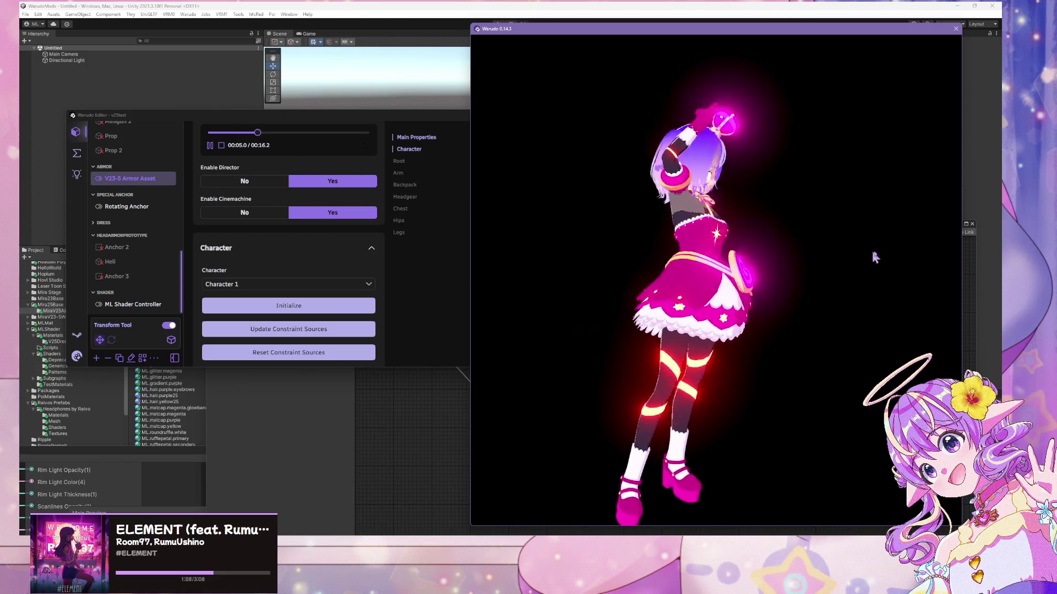
- Show Character 1's properties and orbit the camera close around the character
scroll(289, 247, down, 5)
scroll(288, 248, up, 4)
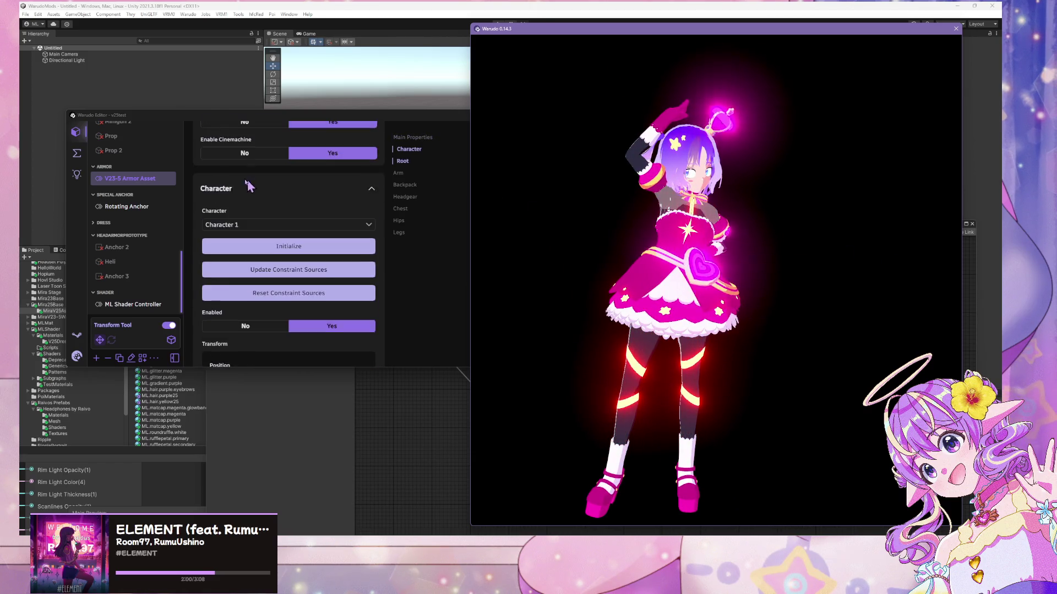
scroll(156, 175, up, 5)
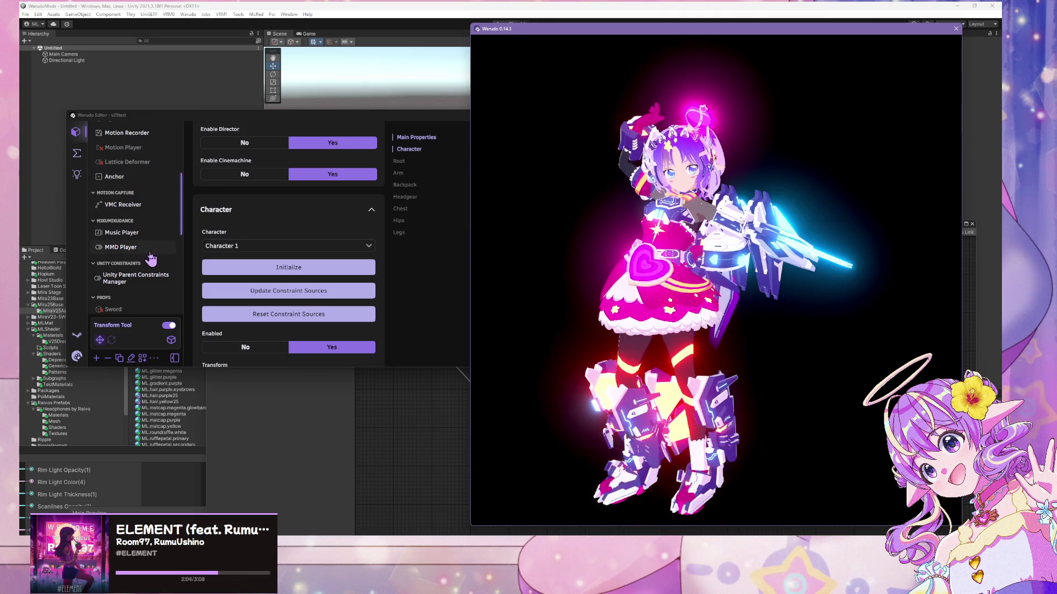
scroll(150, 258, up, 2)
scroll(150, 259, up, 6)
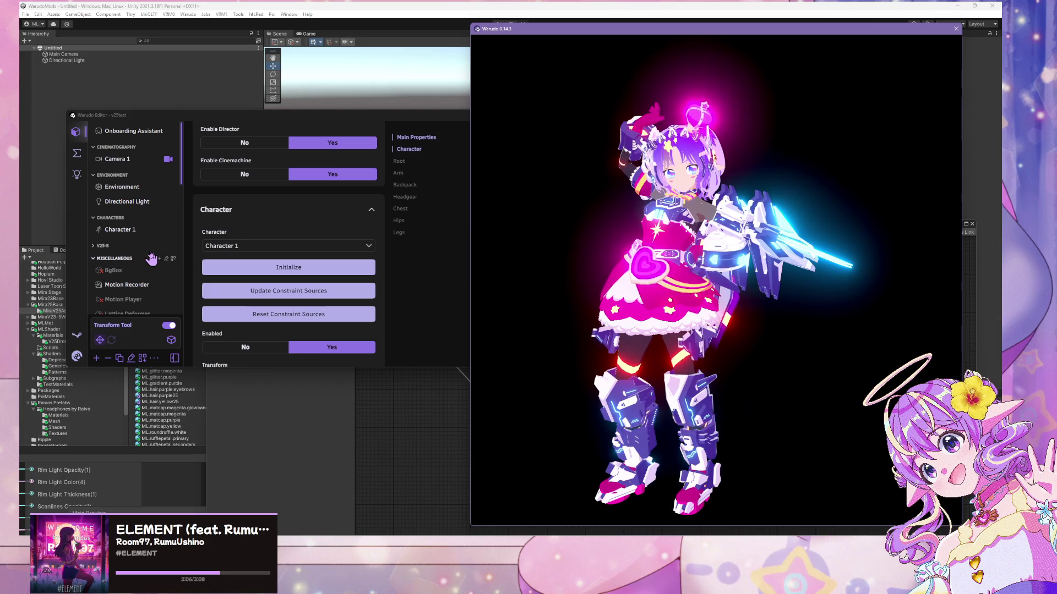
click(120, 230)
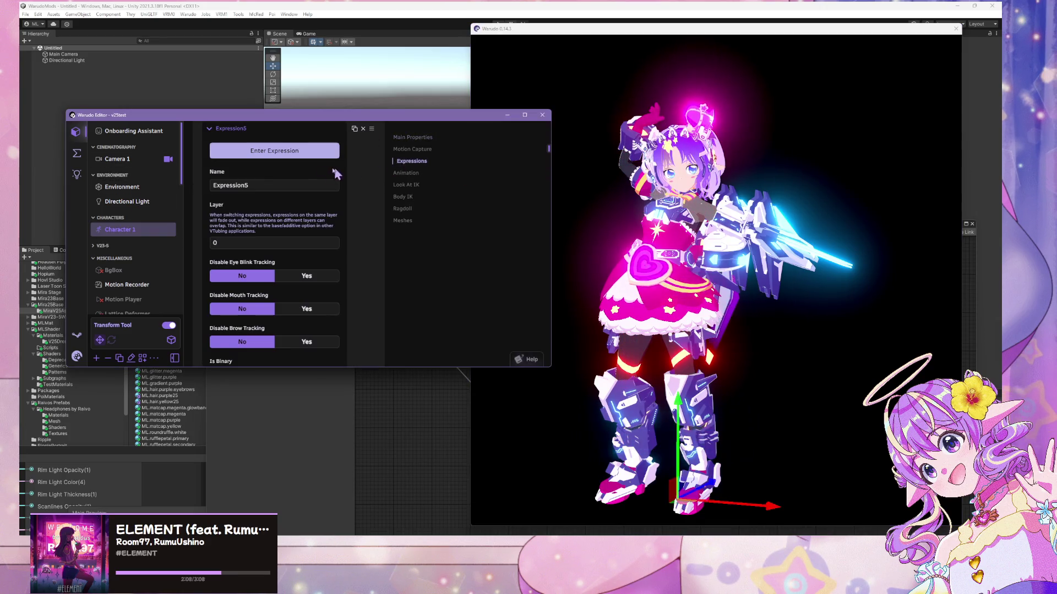
scroll(321, 152, up, 10)
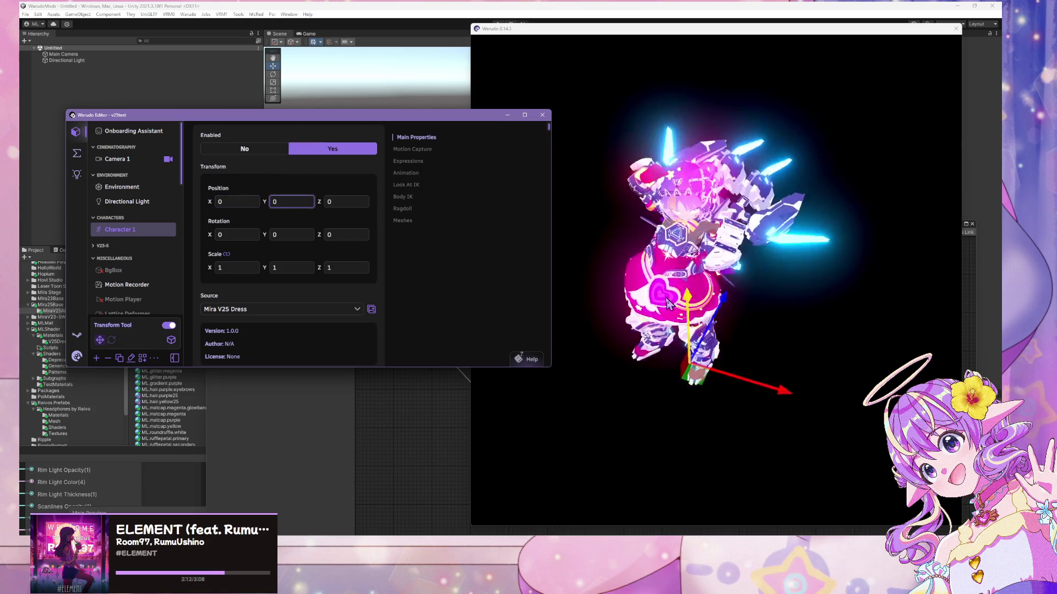
drag(633, 264, 682, 270)
- Set the top Fire Animator Trigger node to DressFadeIn and the bottom one to DressFadeOut
click(77, 153)
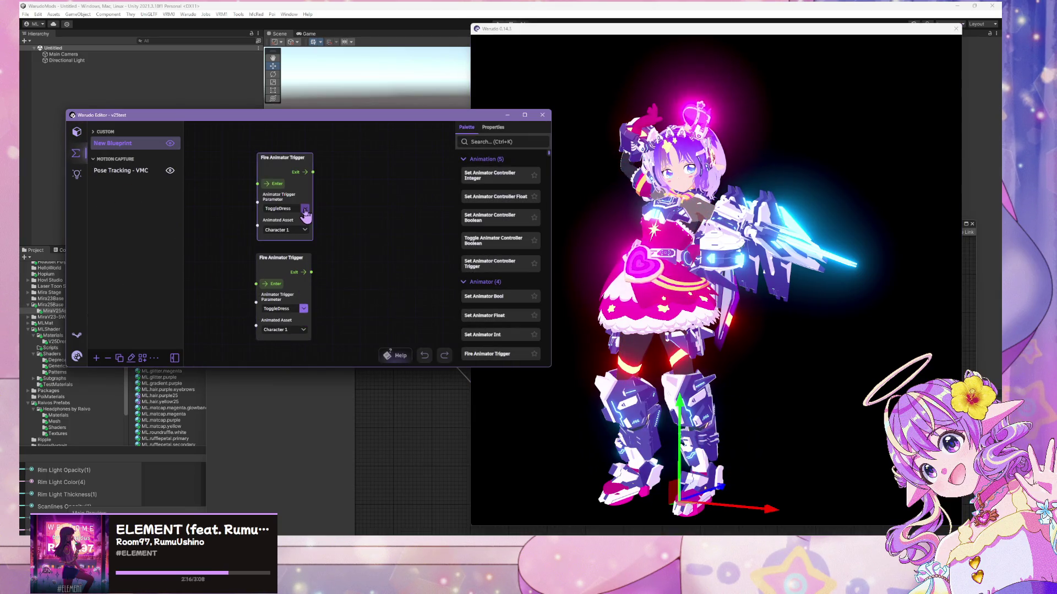
click(304, 209)
click(284, 256)
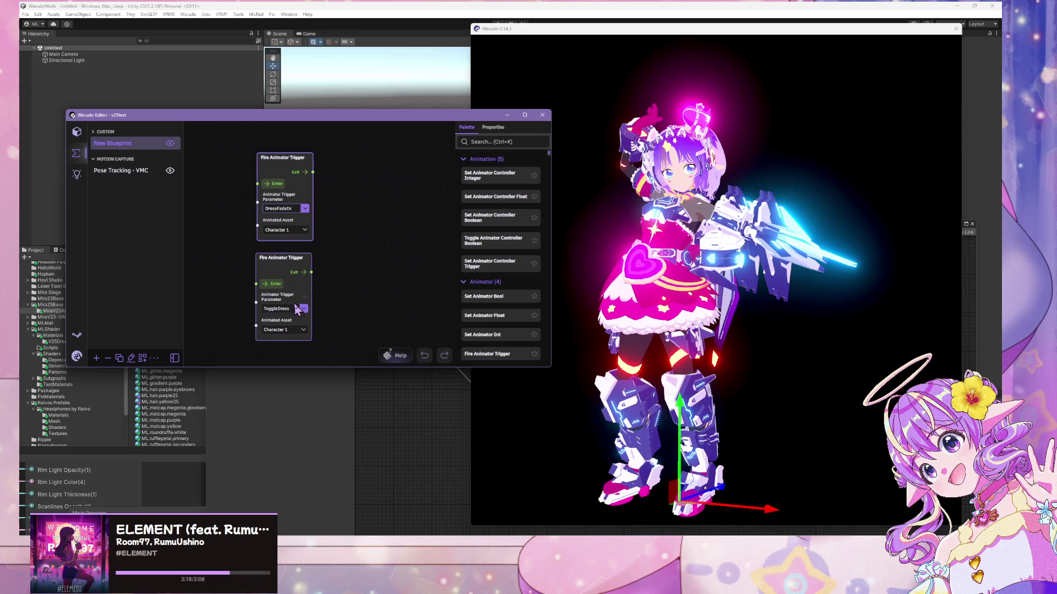
click(304, 309)
click(297, 298)
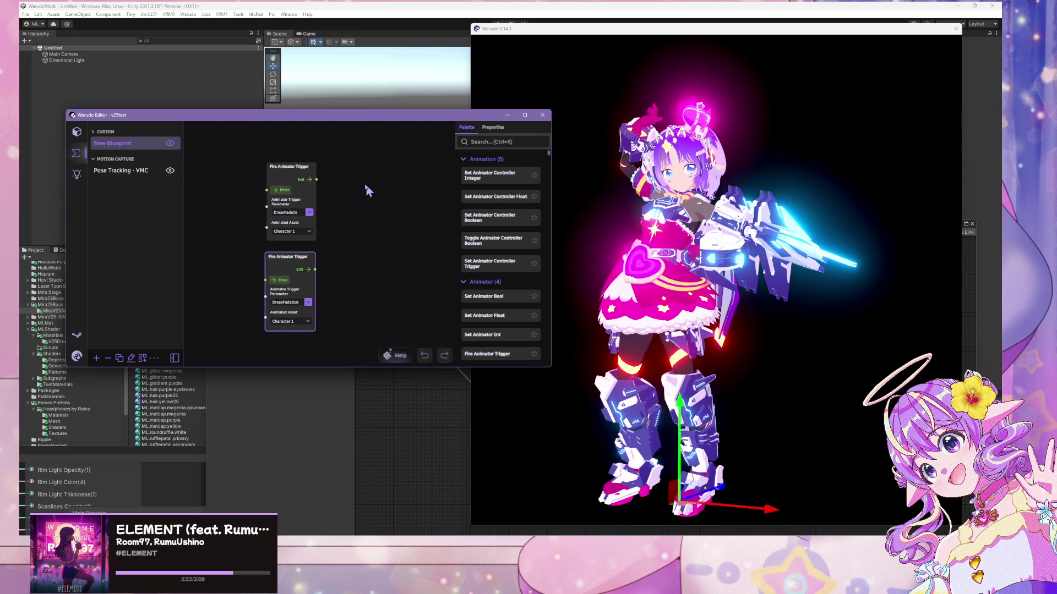
- Test by firing DressFadeOut twice, then DressFadeIn to bring the dress back
click(281, 280)
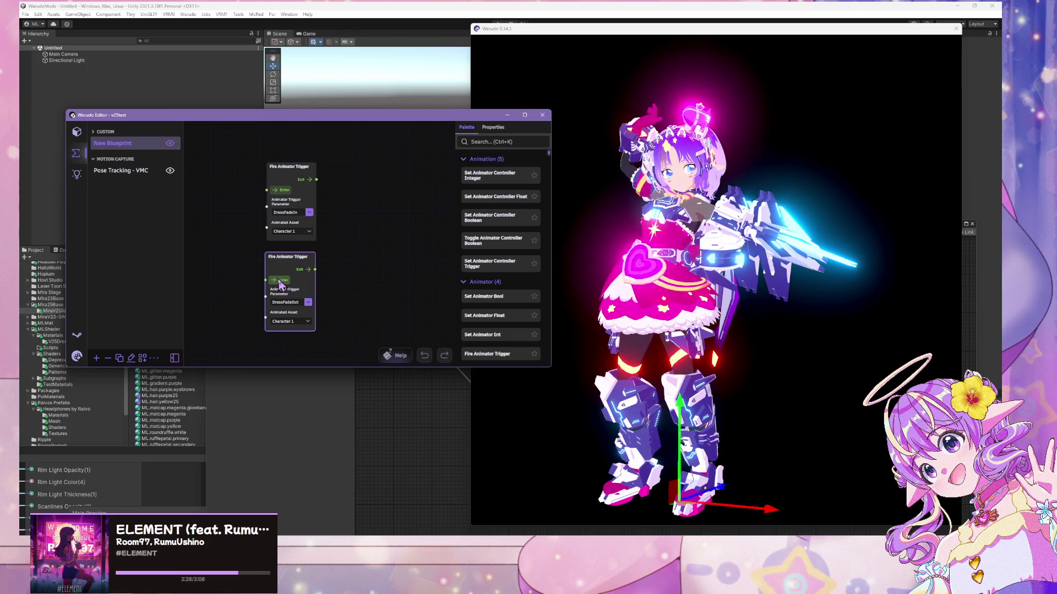
click(281, 280)
click(284, 189)
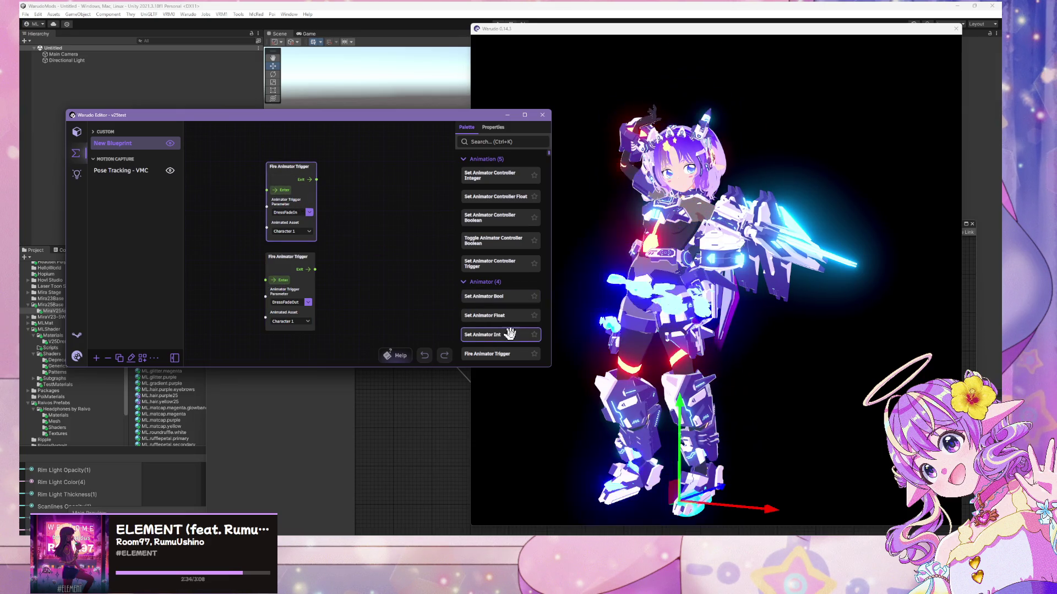
- Inspect the DressFadeOut and DressFadeIn transitions in Unity, then return to Warudo
key(alt+Tab)
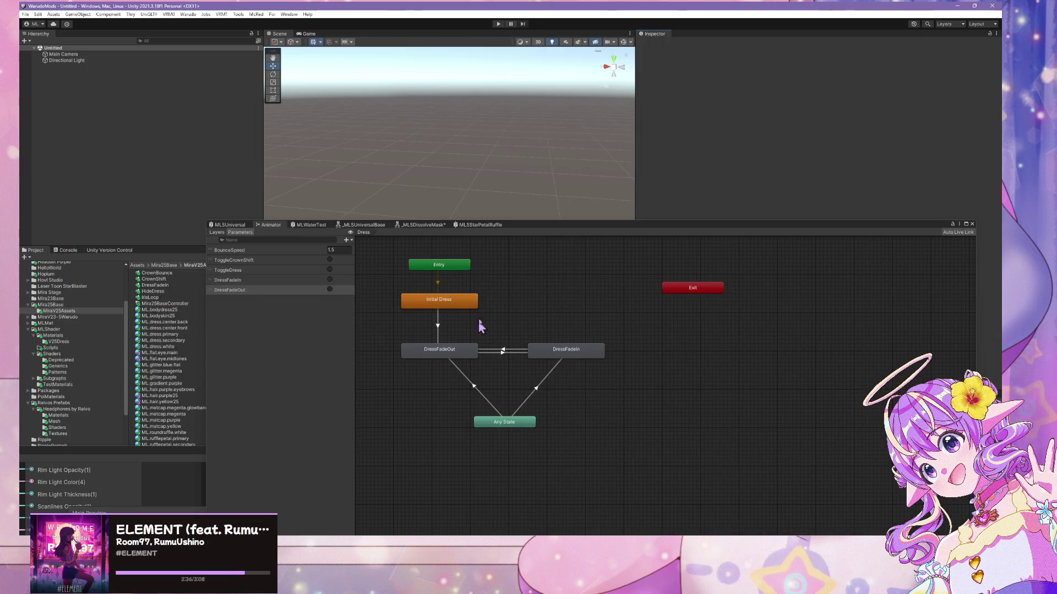
click(473, 387)
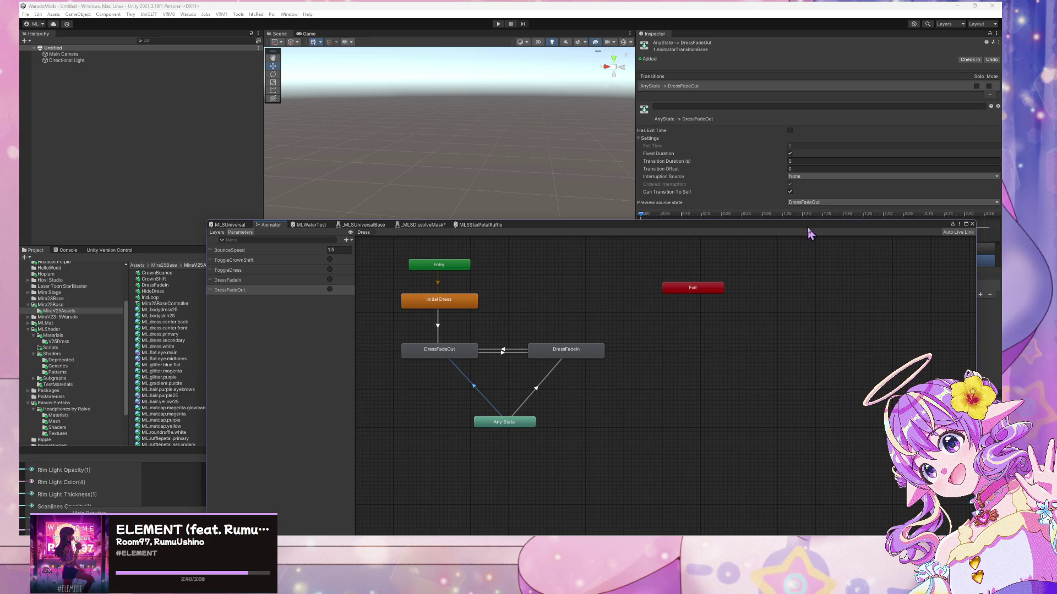
mouse_move(808, 230)
mouse_down()
mouse_move(684, 346)
mouse_move(698, 315)
mouse_move(757, 258)
mouse_up()
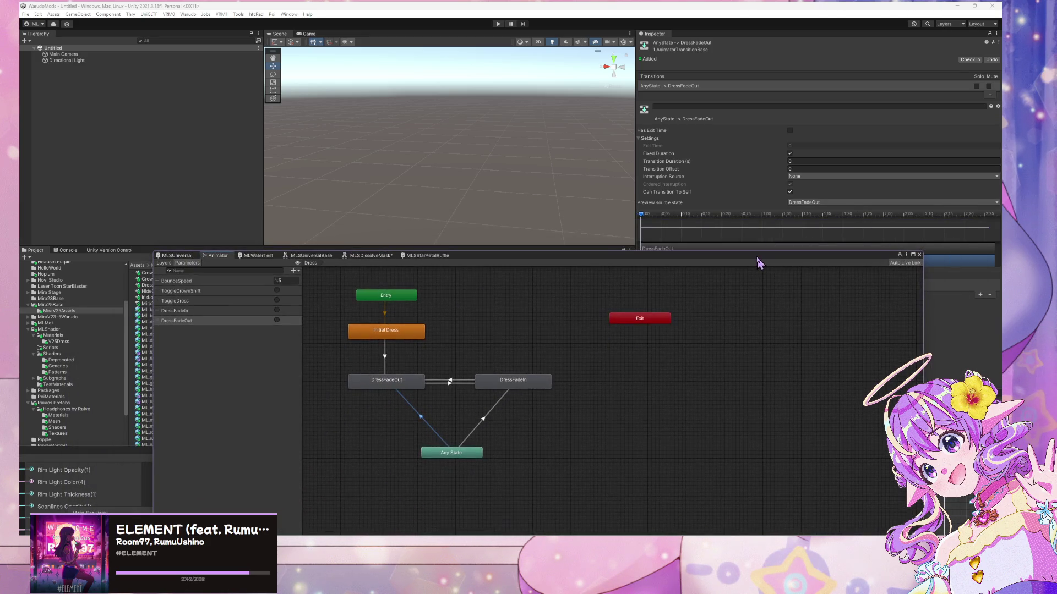
click(521, 384)
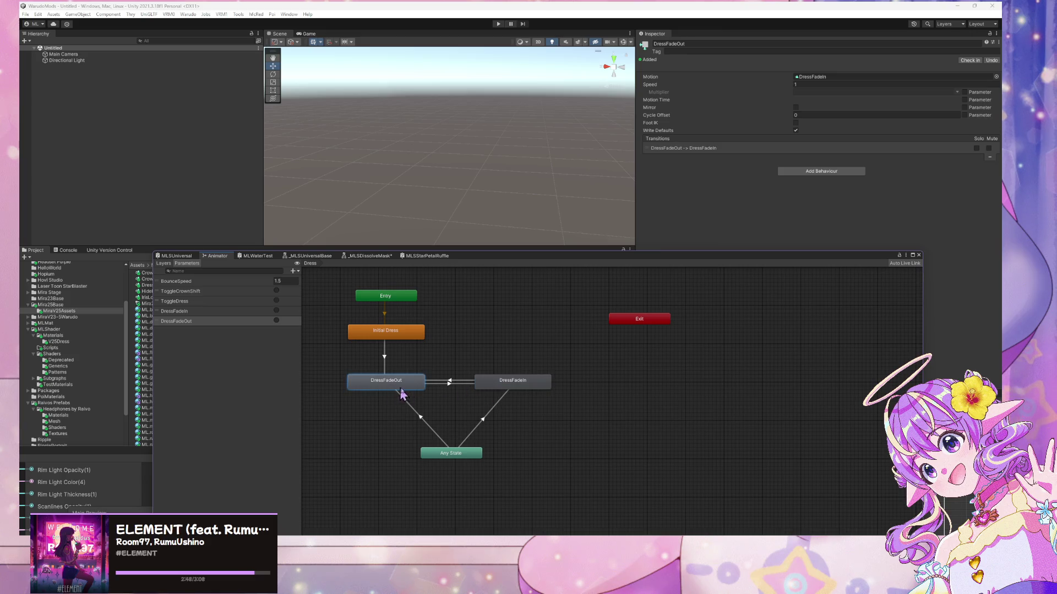
click(486, 403)
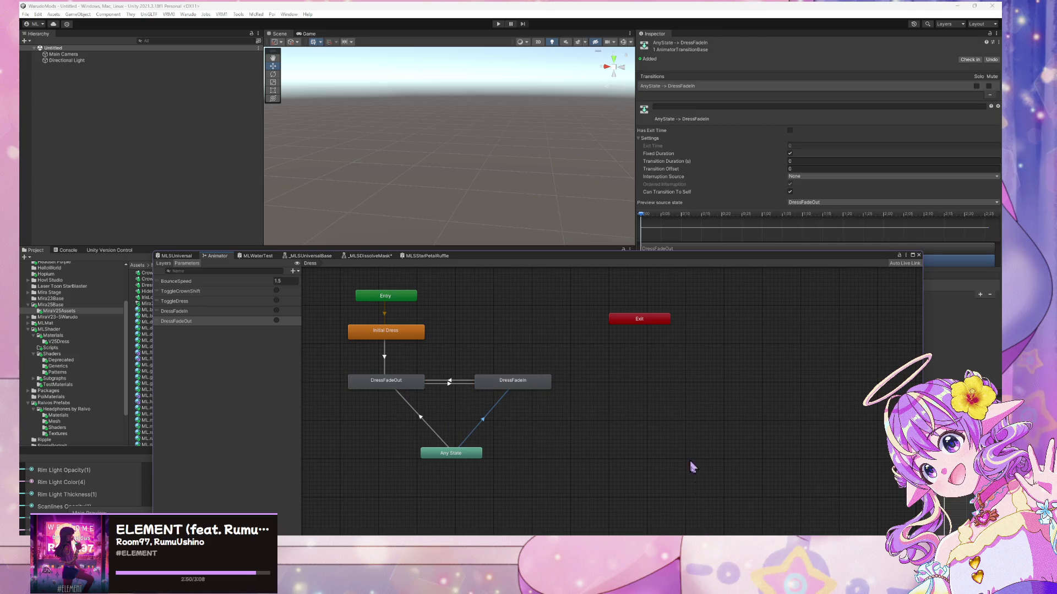
key(alt+Tab)
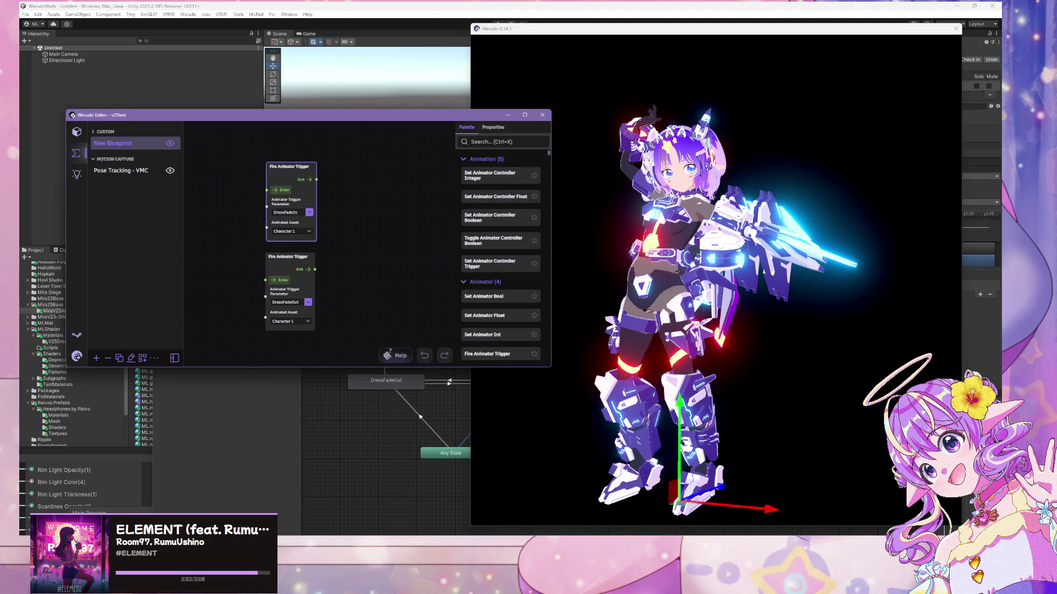
- Fire the DressFadeIn and DressFadeOut triggers to watch the dress fade, then return to Unity
click(281, 280)
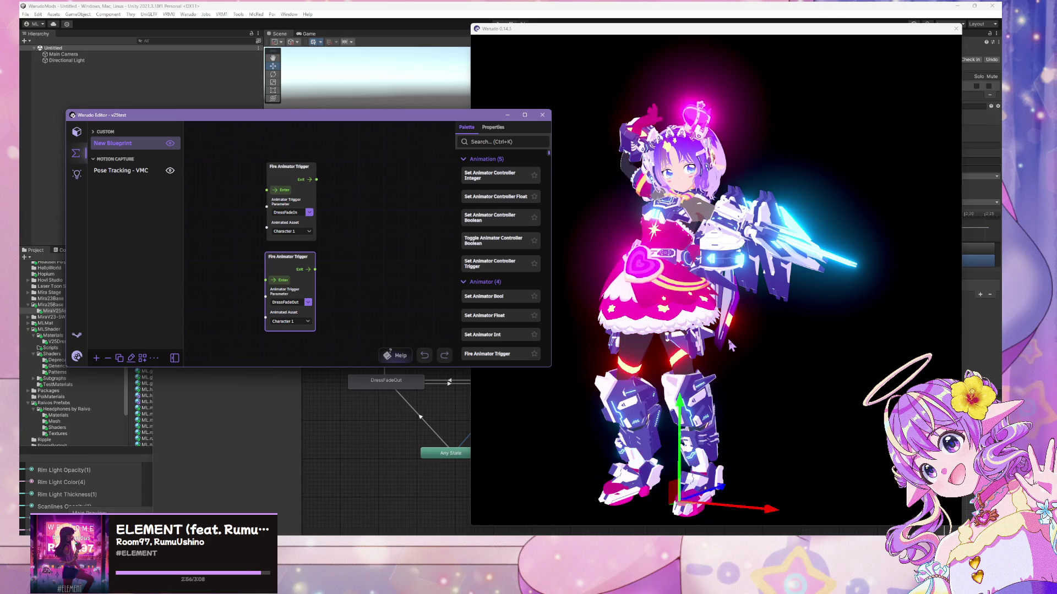
click(287, 281)
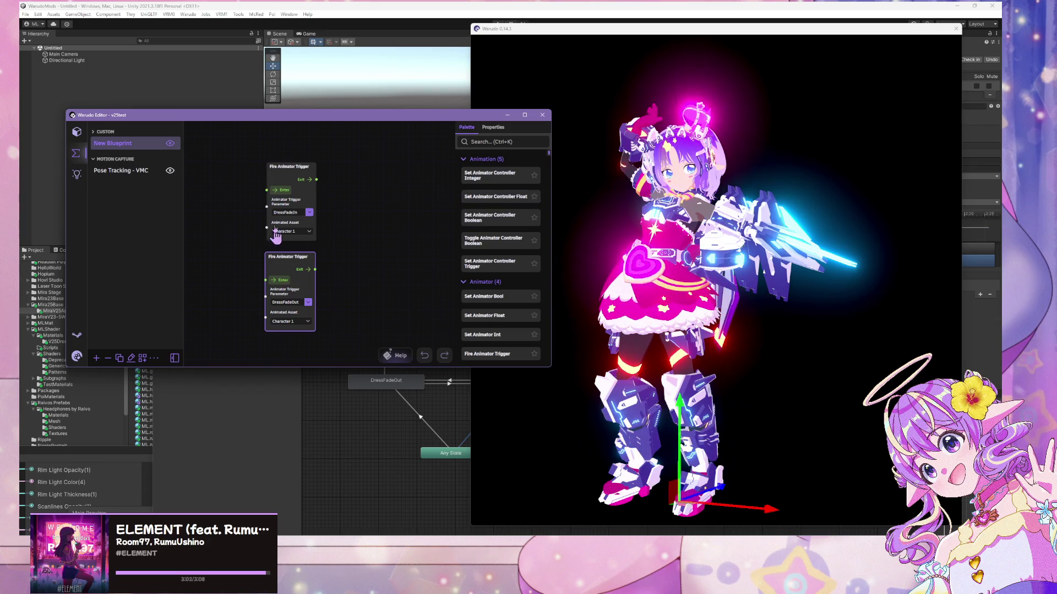
click(284, 190)
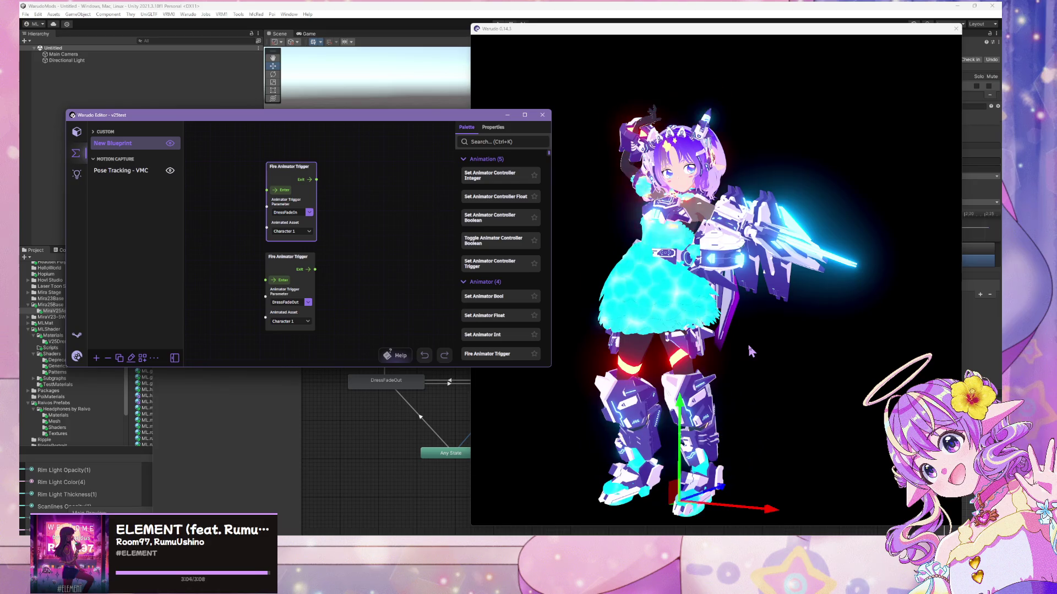
click(705, 297)
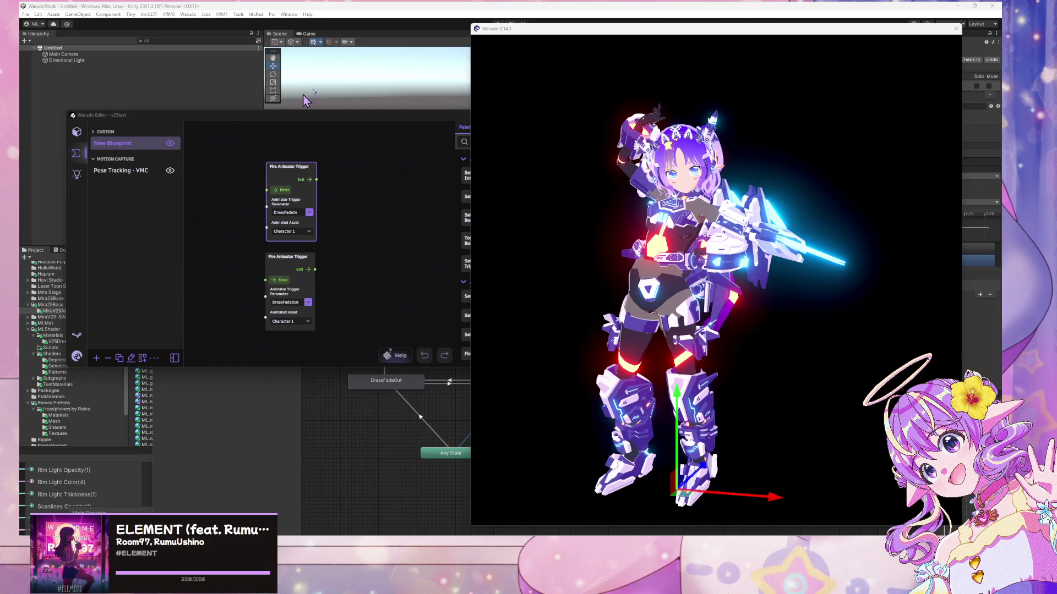
key(alt+Tab)
click(404, 390)
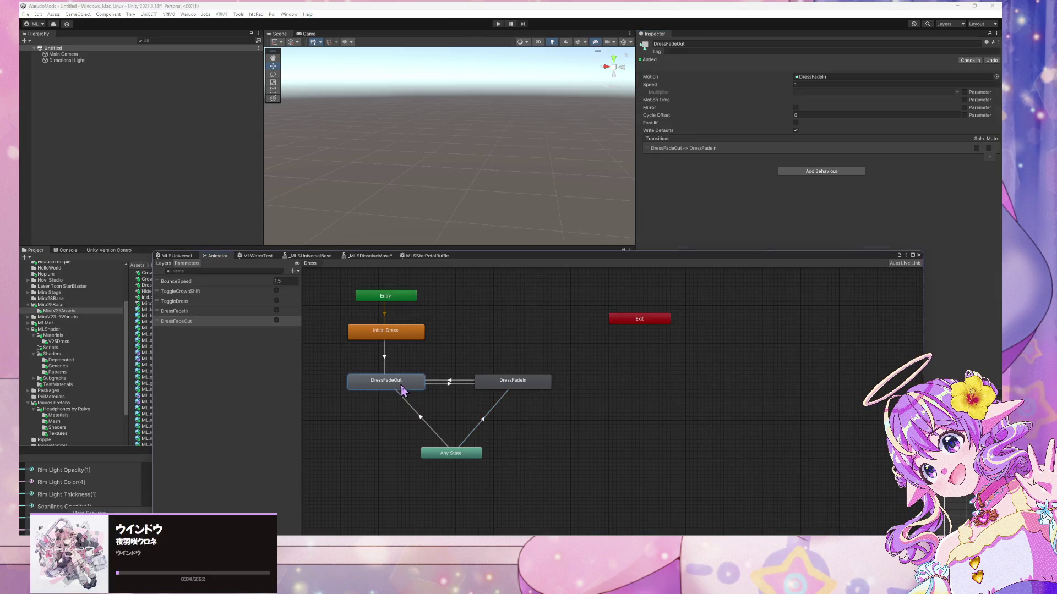
click(515, 388)
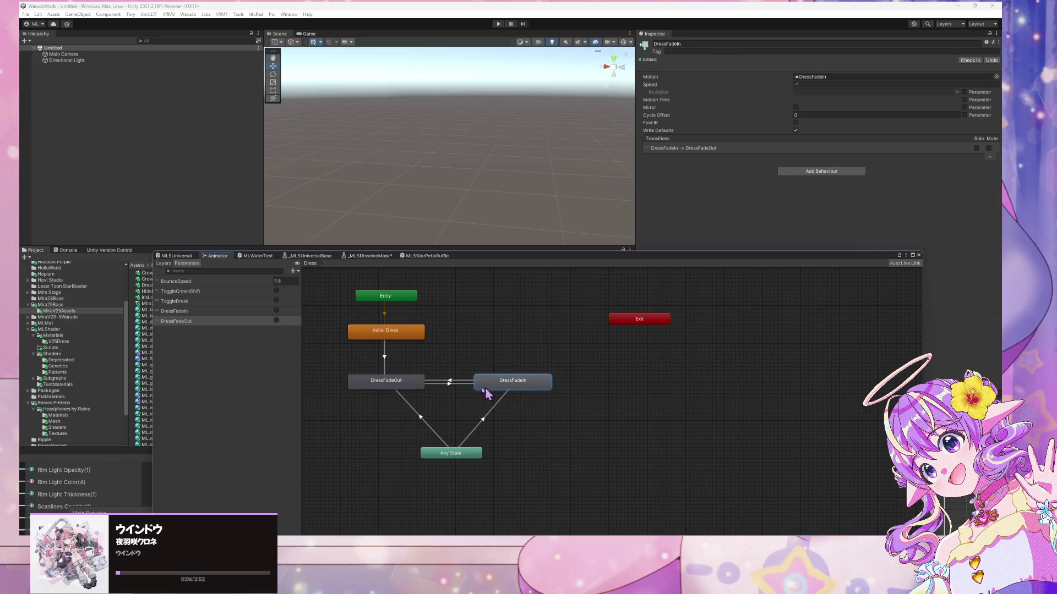
click(415, 389)
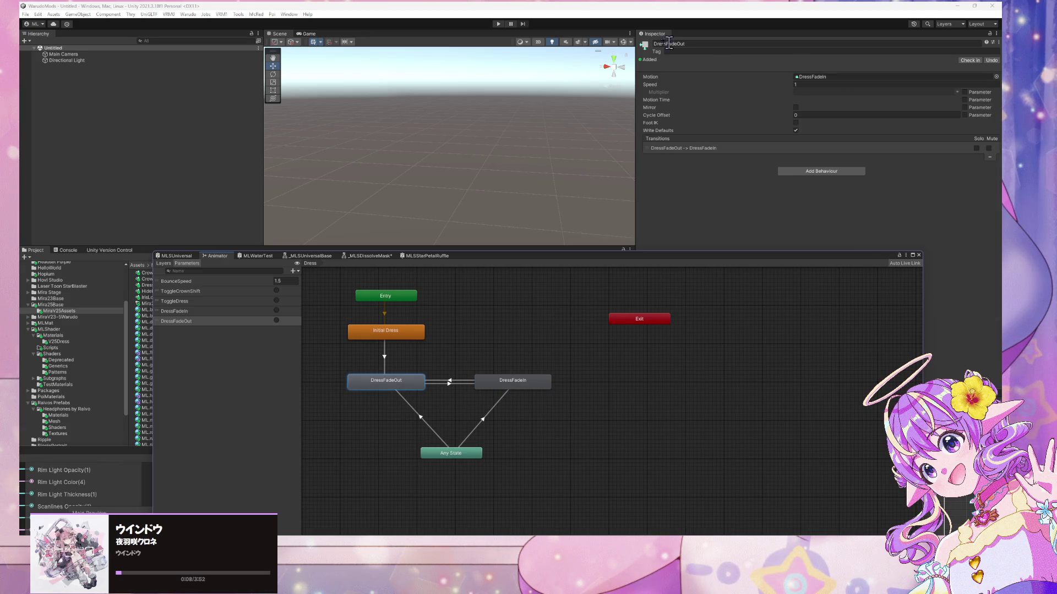
click(710, 44)
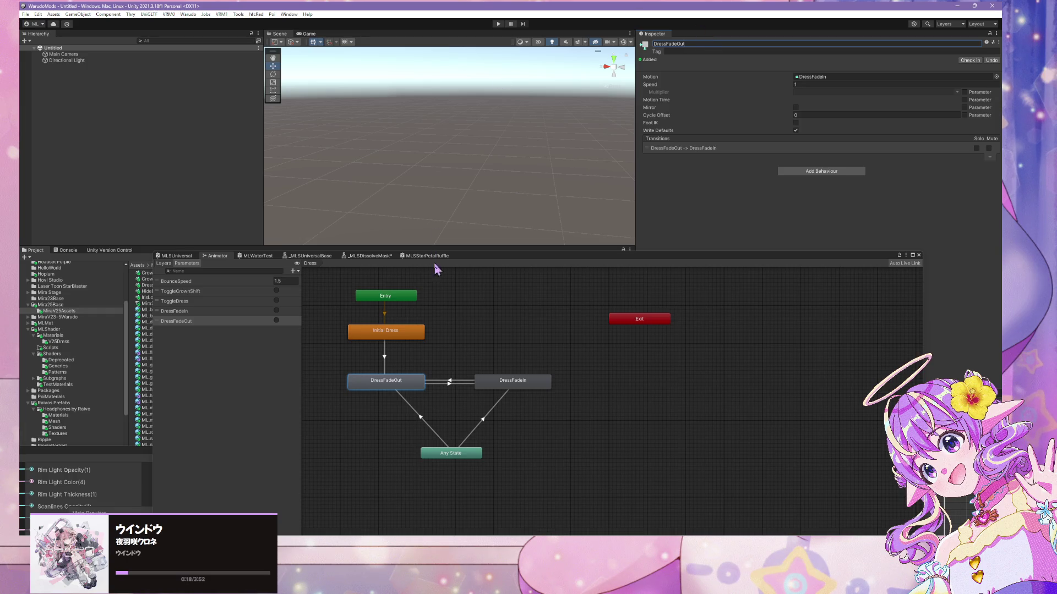
- Add an Initial Dress to DressFadeOut transition with a ToggleDress condition
right_click(418, 335)
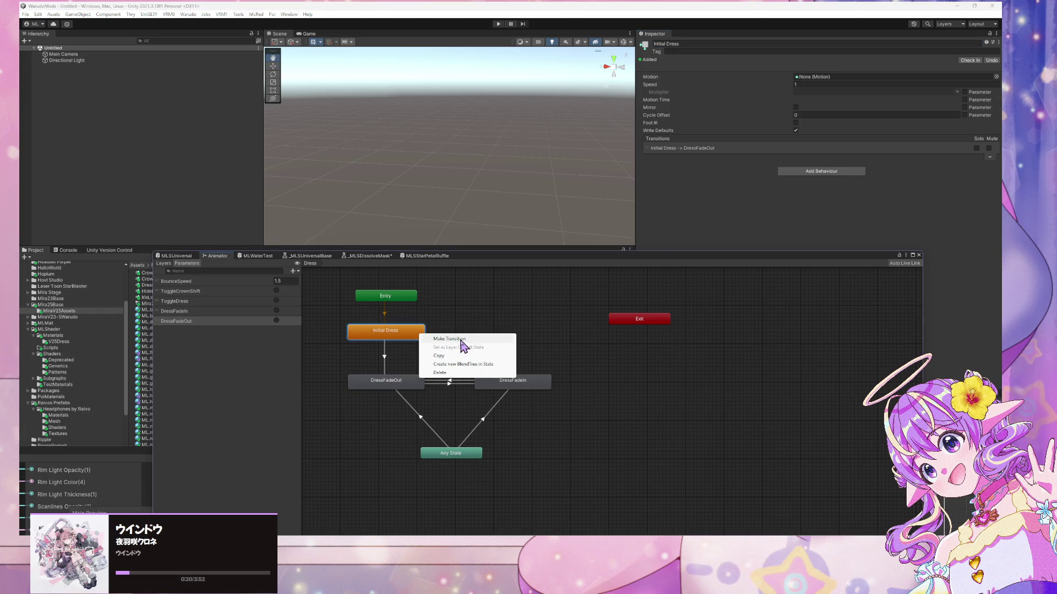
click(461, 340)
click(502, 382)
right_click(400, 335)
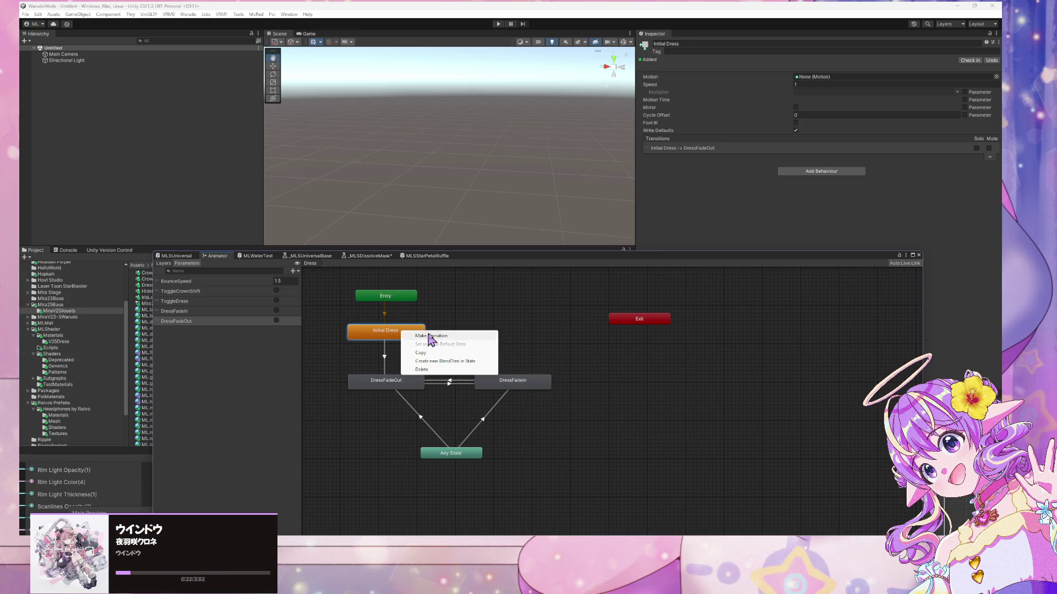
click(434, 340)
click(384, 358)
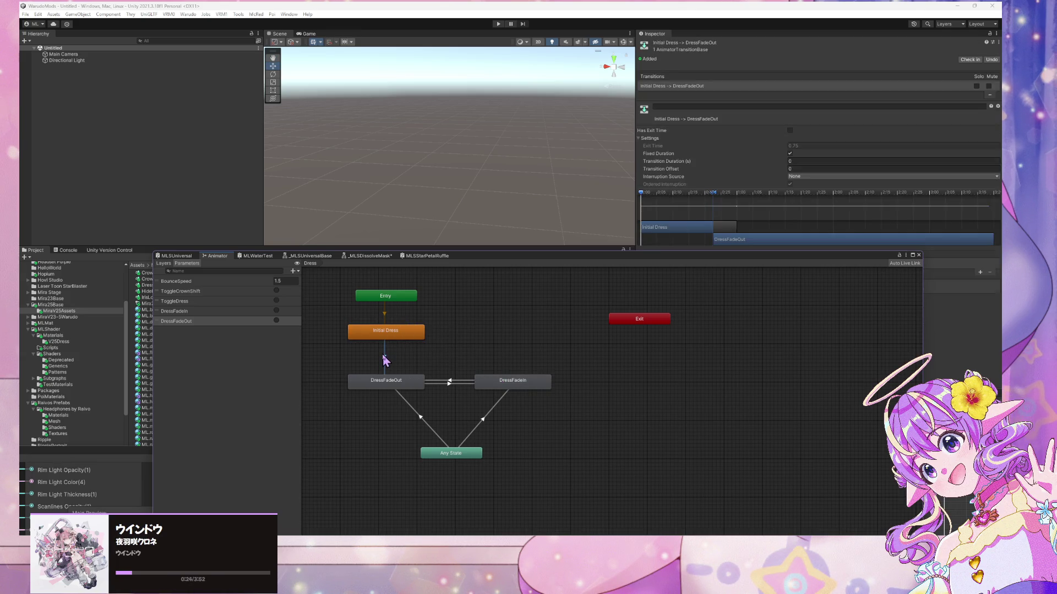
mouse_move(807, 266)
mouse_down()
mouse_move(692, 365)
mouse_move(731, 326)
mouse_up()
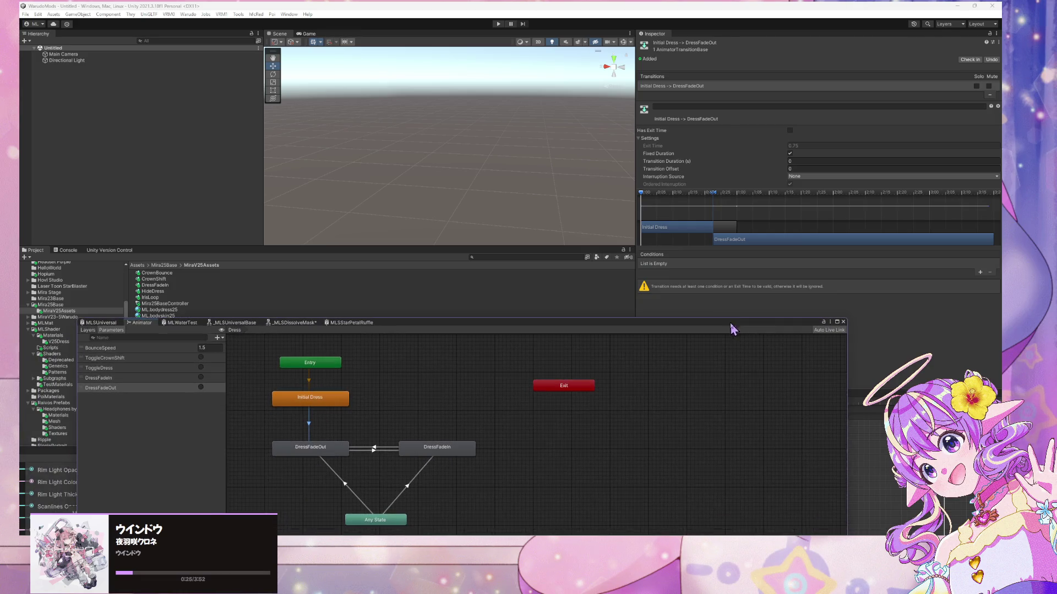
click(979, 273)
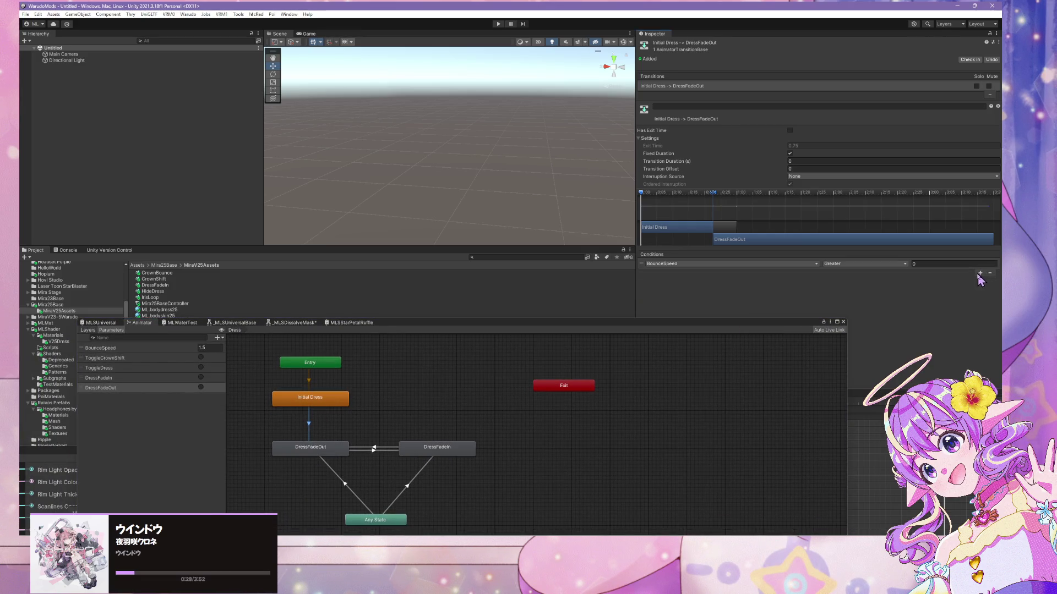
click(722, 266)
click(692, 295)
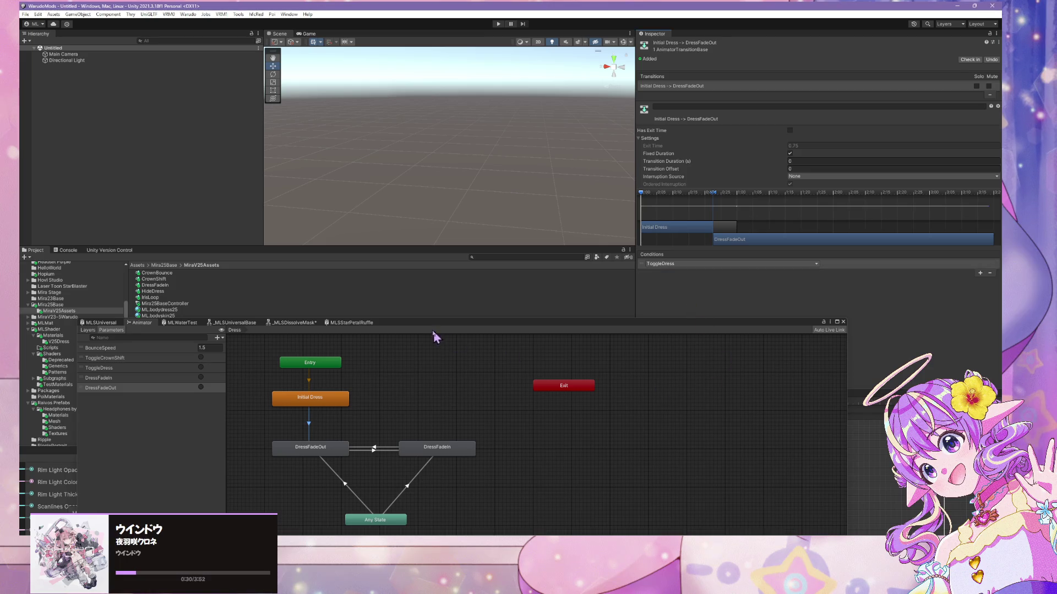
- Check the DressFadeOut and DressFadeIn playback speeds and their Any State transitions
click(312, 454)
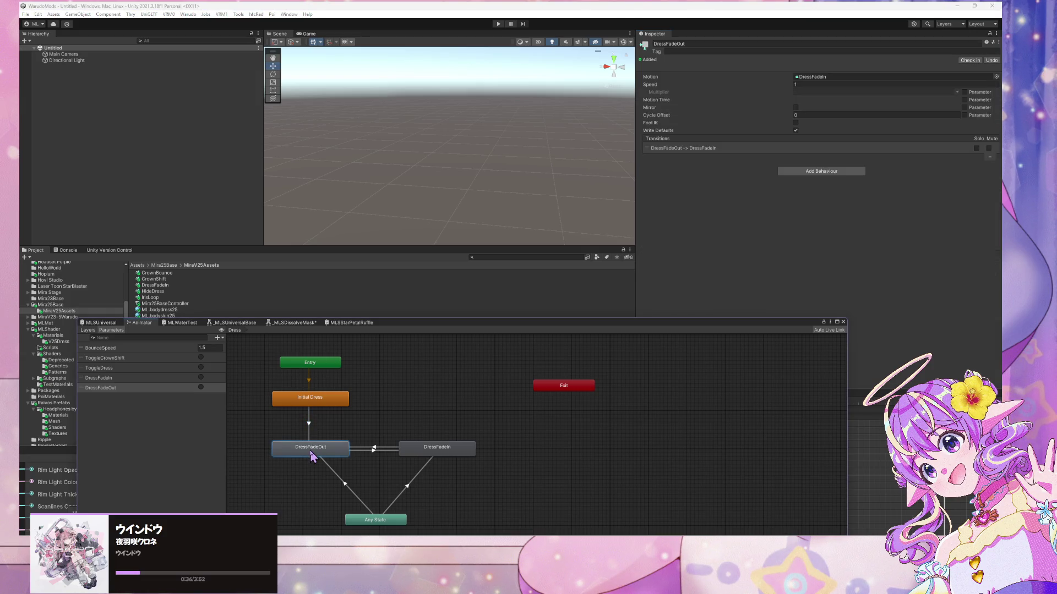
click(809, 83)
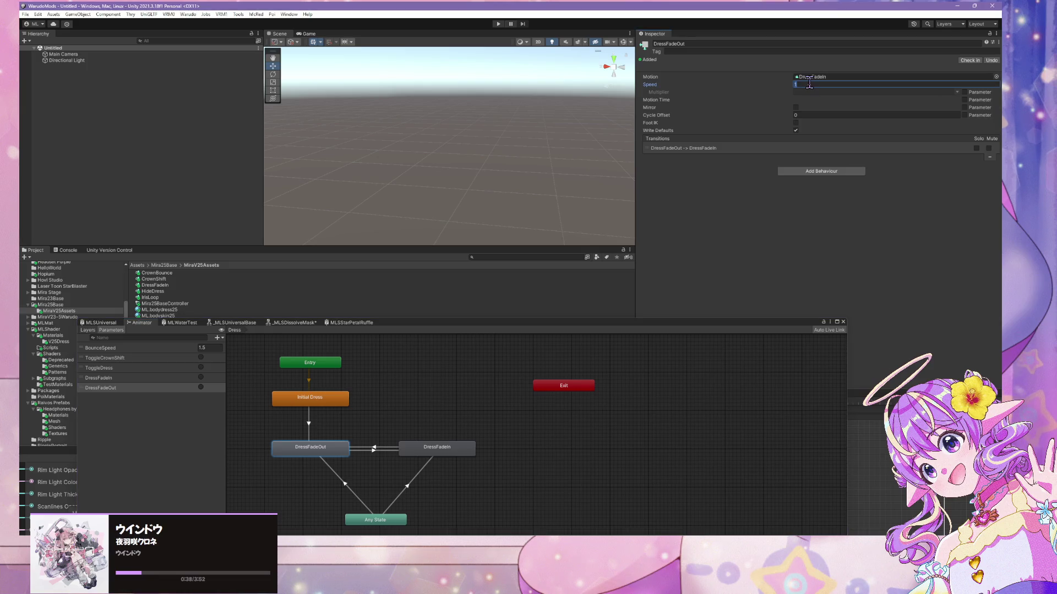
text(-1)
click(448, 452)
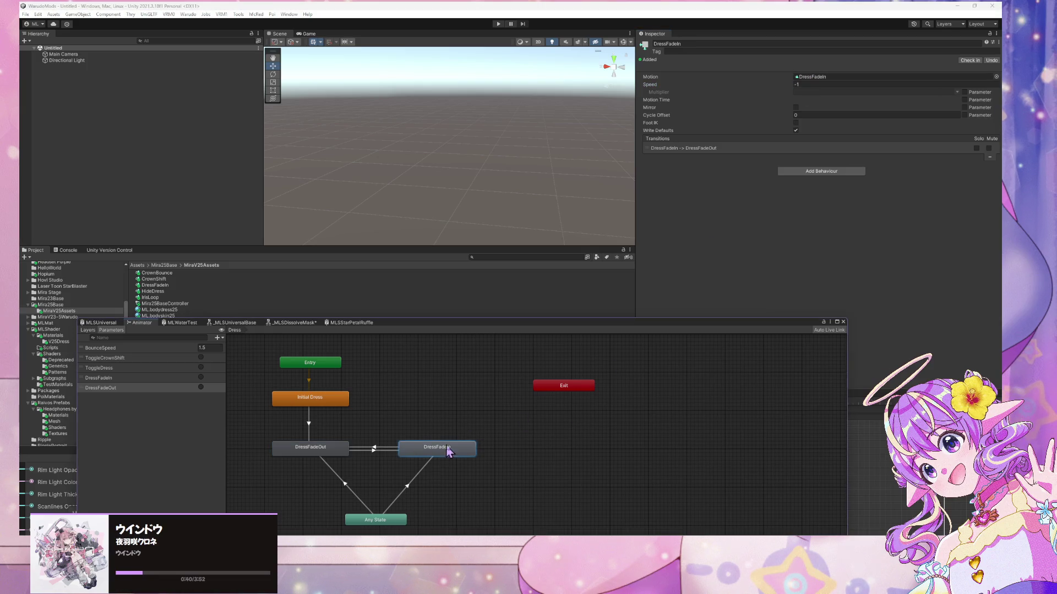
click(694, 294)
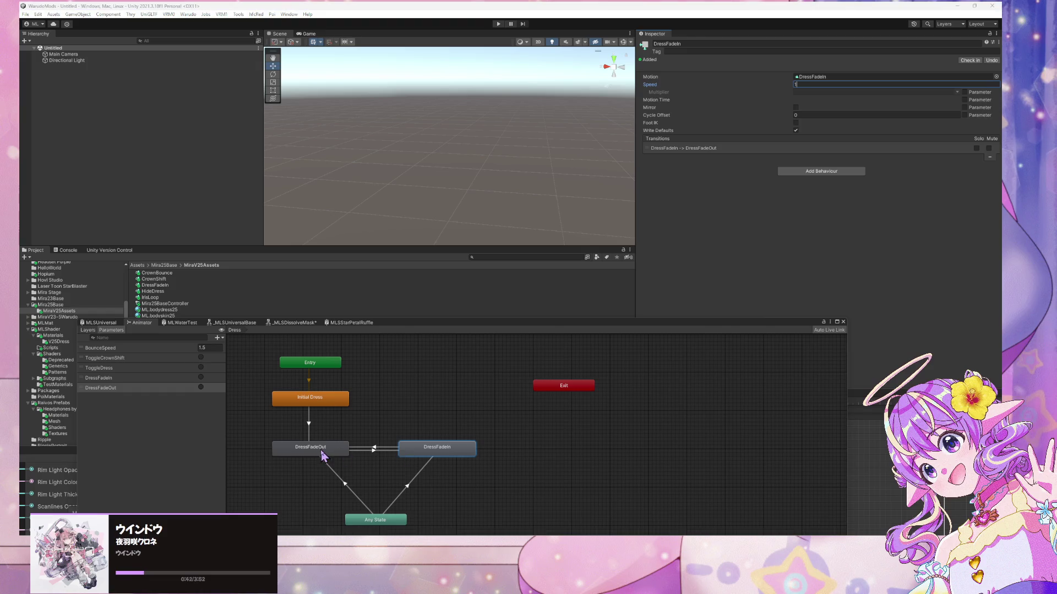
click(344, 488)
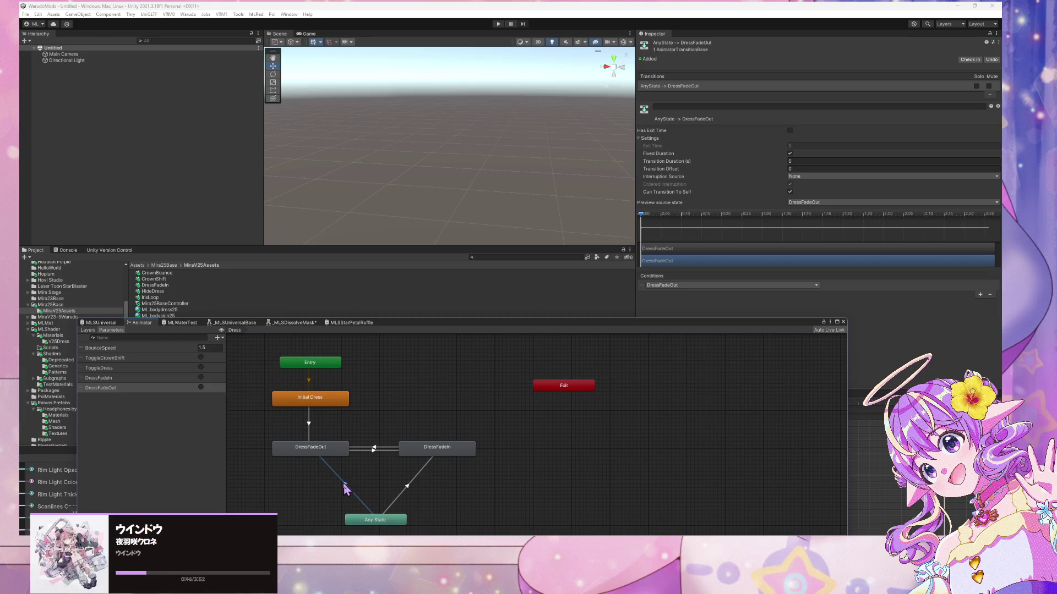
click(409, 490)
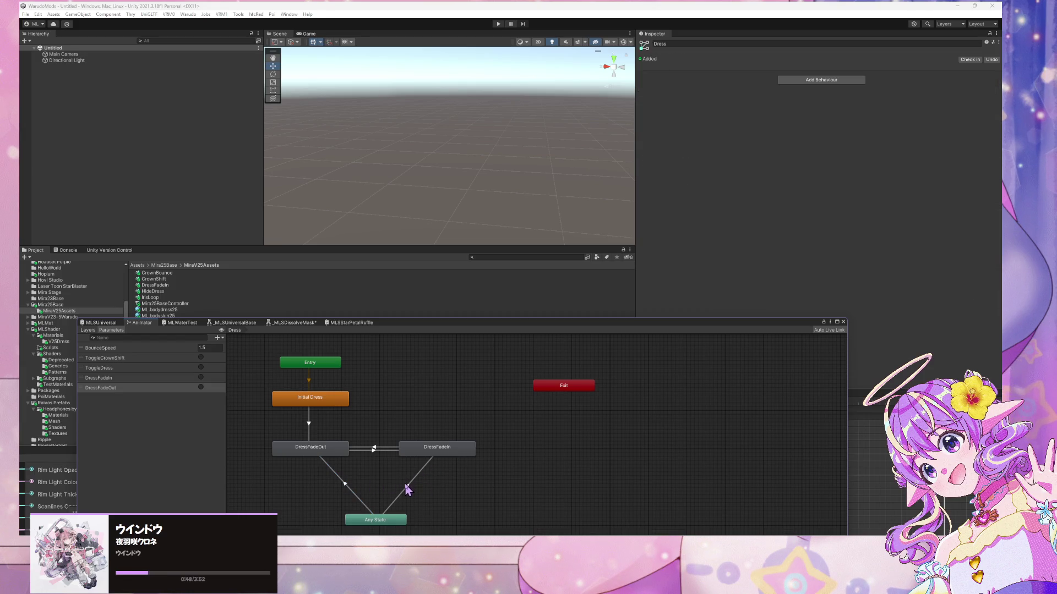
- Build the mod for Warudo from the Warudo menu
click(386, 429)
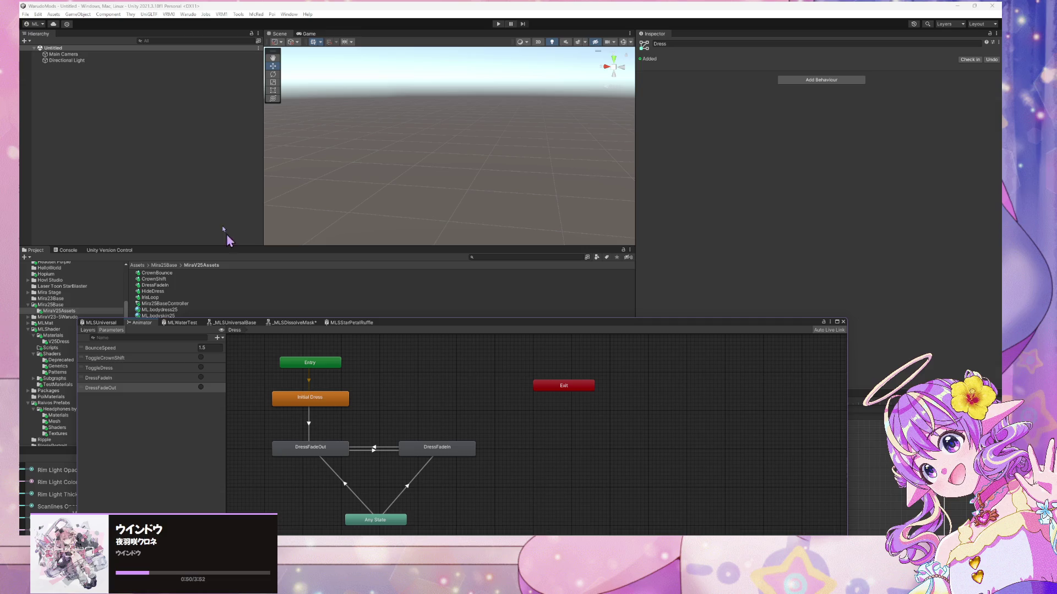
click(189, 15)
click(217, 65)
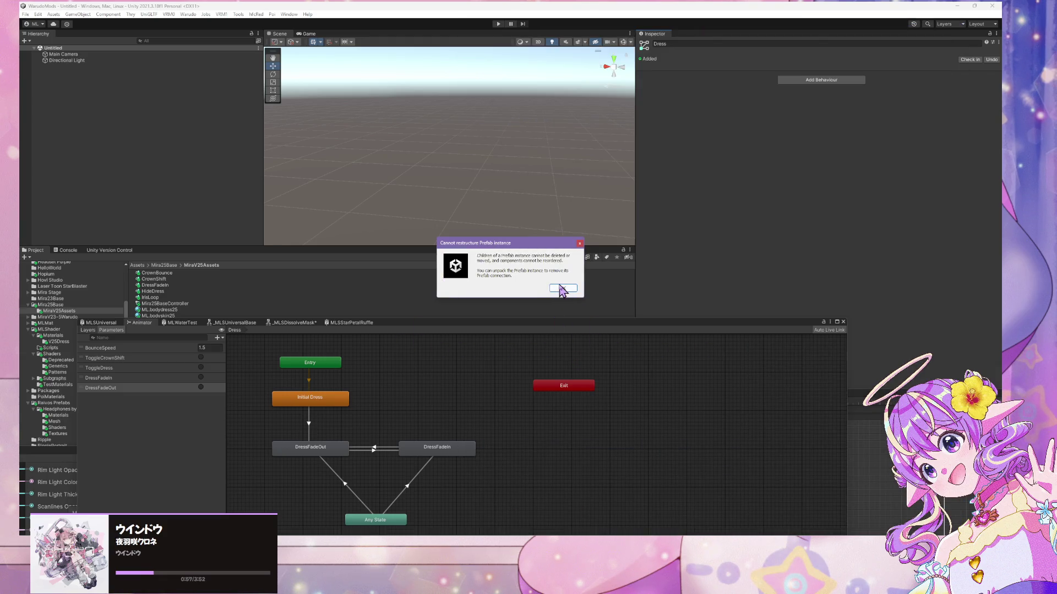
- Dismiss the prefab error, turn the armored avatar toward the camera, and bring up the trigger blueprint
click(561, 290)
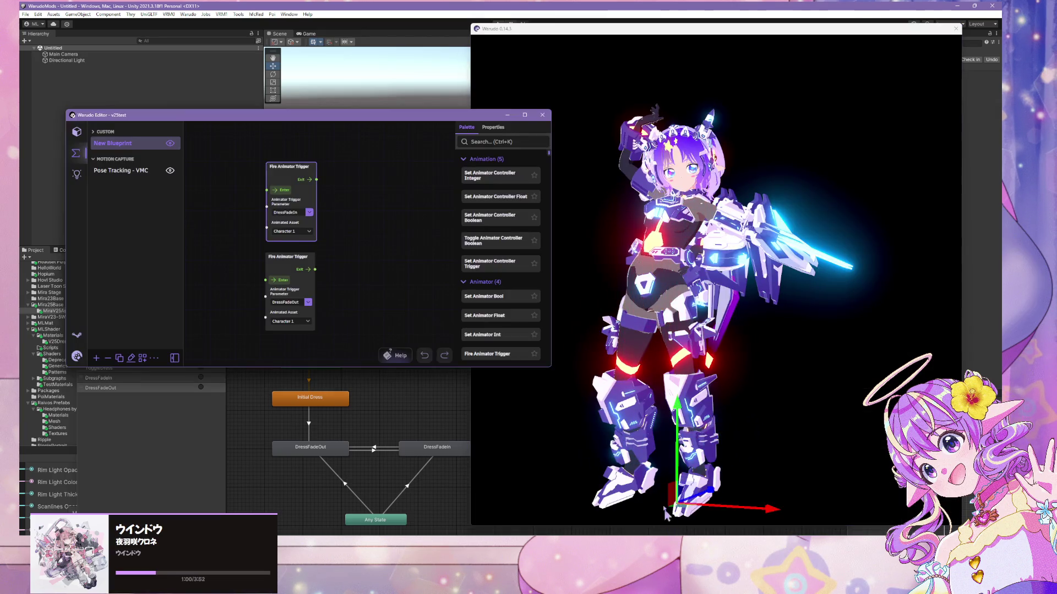
drag(660, 283, 823, 273)
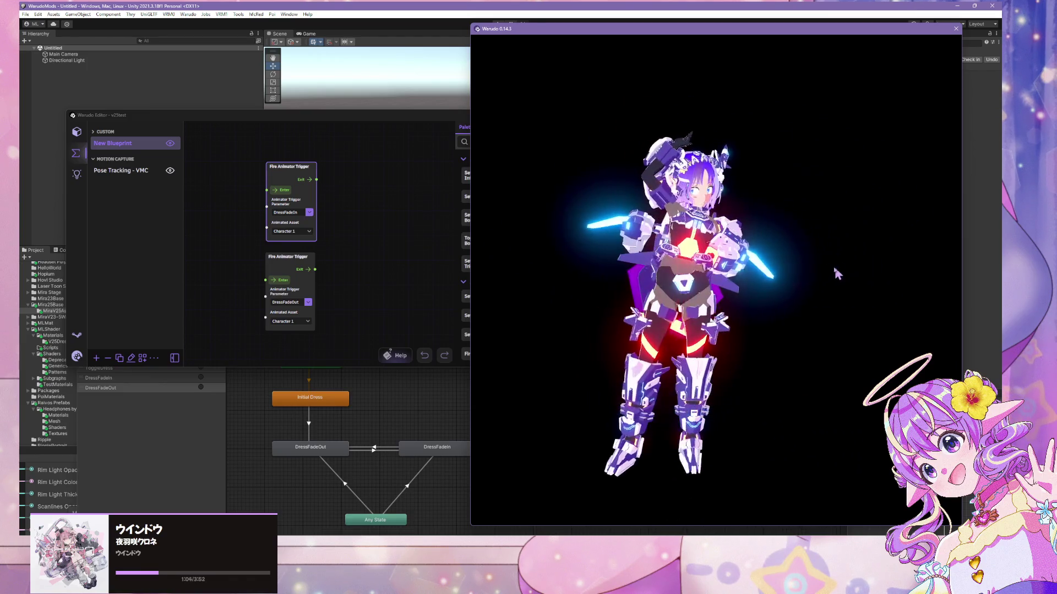
scroll(769, 273, up, 3)
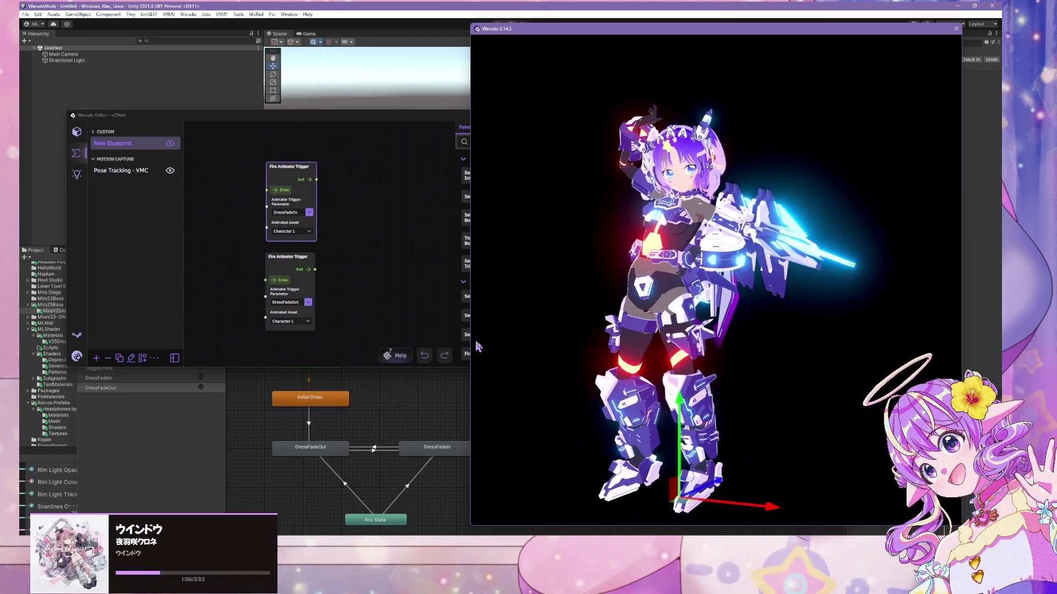
click(394, 264)
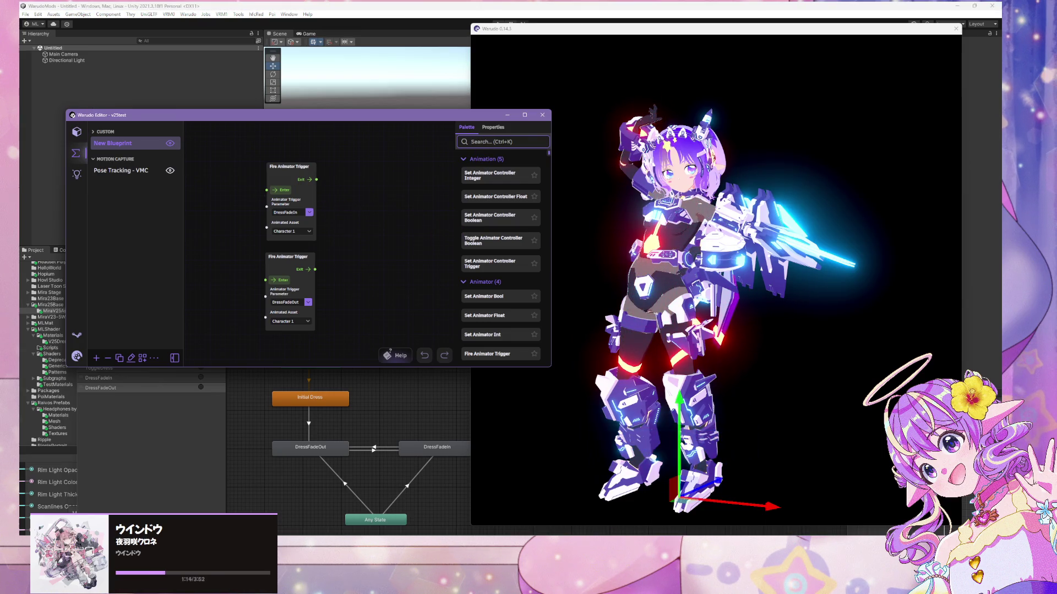
- Bring the ARM_Armor23Asset.cs script to the front in Visual Studio Code
mouse_move(577, 528)
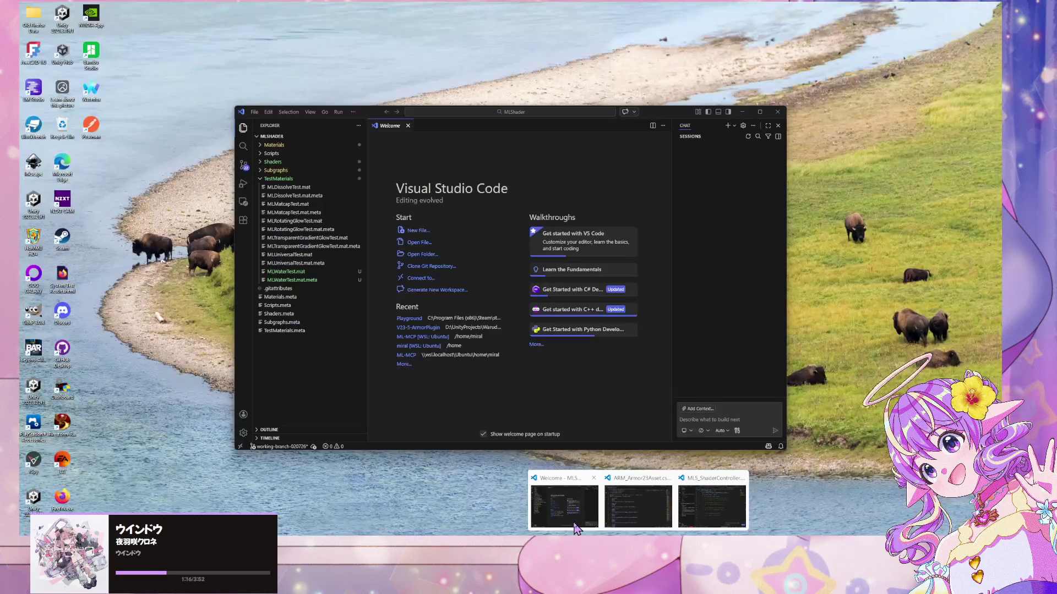
mouse_move(651, 532)
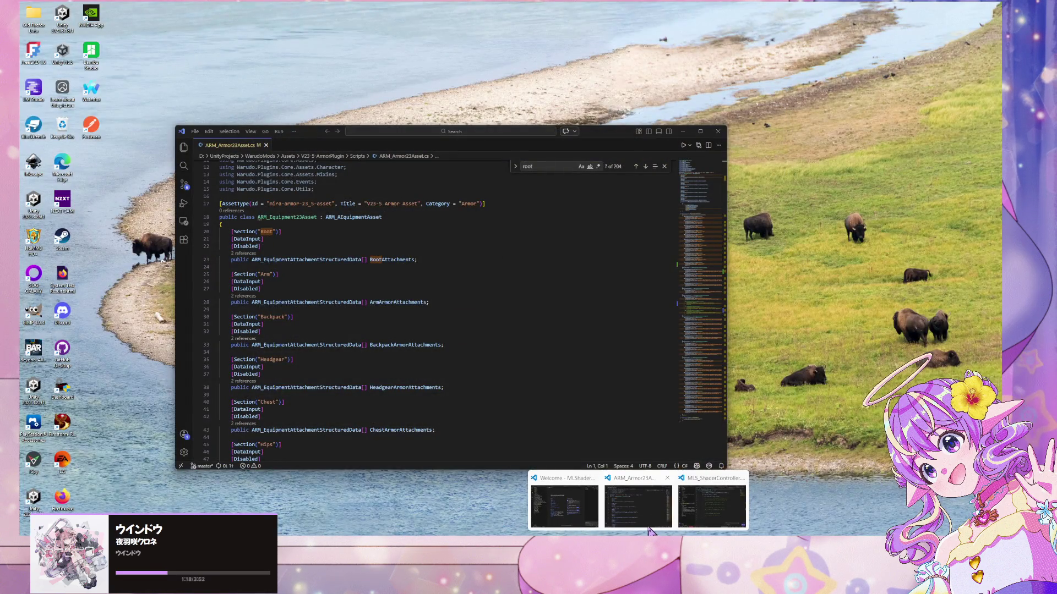
mouse_move(712, 529)
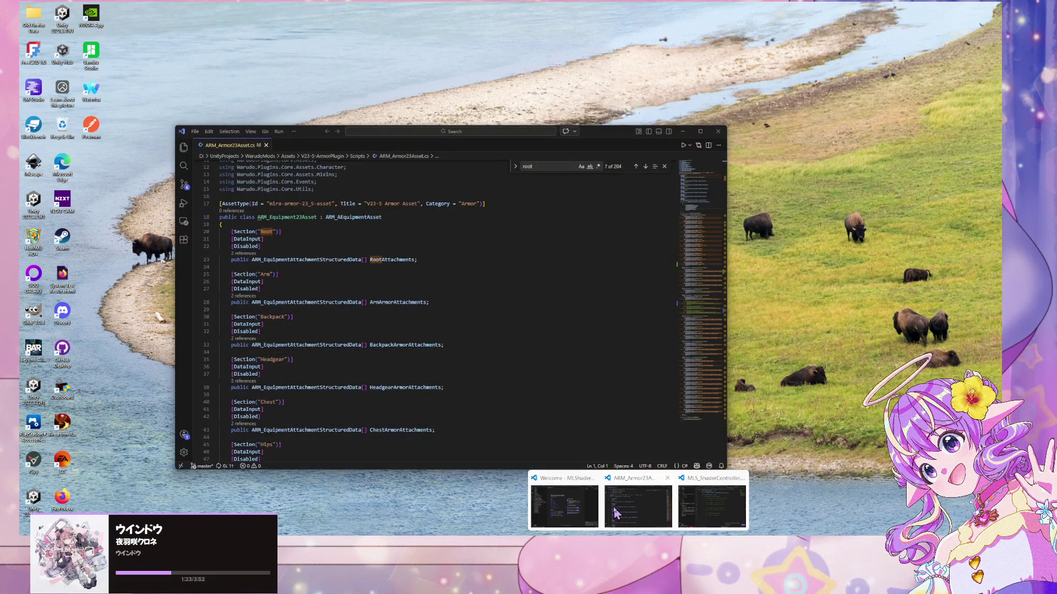
click(613, 509)
scroll(402, 293, down, 10)
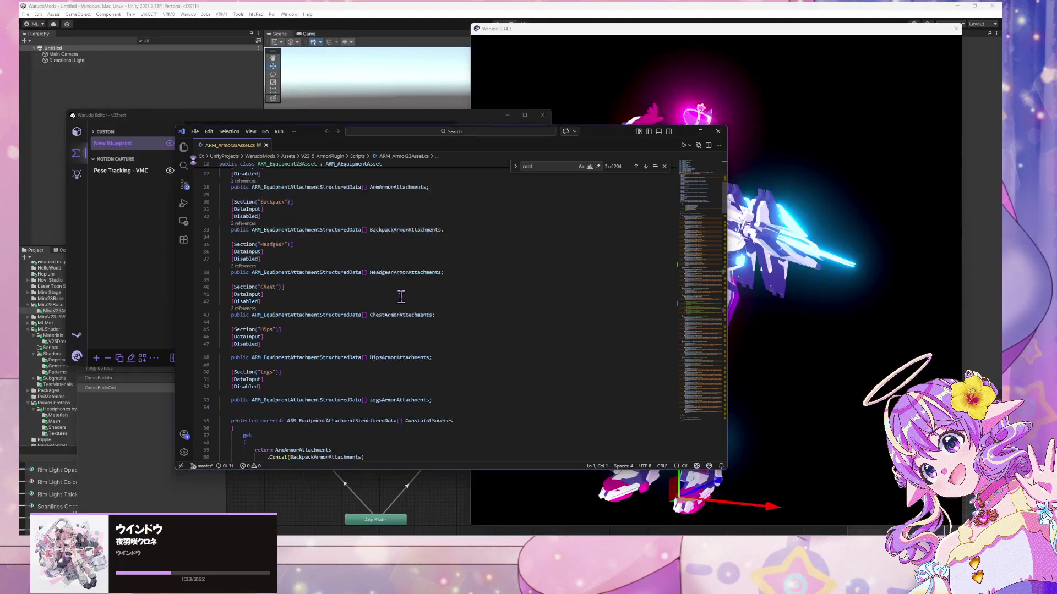
scroll(402, 293, up, 14)
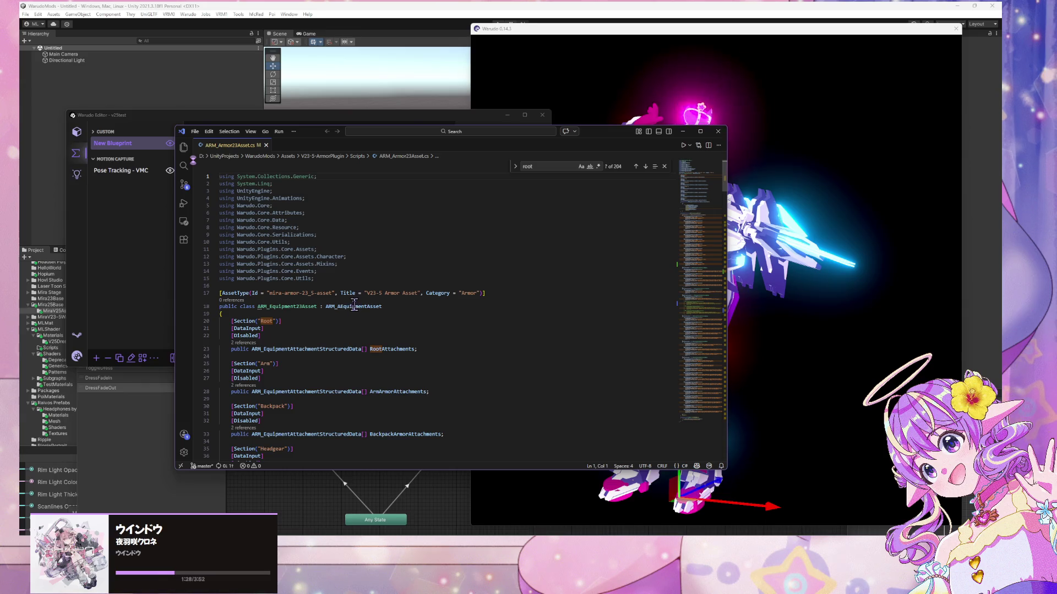
- Select the ARM_AEquipmentAsset base class name on line 18
drag(379, 307, 328, 307)
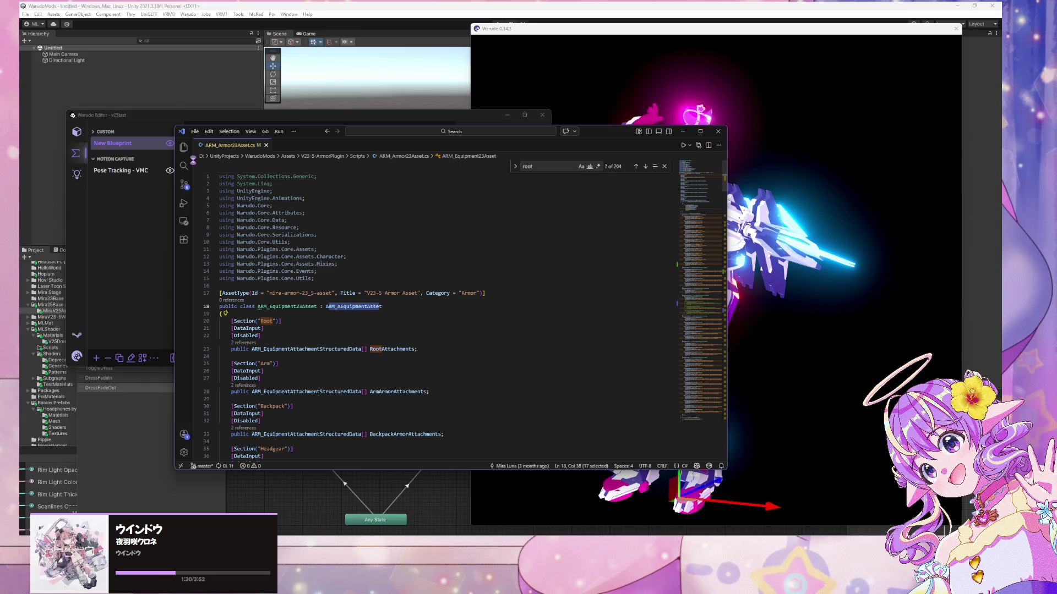
click(385, 249)
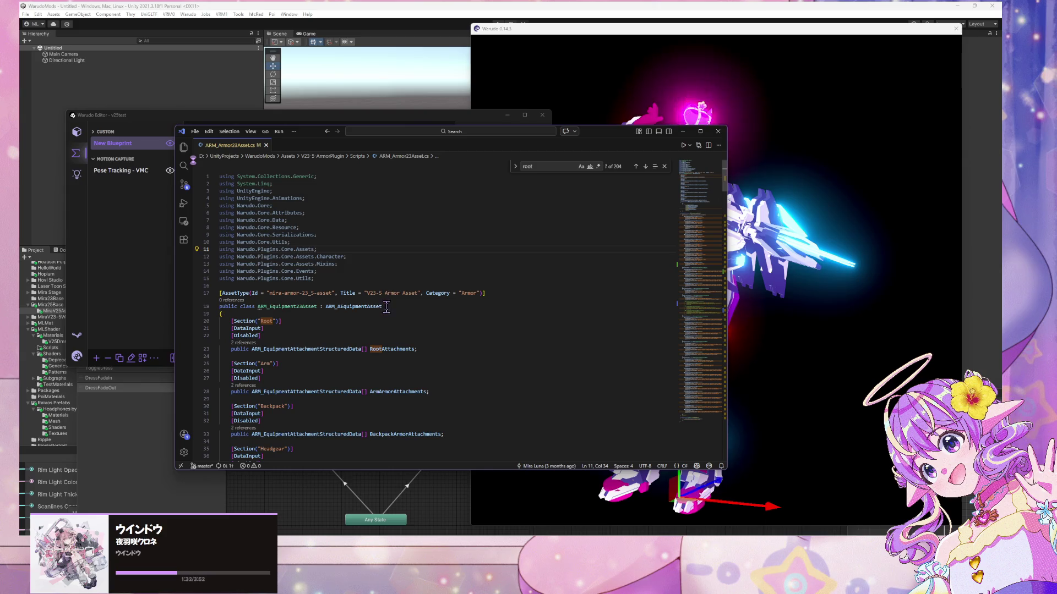
drag(387, 307, 325, 306)
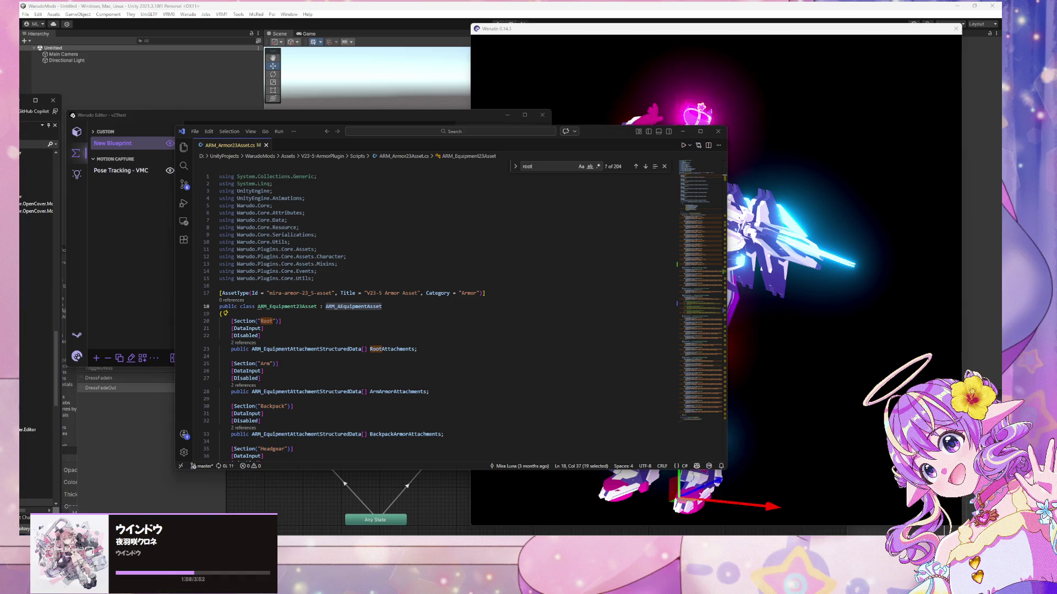
- Fire DressFadeIn then DressFadeOut, leaving the avatar armor-only with the dress faded away
click(736, 284)
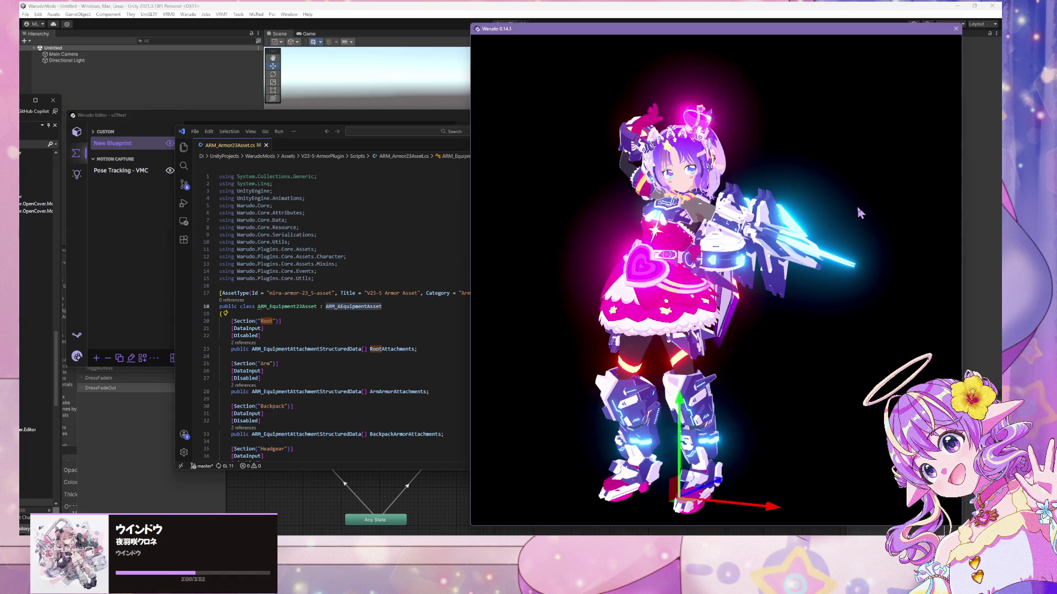
click(308, 115)
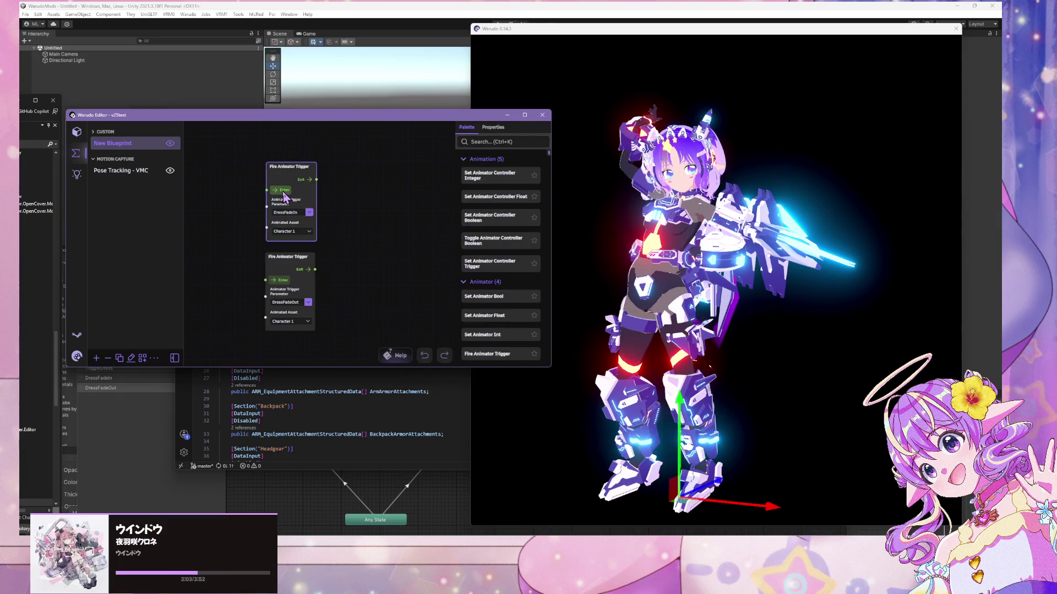
click(283, 192)
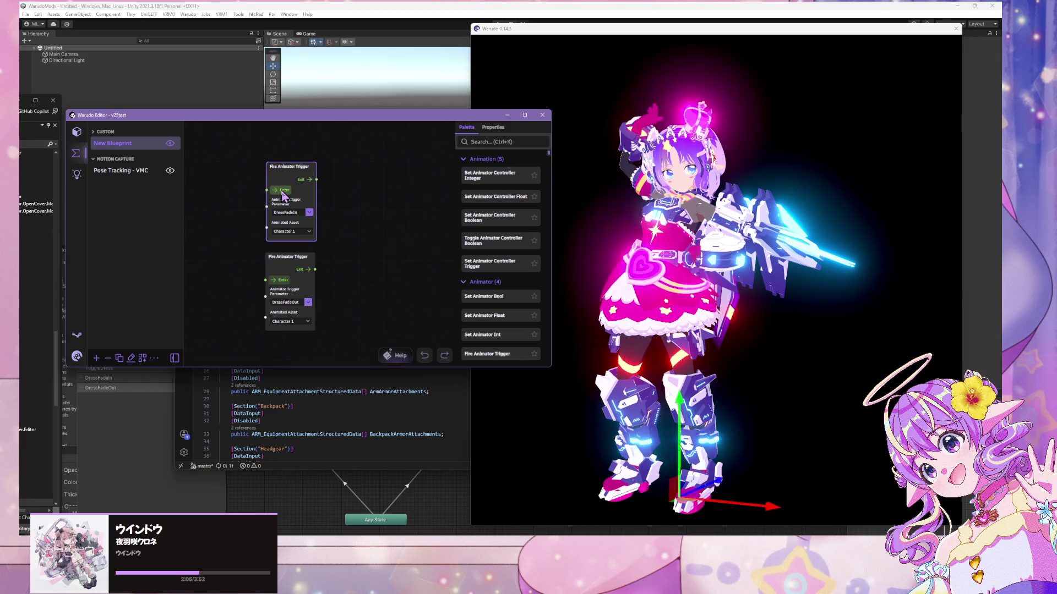
click(282, 281)
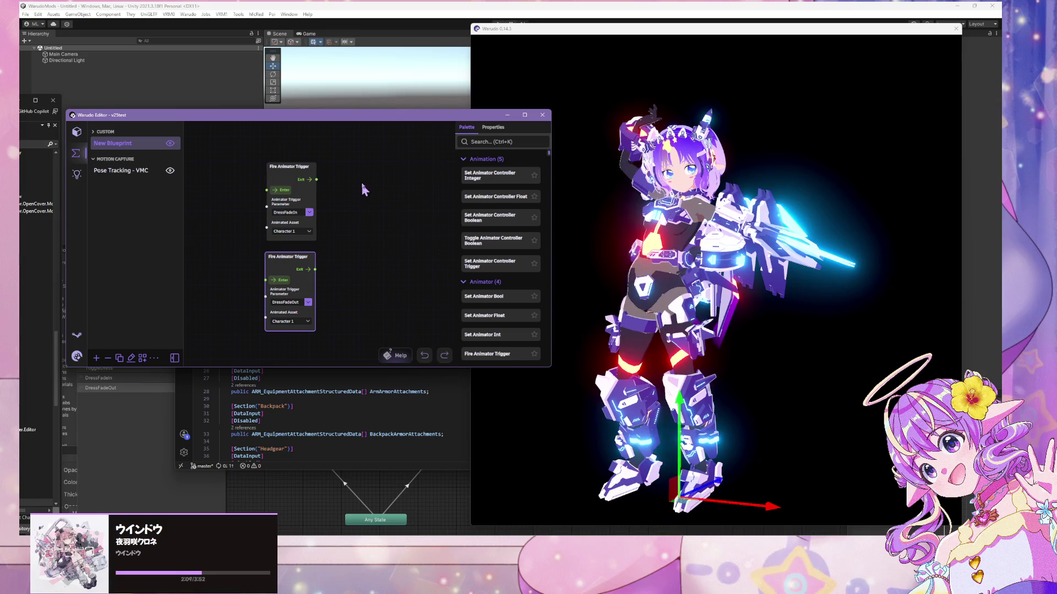
- Add a Multi Gate node ('multigate') and an Invoke Asset Trigger node ('asset trig') from the palette
click(510, 142)
text(mul)
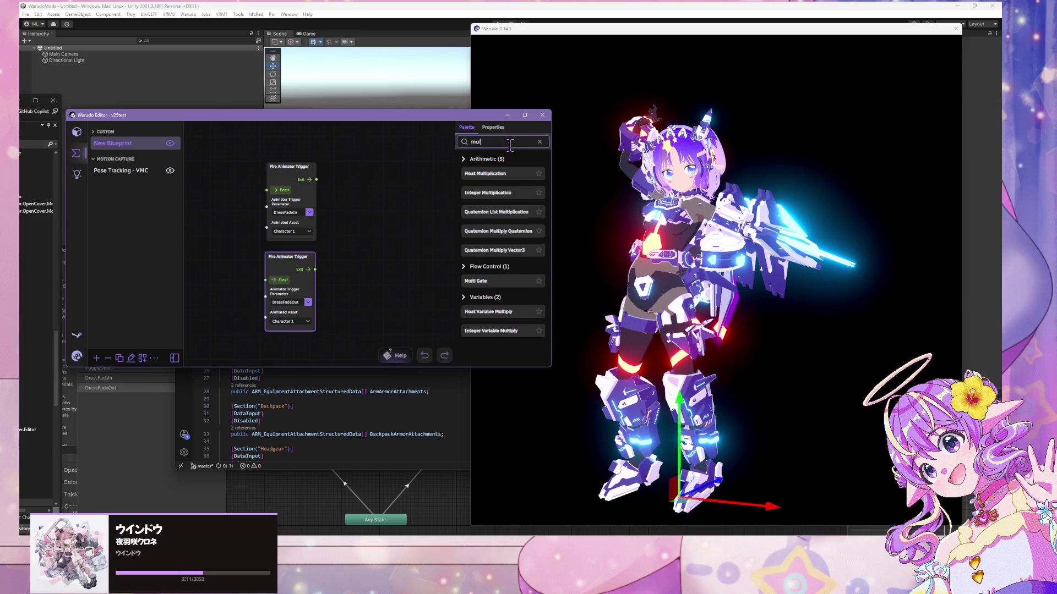
text(tigate)
mouse_move(476, 174)
mouse_down()
mouse_move(194, 230)
mouse_move(266, 190)
mouse_up()
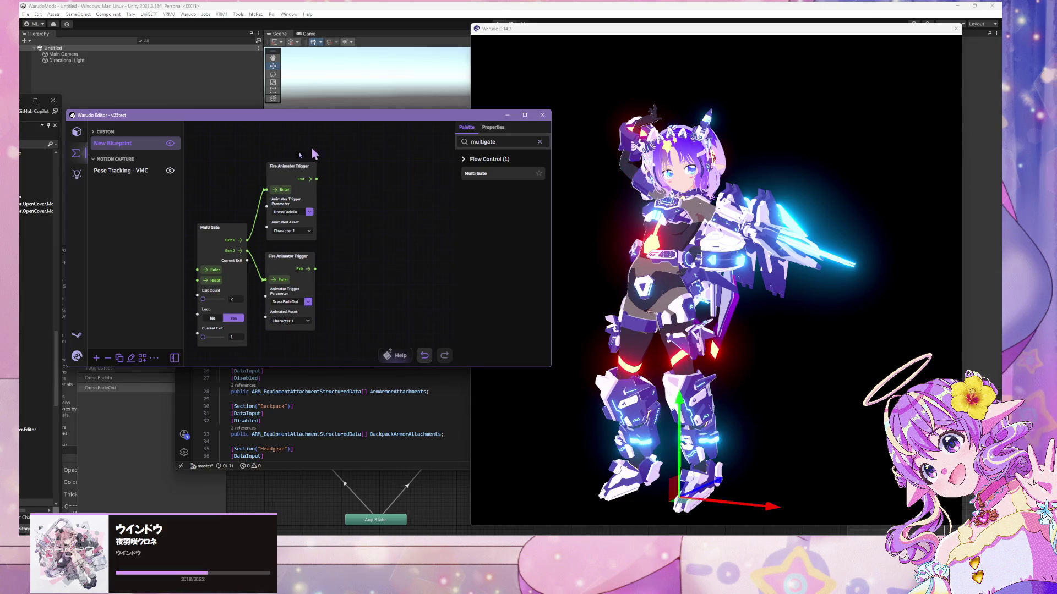
drag(212, 227, 192, 226)
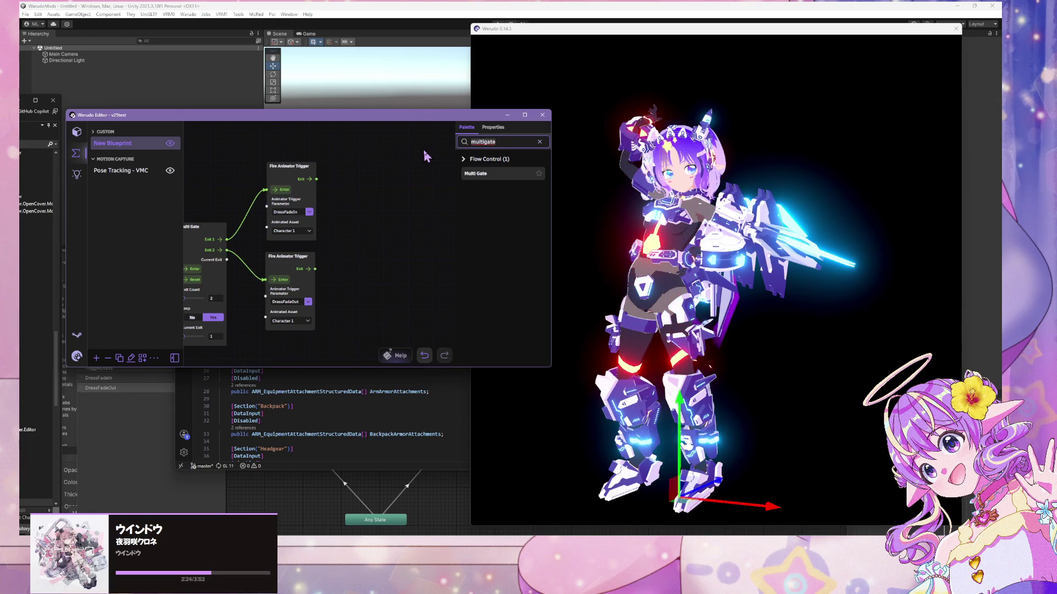
text(asset trig)
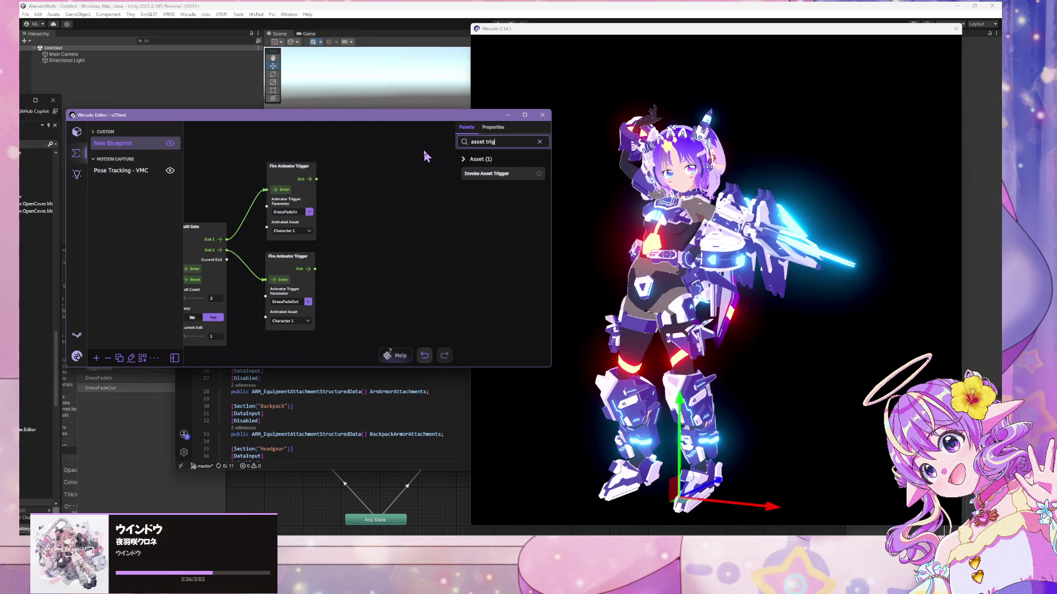
mouse_move(486, 174)
mouse_down()
mouse_move(338, 197)
mouse_move(387, 162)
mouse_up()
- Set the Invoke Asset Trigger to the V23-5 Armor Asset with Trigger Path PlaybackPlay
click(391, 208)
scroll(403, 286, down, 10)
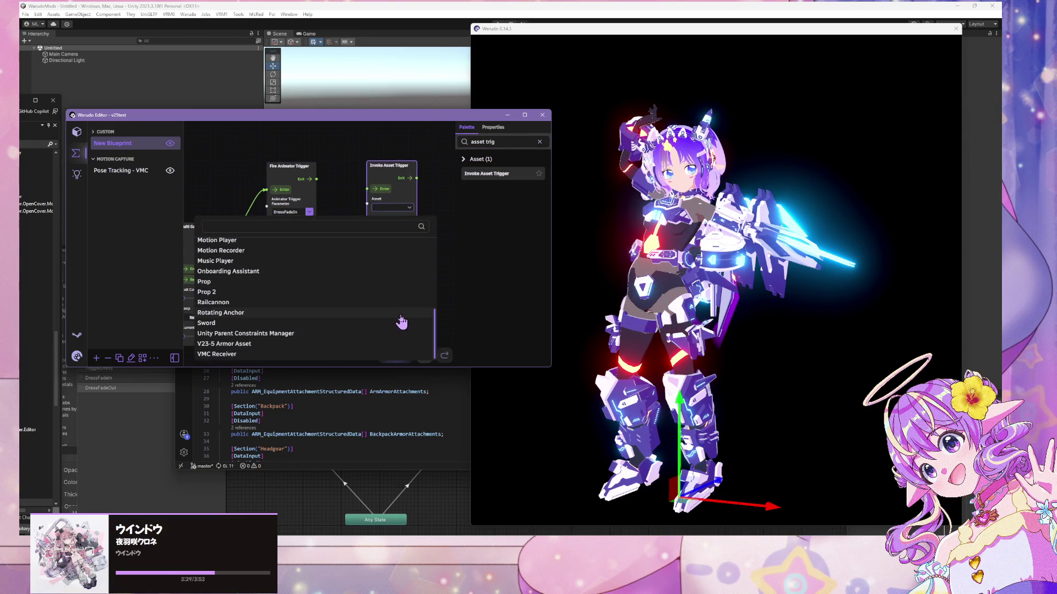
click(291, 343)
click(409, 227)
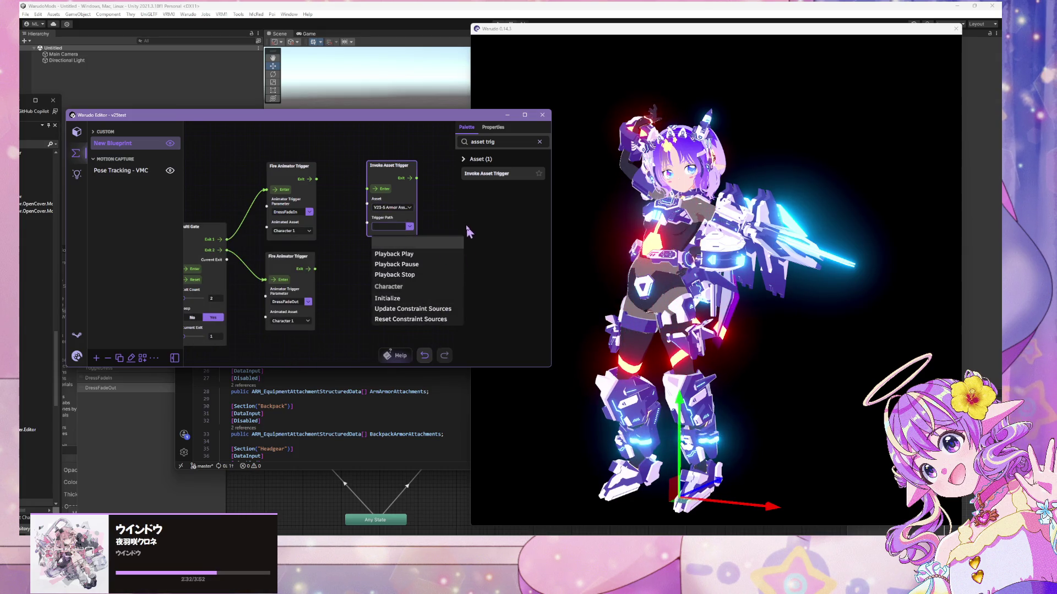
click(451, 257)
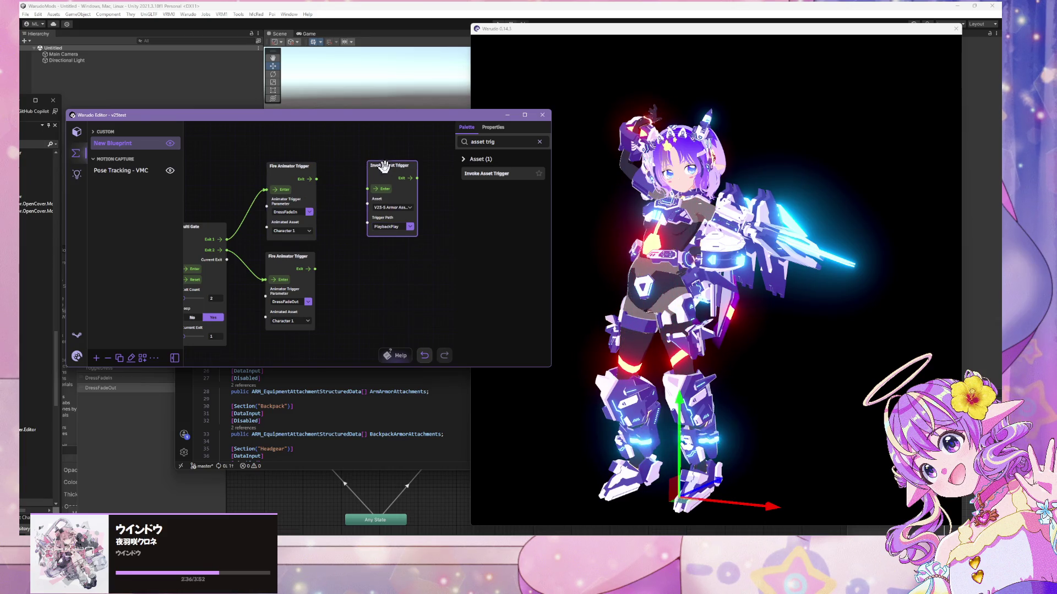
- Duplicate the node with Ctrl+D and set the copy's Trigger Path to PlaybackStop
key(ctrl+d)
drag(390, 180, 378, 258)
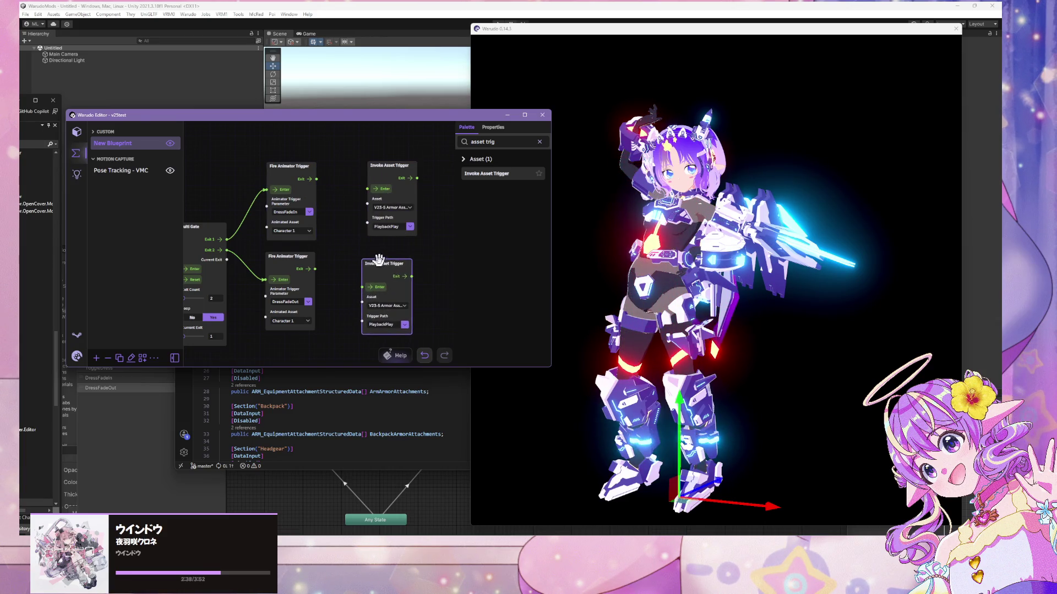
click(405, 324)
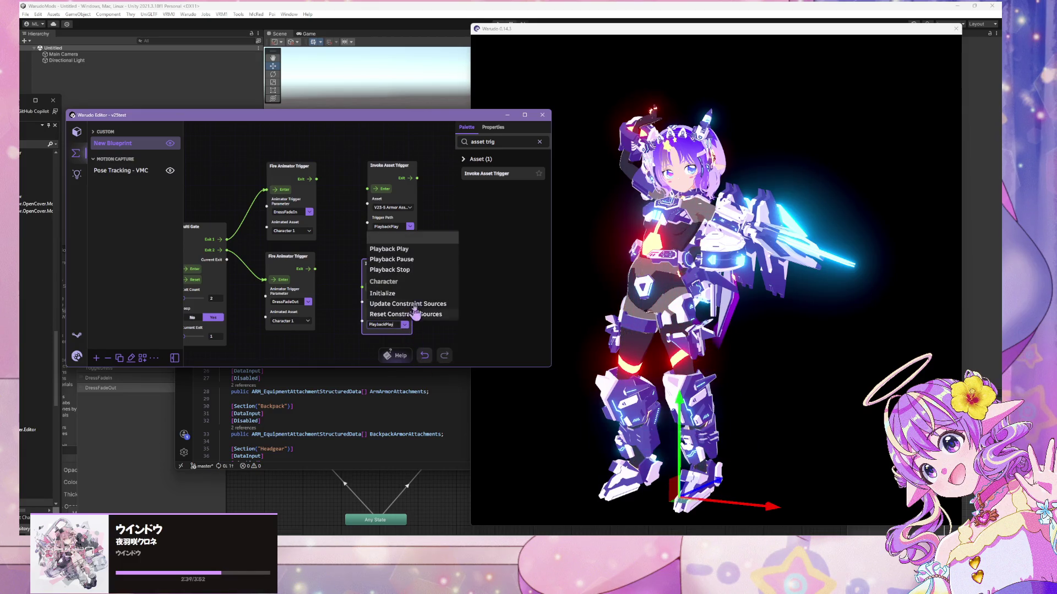
click(429, 270)
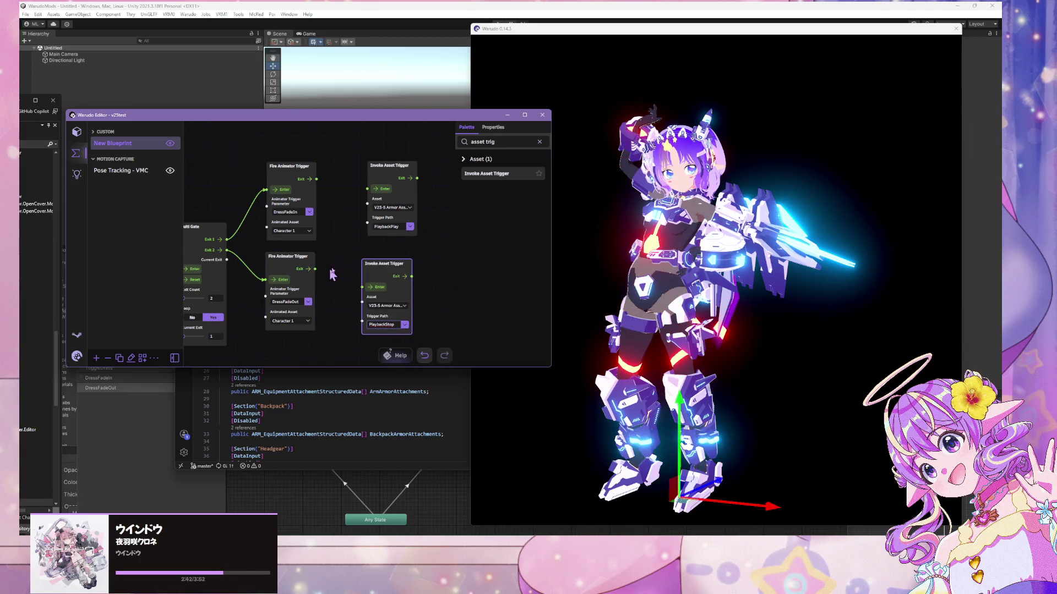
mouse_move(380, 259)
mouse_down()
mouse_move(347, 155)
mouse_move(371, 268)
mouse_up()
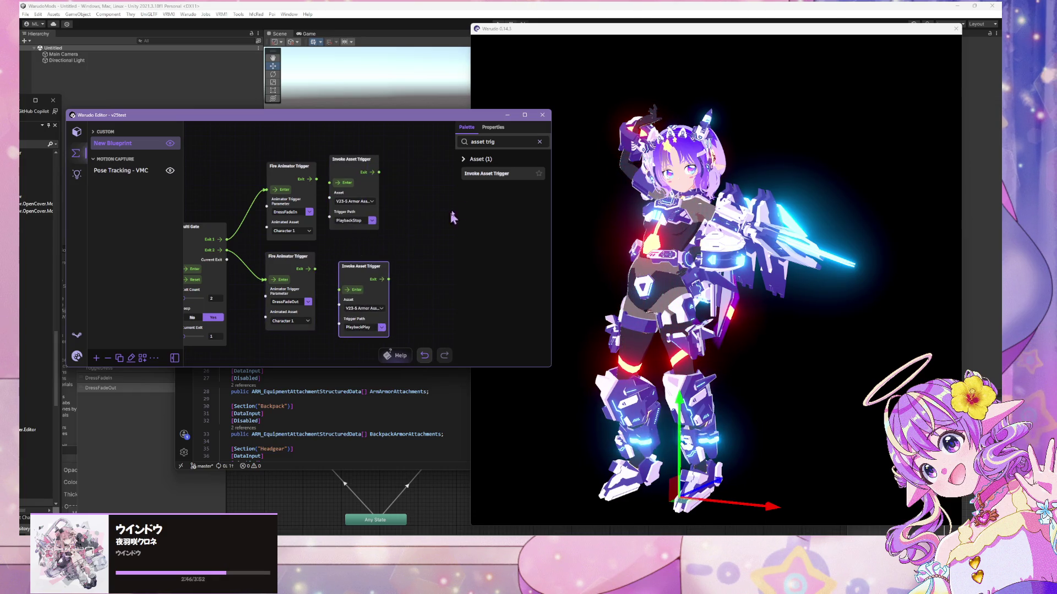
- Add a Delay Control Flow node from a 'delay' palette search
key(ctrl+a)
text(delay)
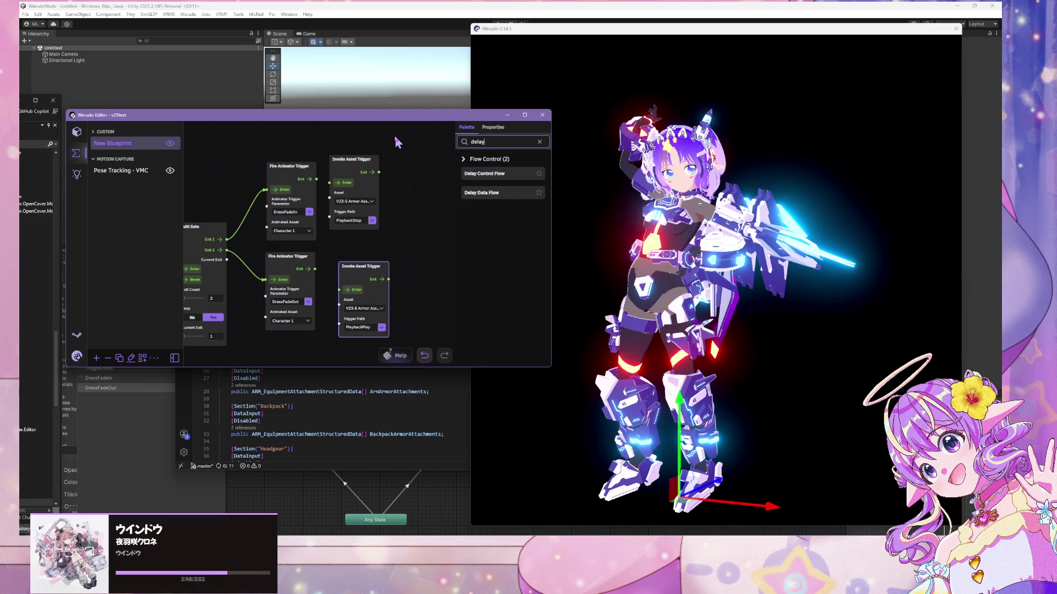
mouse_move(473, 173)
mouse_down()
mouse_move(403, 258)
mouse_move(436, 236)
mouse_up()
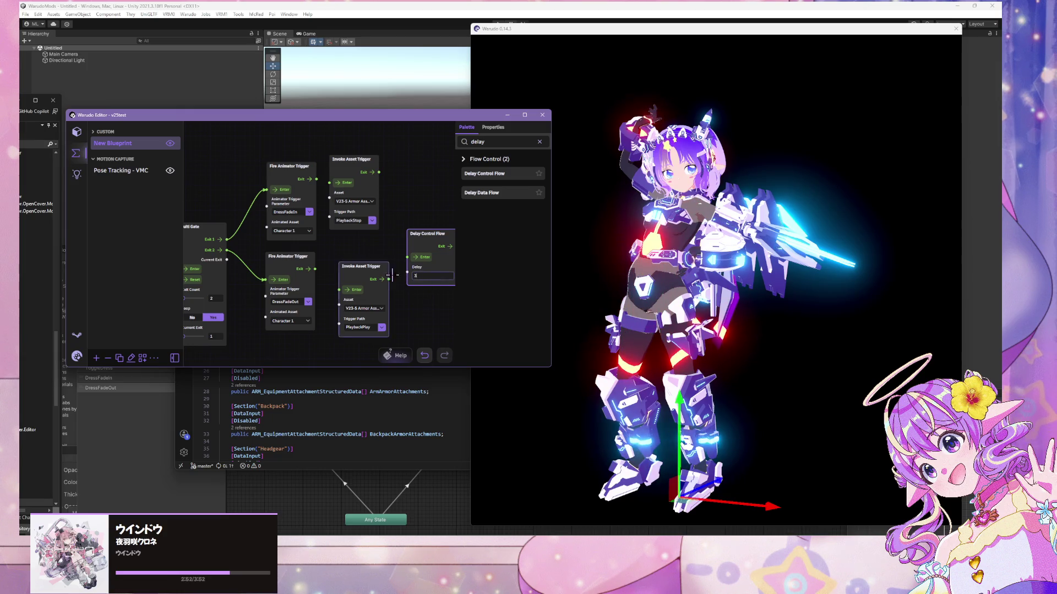
drag(430, 233, 389, 237)
- Wire the delay into the PlaybackPlay trigger and fire the Multi Gate to assemble the armor
mouse_move(352, 266)
mouse_down()
mouse_move(409, 263)
mouse_move(333, 285)
mouse_move(396, 286)
mouse_up()
click(381, 251)
mouse_move(351, 159)
mouse_down()
mouse_move(368, 163)
mouse_move(353, 188)
mouse_up()
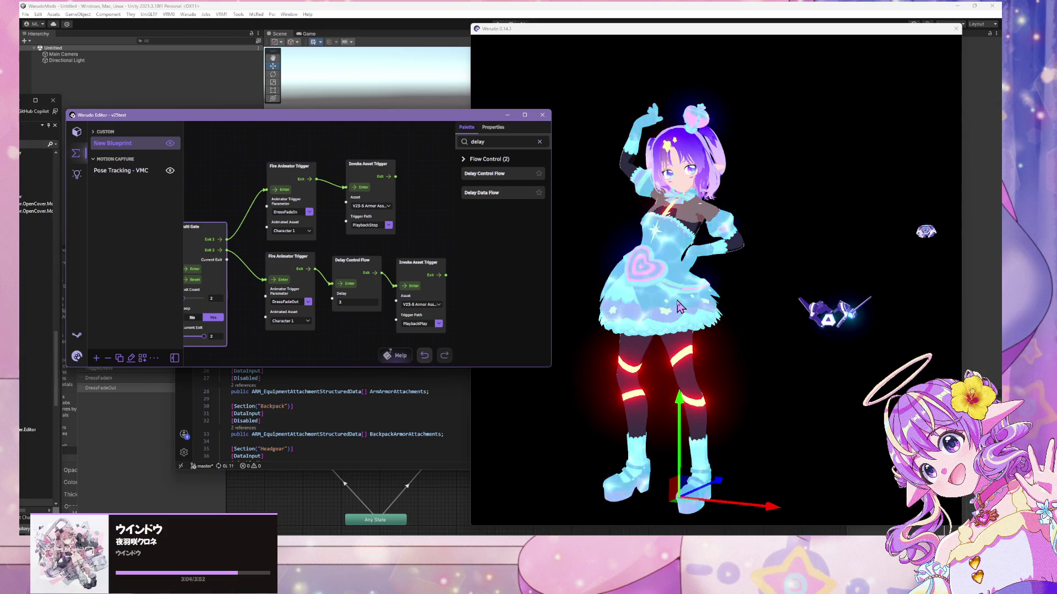
click(194, 269)
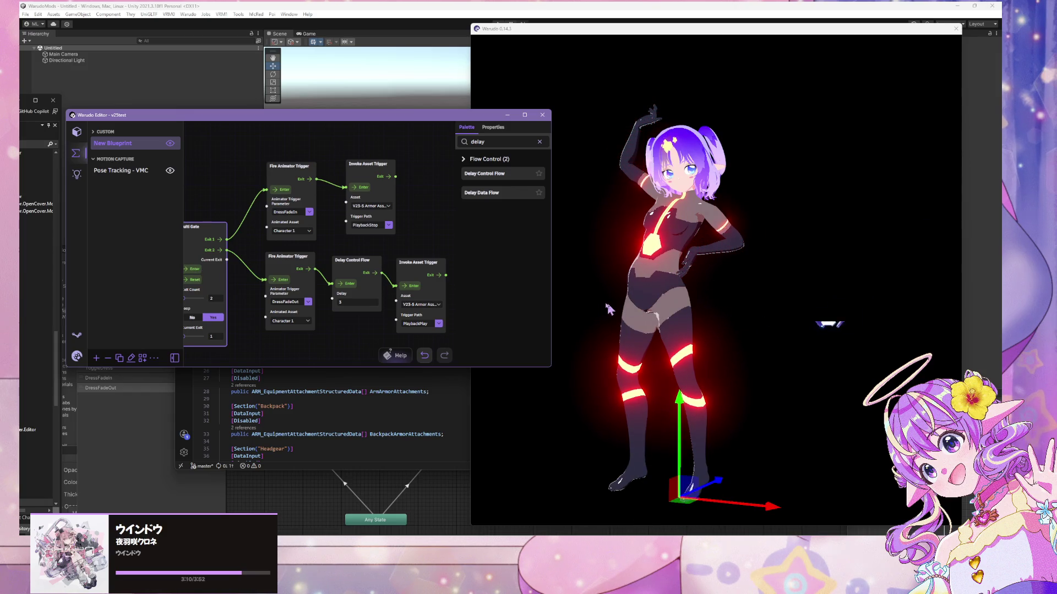
click(804, 312)
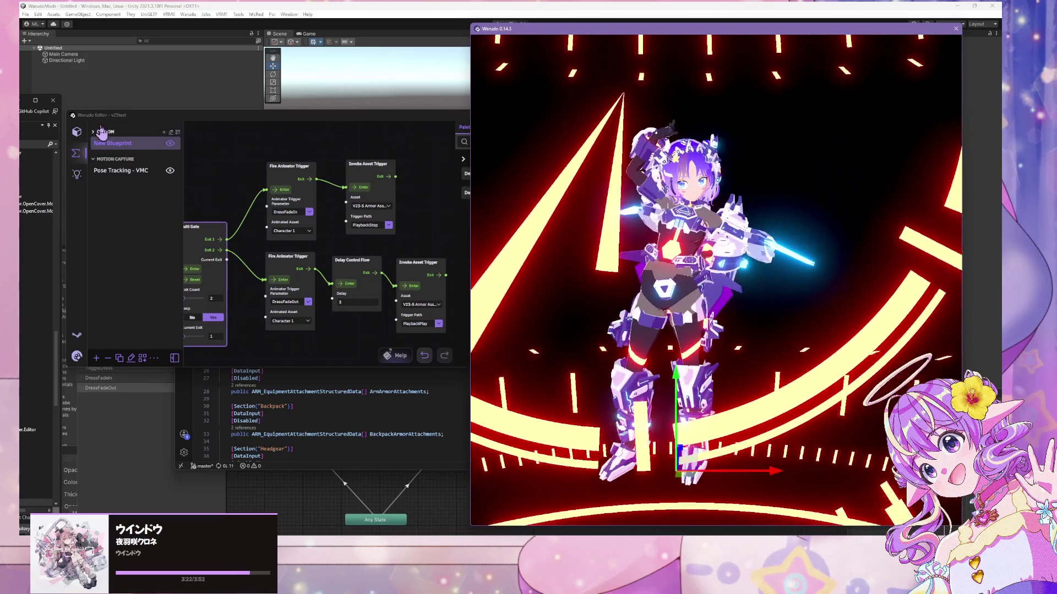
- Open the V23-5 Armor Asset's properties from the scene's asset list
click(76, 131)
click(135, 231)
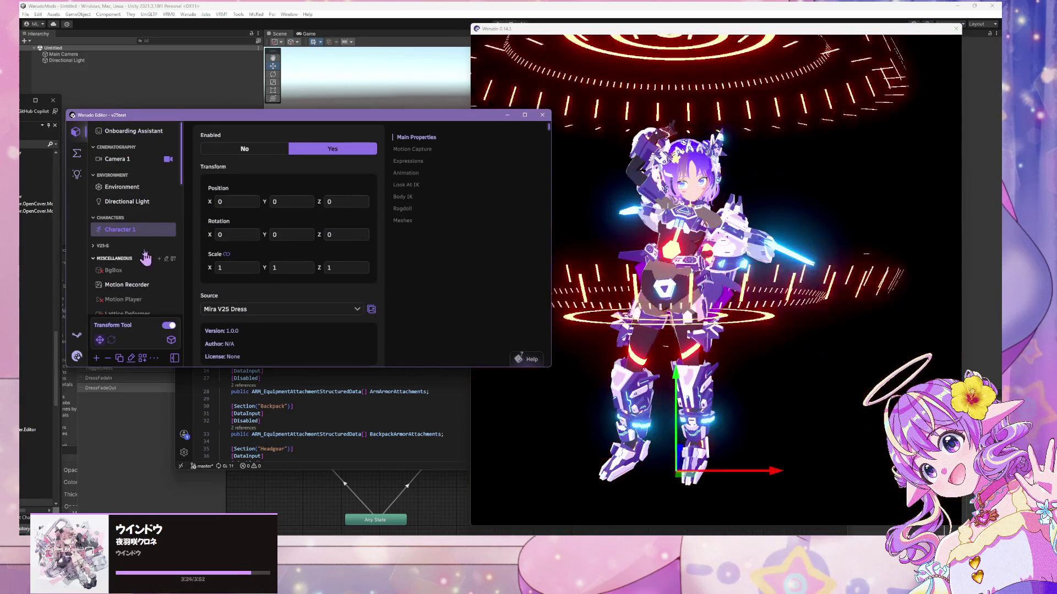
scroll(141, 237, down, 10)
click(145, 185)
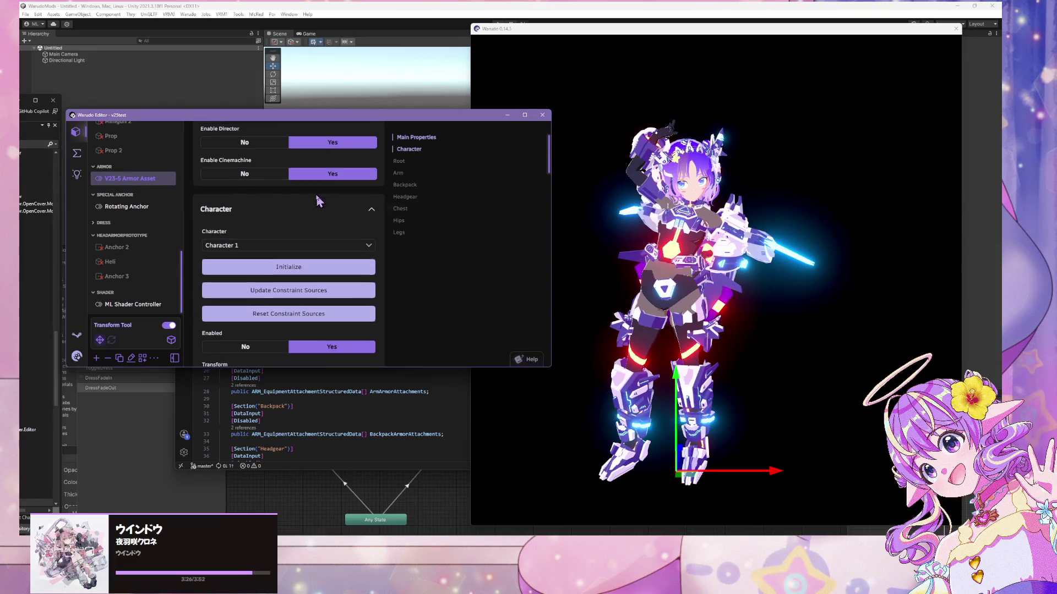
scroll(322, 201, down, 2)
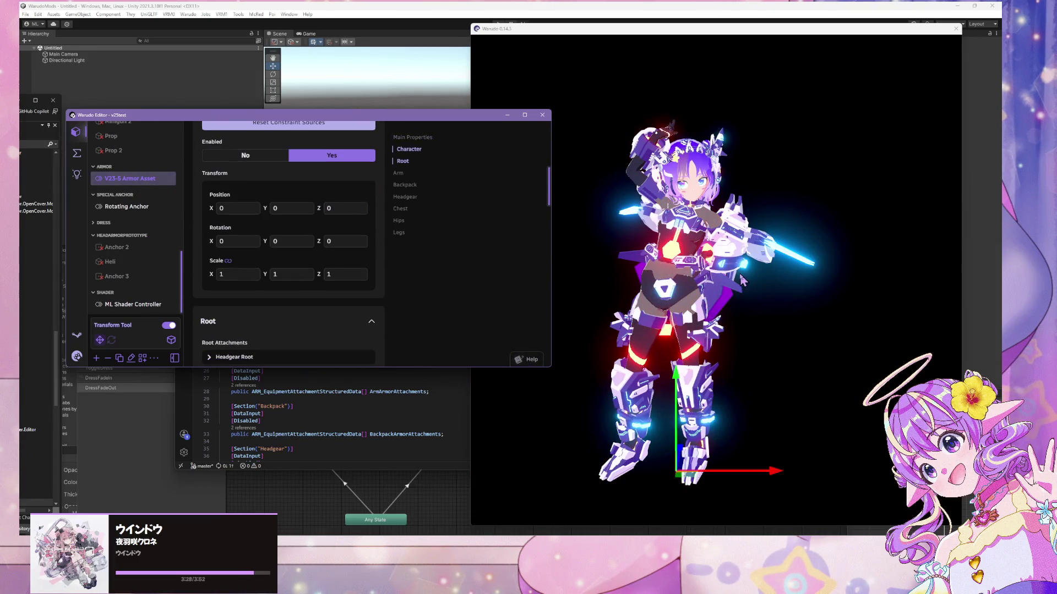
- Fire the Multi Gate to swap the armor for the pink dress
mouse_move(742, 280)
mouse_down()
mouse_move(545, 273)
mouse_move(809, 277)
mouse_up()
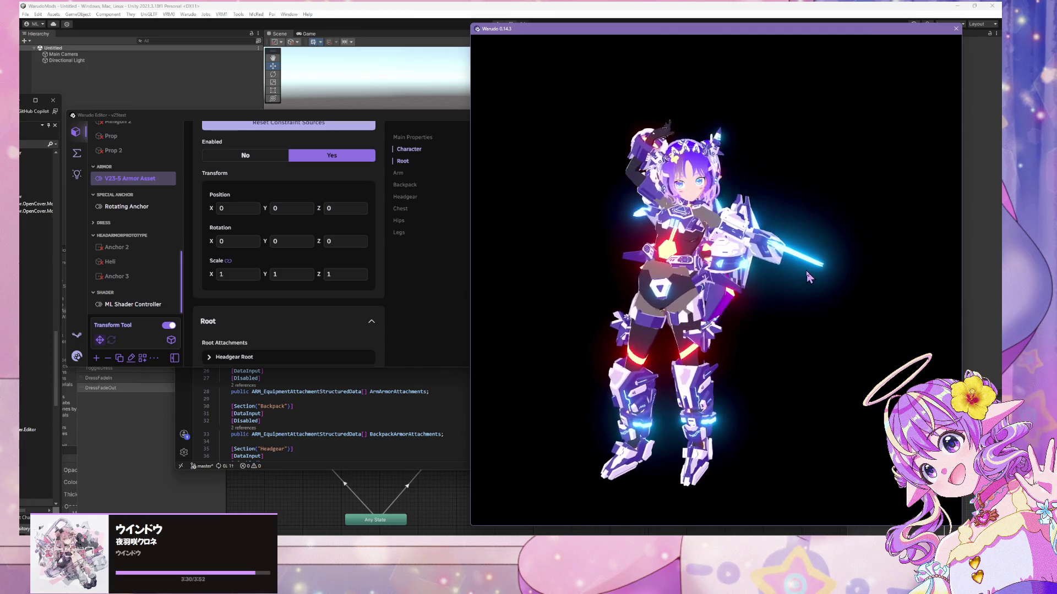
click(84, 159)
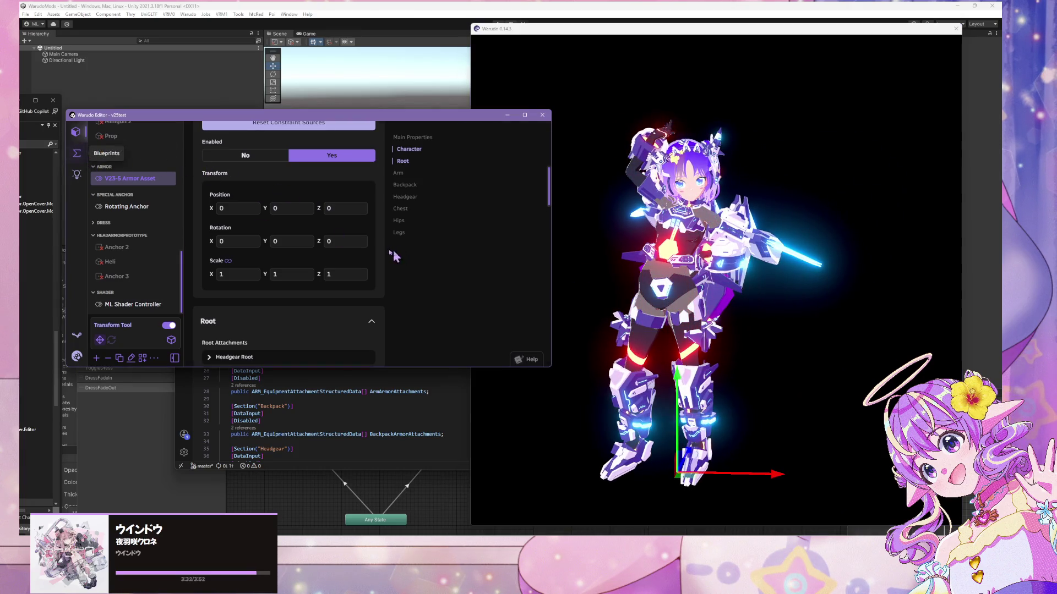
click(194, 269)
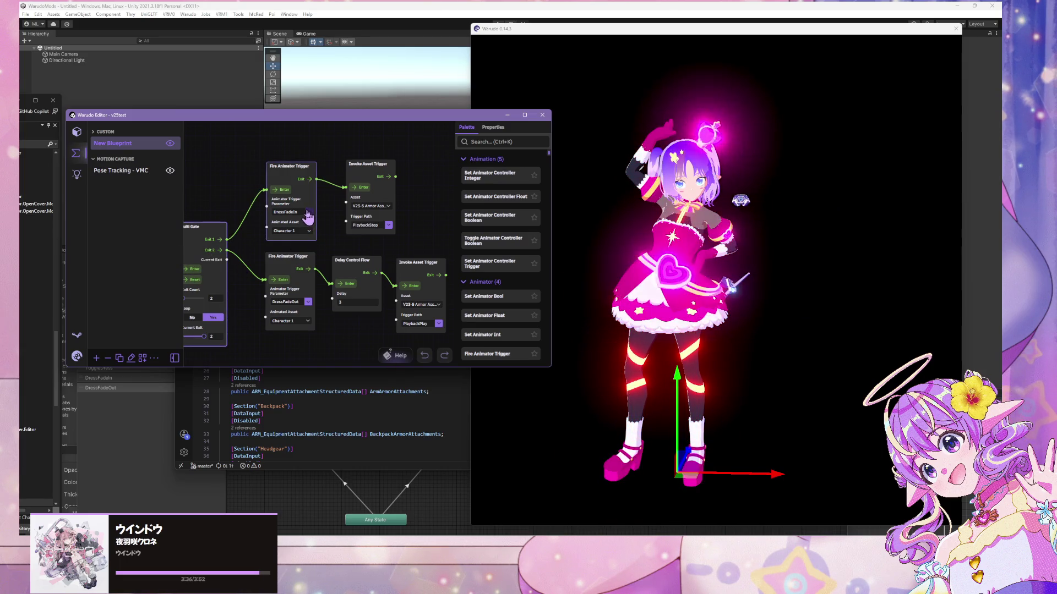
- Toggle back to armor, then replace the Delay node with a direct link into PlaybackPlay
click(197, 277)
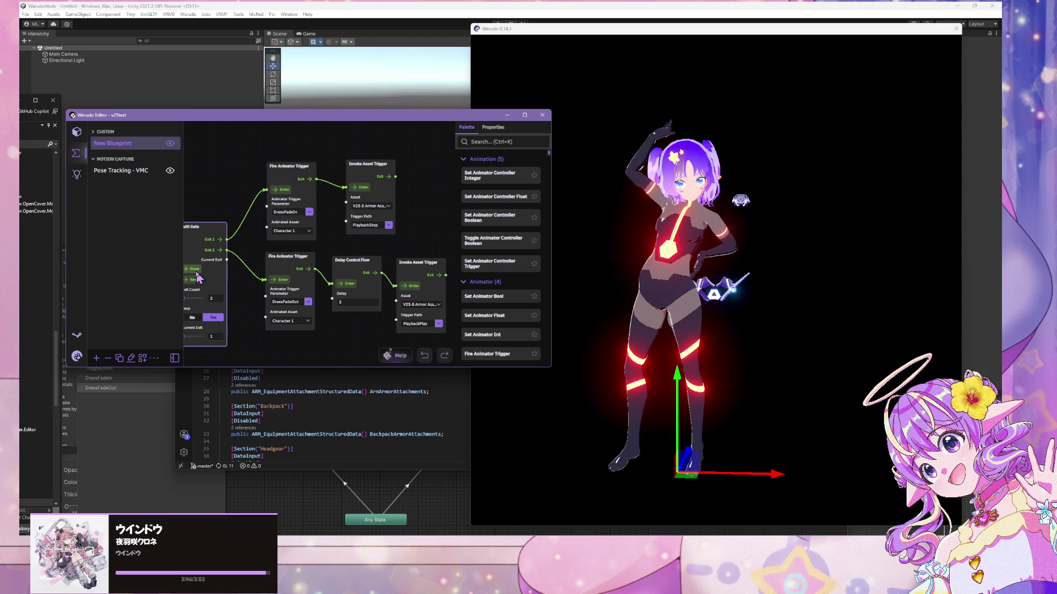
click(355, 260)
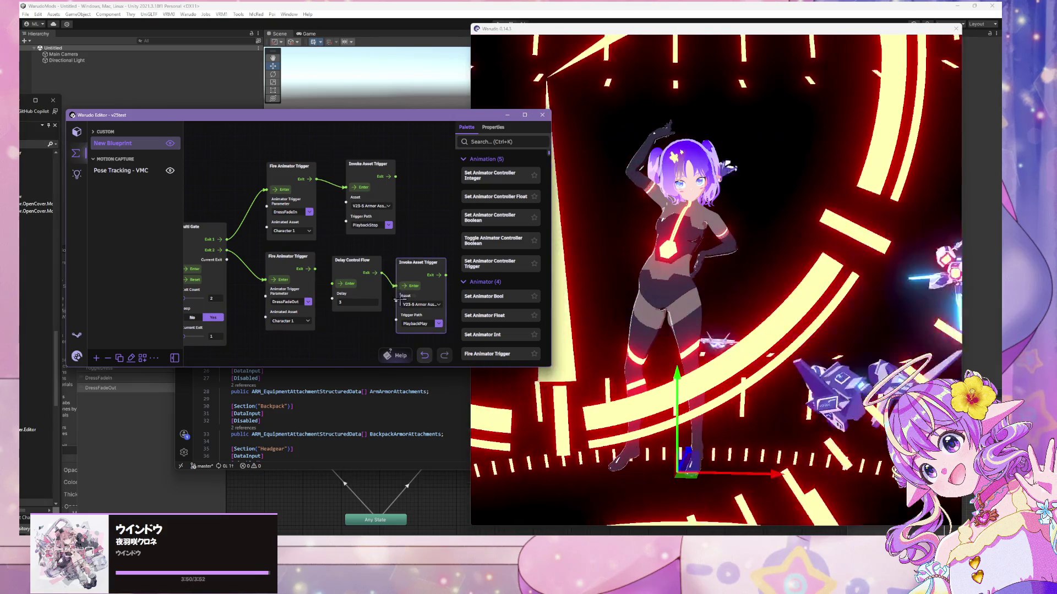
key(Delete)
drag(311, 269, 396, 286)
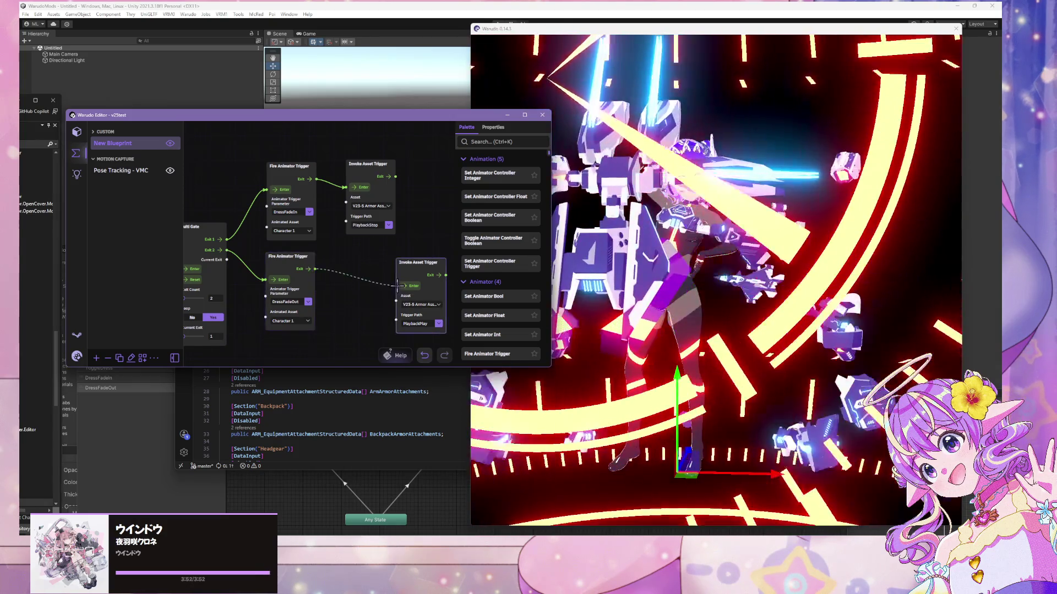
- Reopen the V23-5 Armor Asset's properties in the Warudo Editor
click(853, 268)
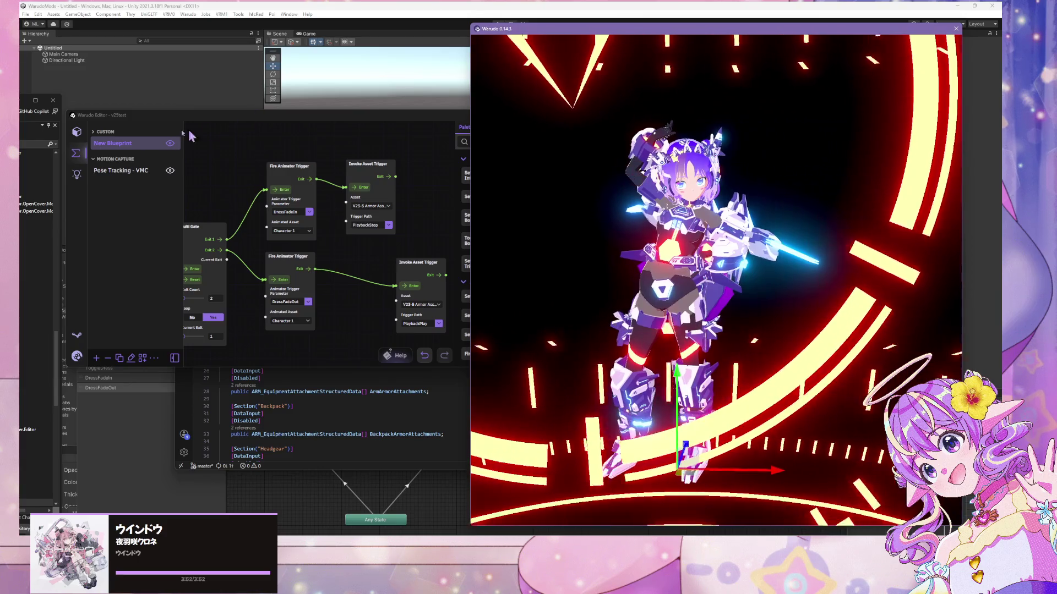
click(77, 131)
click(156, 219)
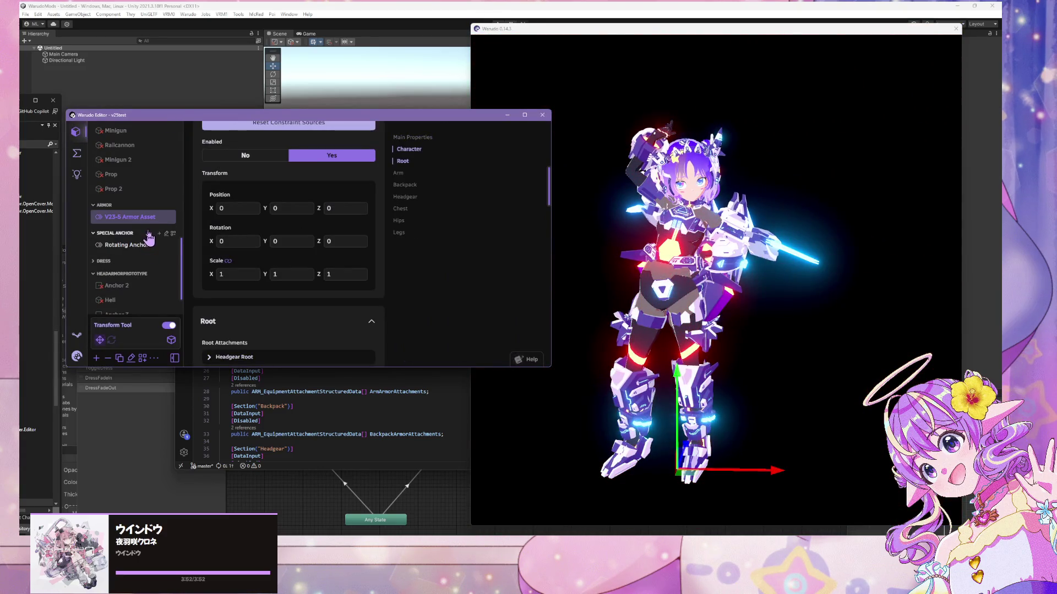
- Toggle the V23-5 Armor Asset's Enabled setting to No and back to Yes, removing the armor
click(138, 219)
click(138, 219)
scroll(332, 199, up, 3)
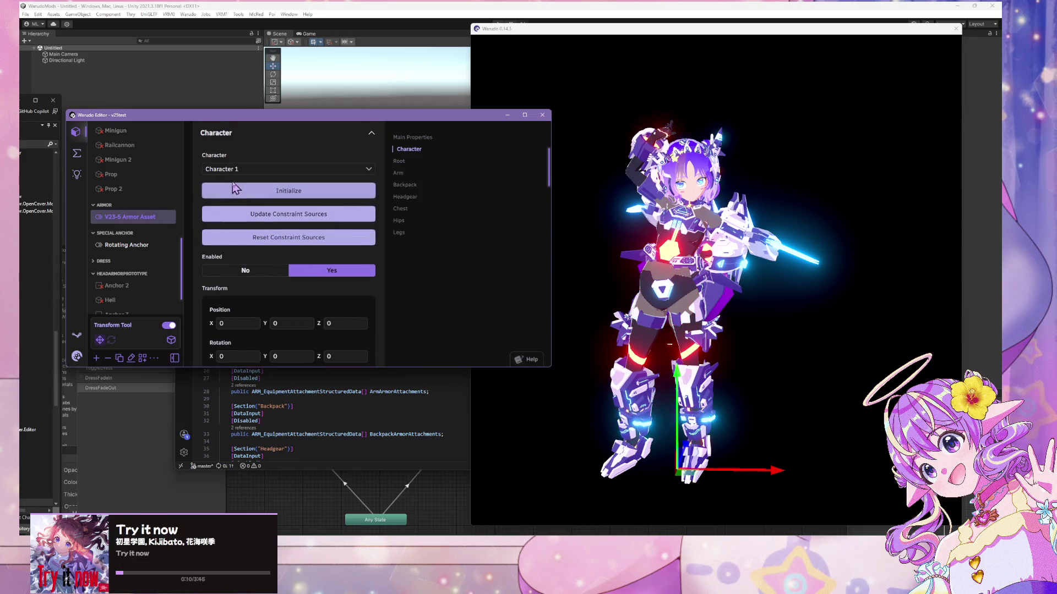
click(266, 272)
click(307, 271)
click(618, 246)
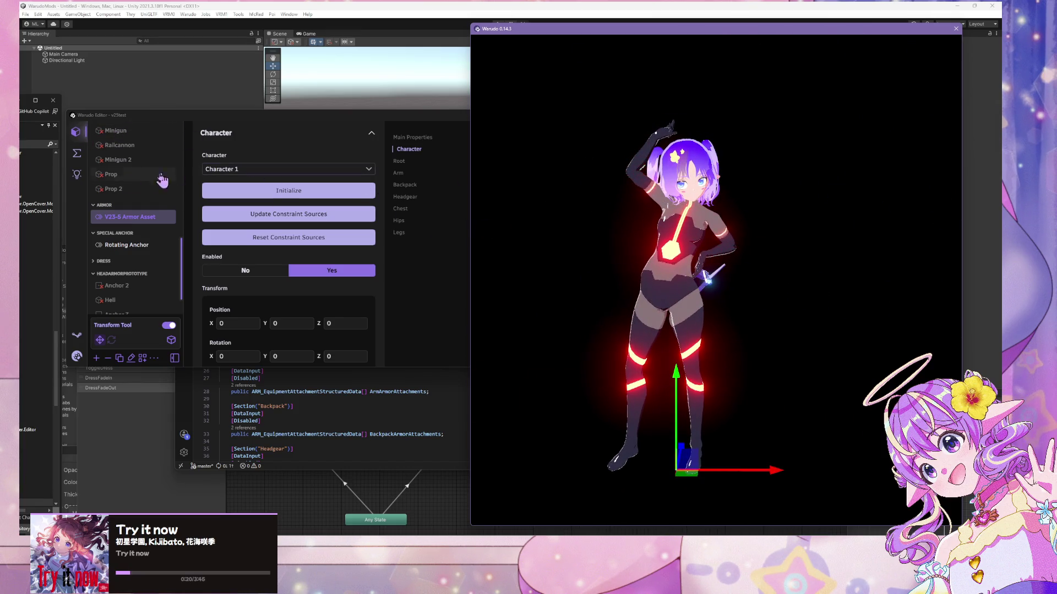
- Open the MMD Player's properties showing the Baby_Maniacs_mix-ret.vmd motion
scroll(169, 208, up, 3)
scroll(158, 208, down, 4)
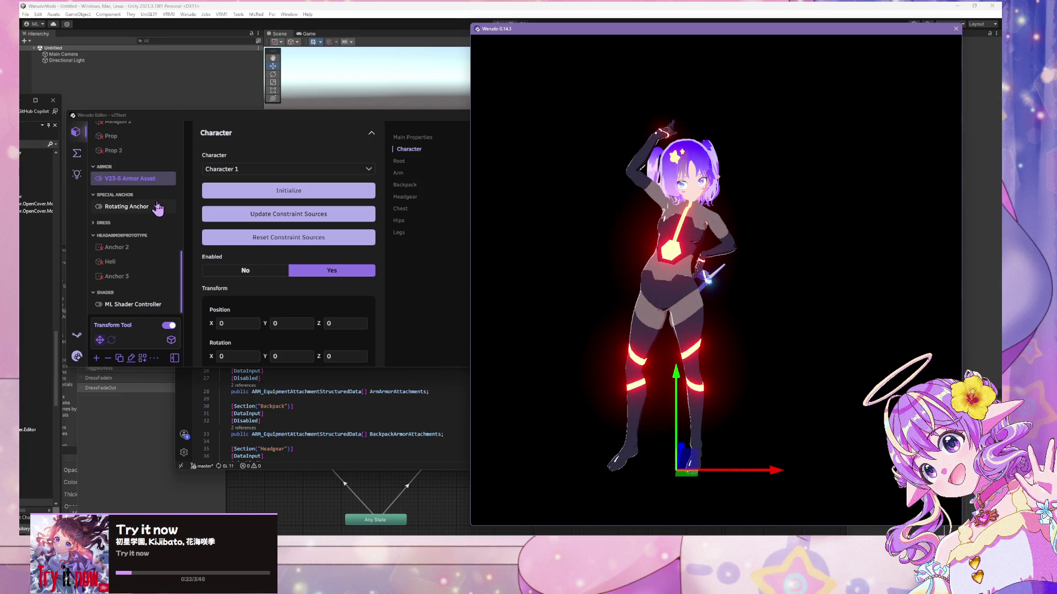
scroll(152, 208, up, 5)
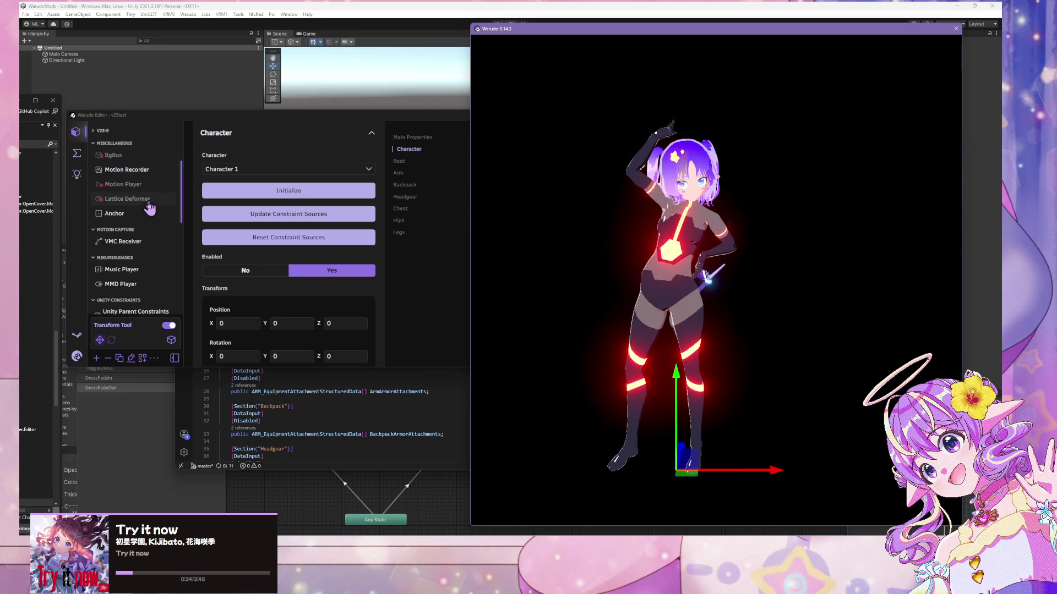
click(145, 289)
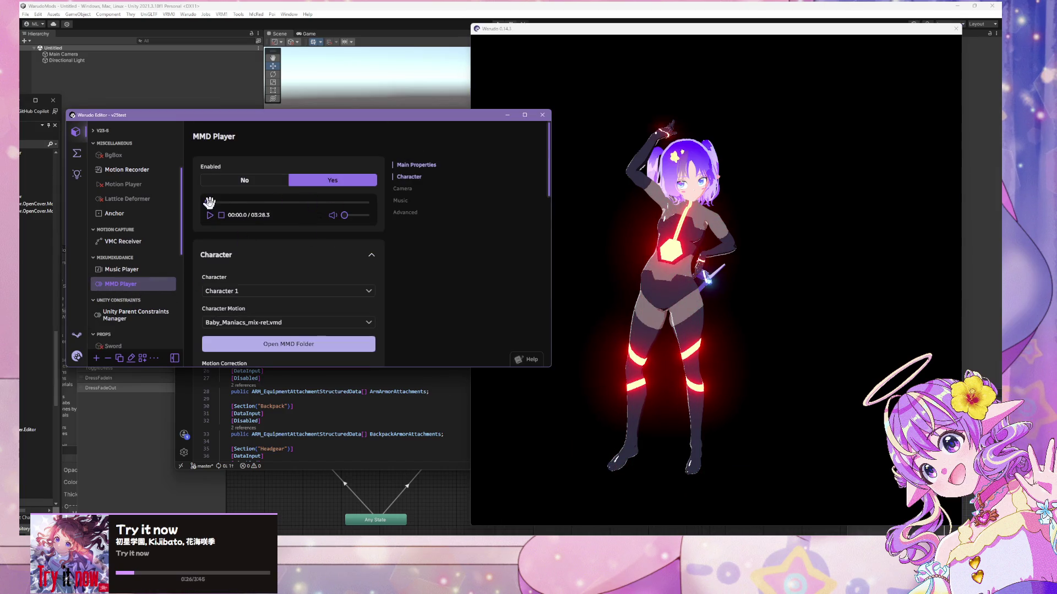
- Scrub the MMD Player timeline from 00:58.5 to about 01:17.8, orbiting around the paused character
drag(209, 202, 252, 202)
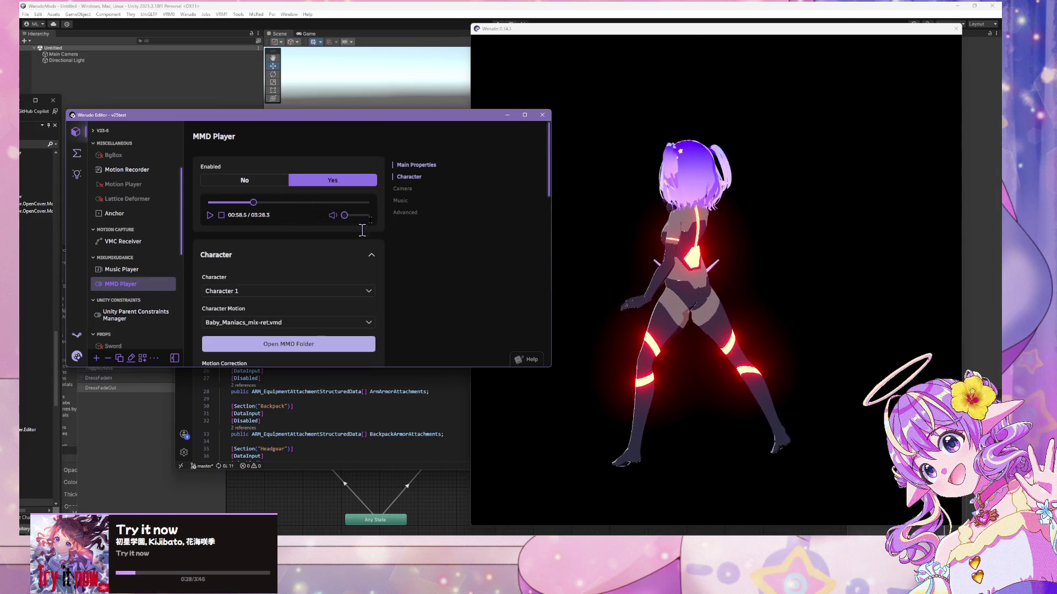
click(745, 276)
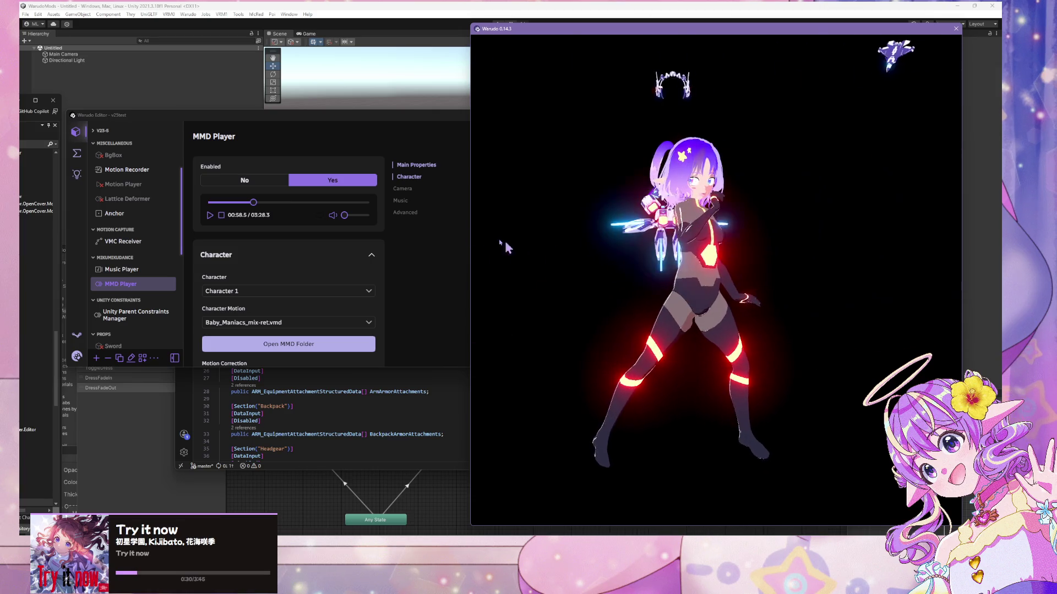
click(252, 202)
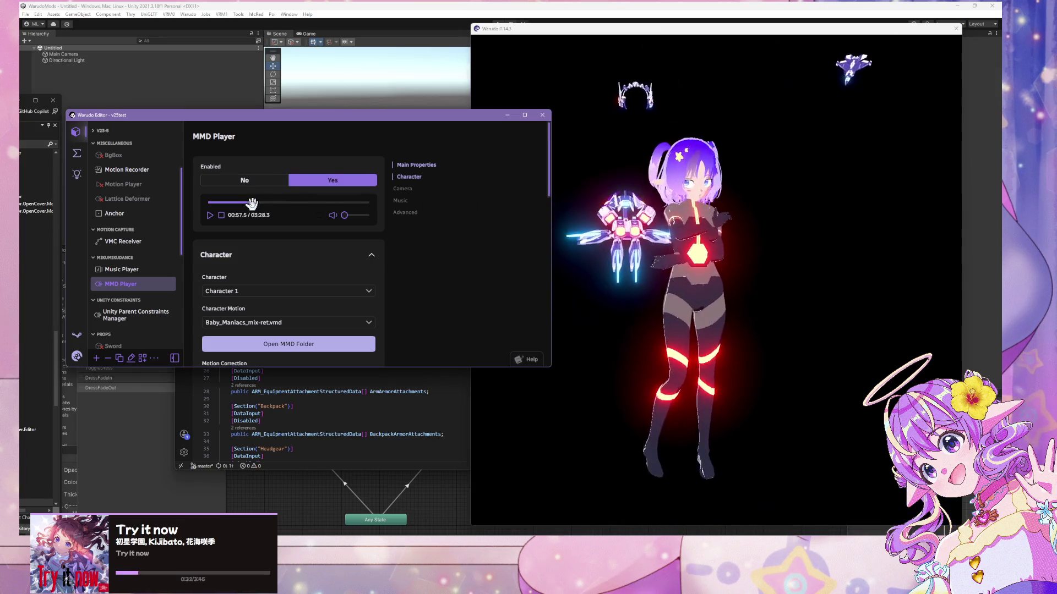
drag(252, 202, 265, 200)
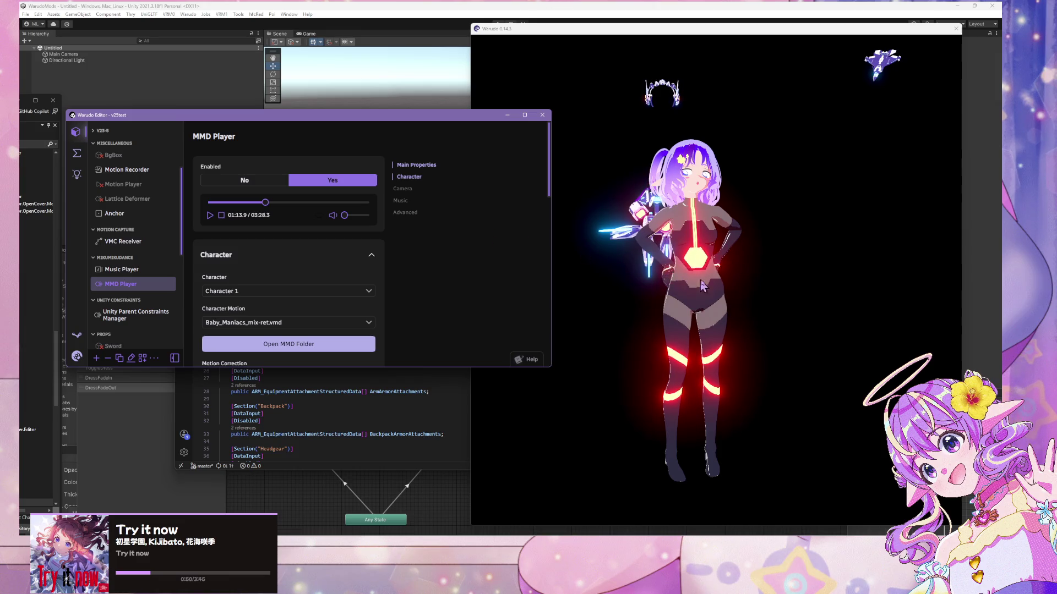
mouse_move(638, 294)
mouse_down()
mouse_move(653, 299)
mouse_move(594, 272)
mouse_move(659, 286)
mouse_up()
drag(266, 202, 268, 201)
mouse_move(586, 300)
mouse_down()
mouse_move(507, 282)
mouse_move(498, 291)
mouse_move(595, 283)
mouse_up()
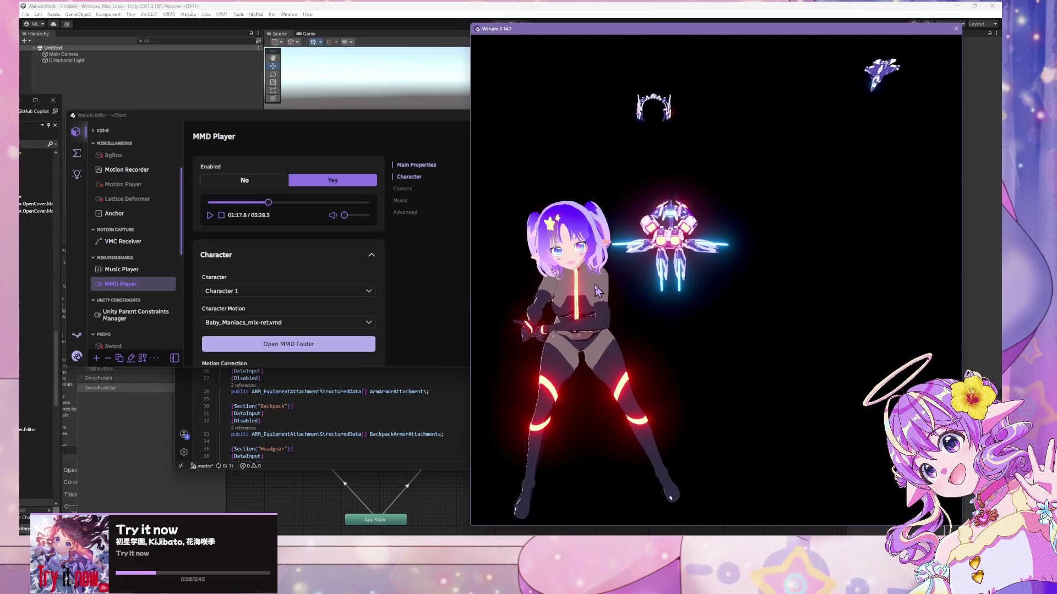
click(334, 219)
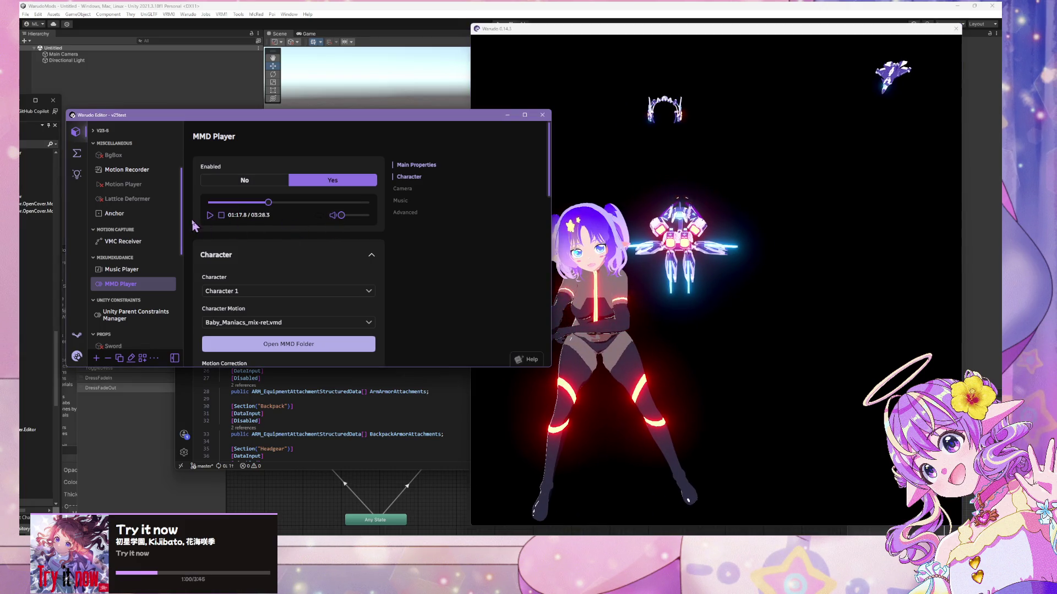
- Resume the dance playback and let it reach a pose at 01:19.4
key(space)
click(700, 290)
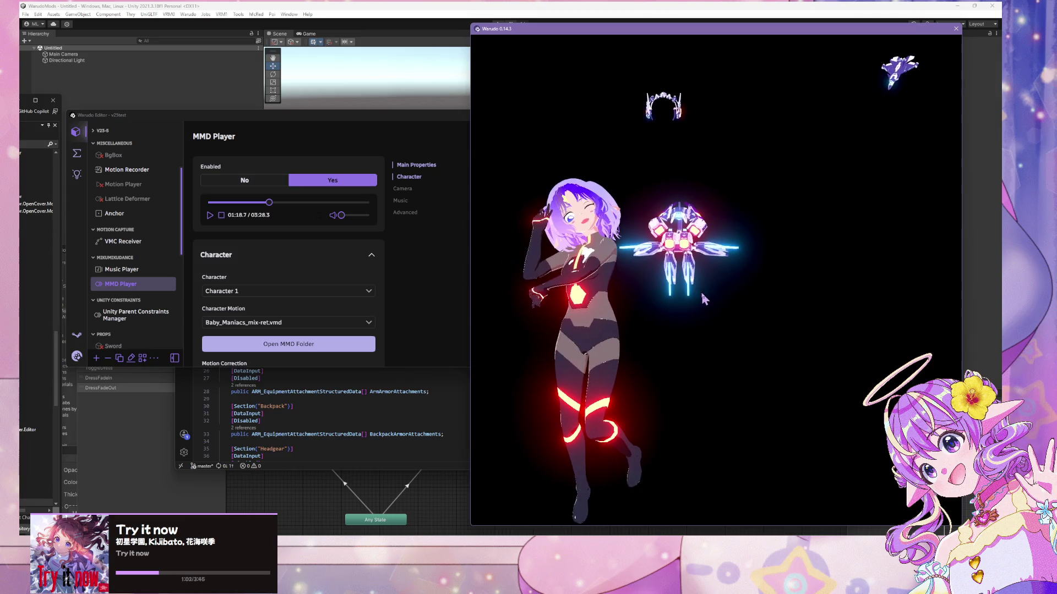
click(211, 219)
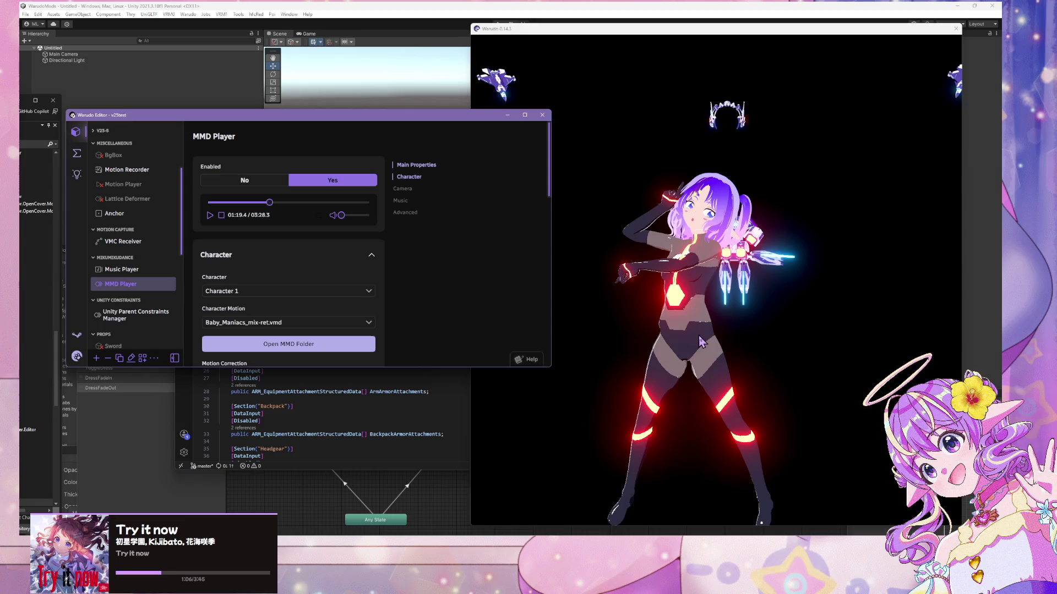
click(700, 342)
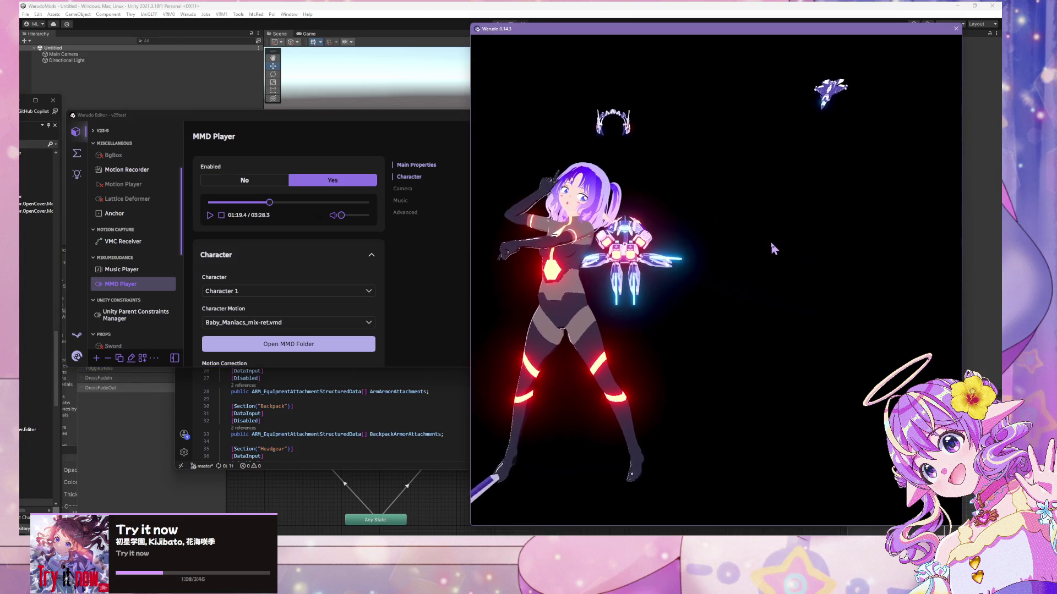
- In the blueprint graph, fire the Multi Gate's Enter three times, alternating between armor and dress
click(412, 293)
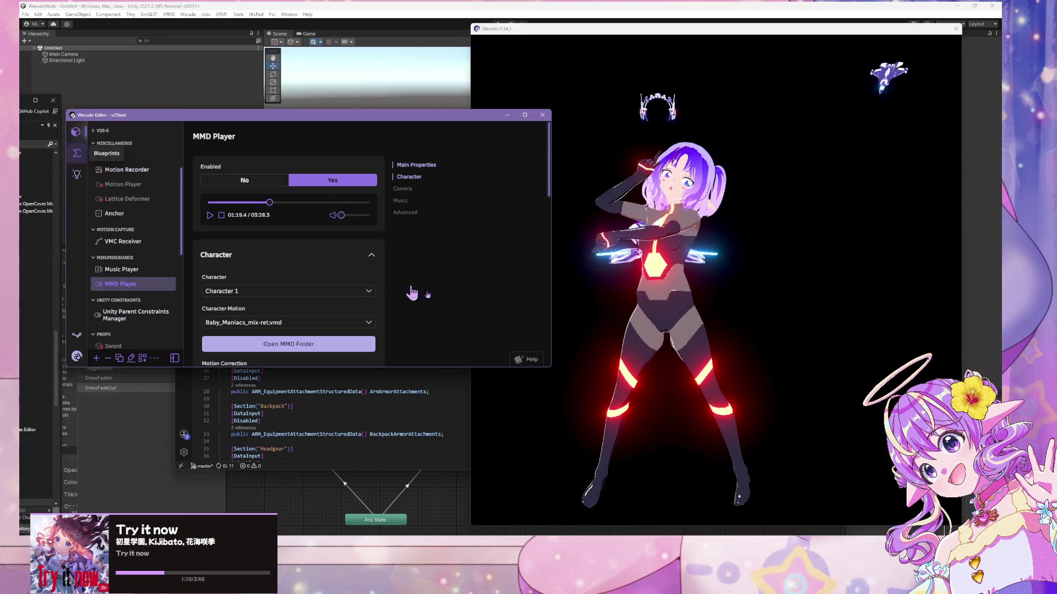
click(77, 153)
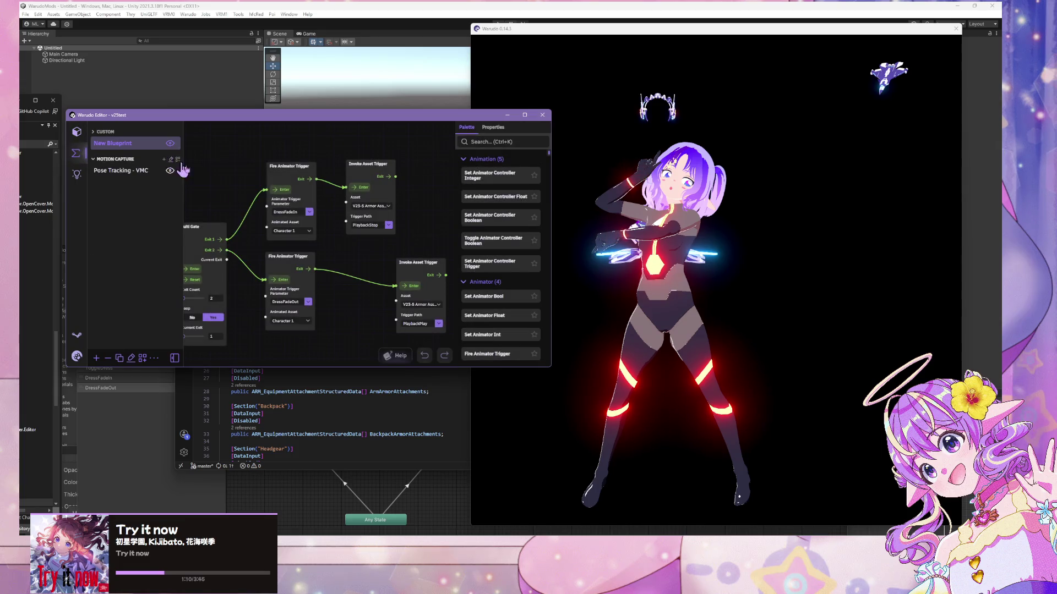
click(191, 270)
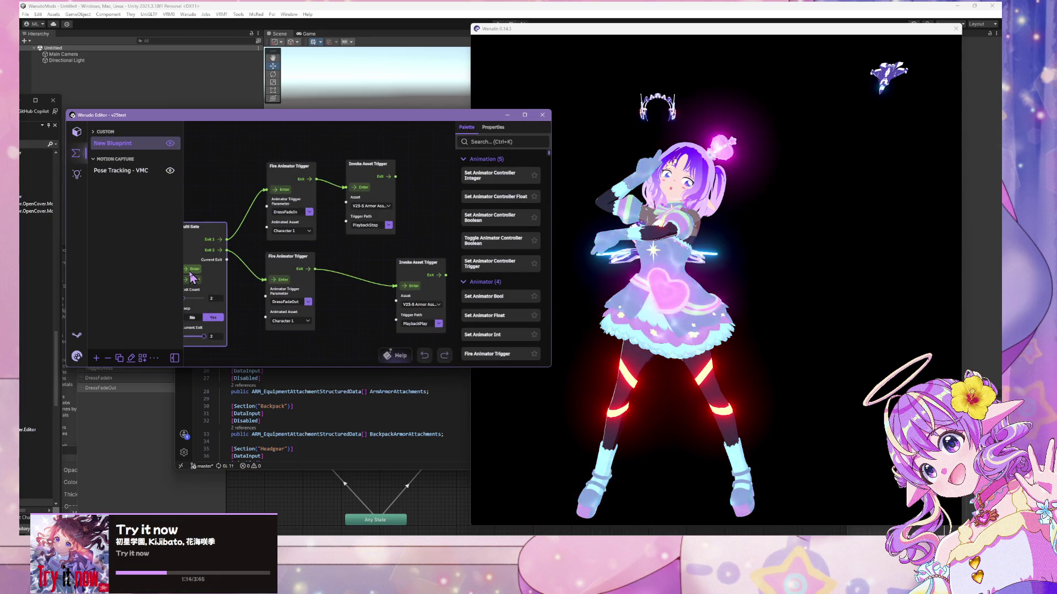
click(191, 271)
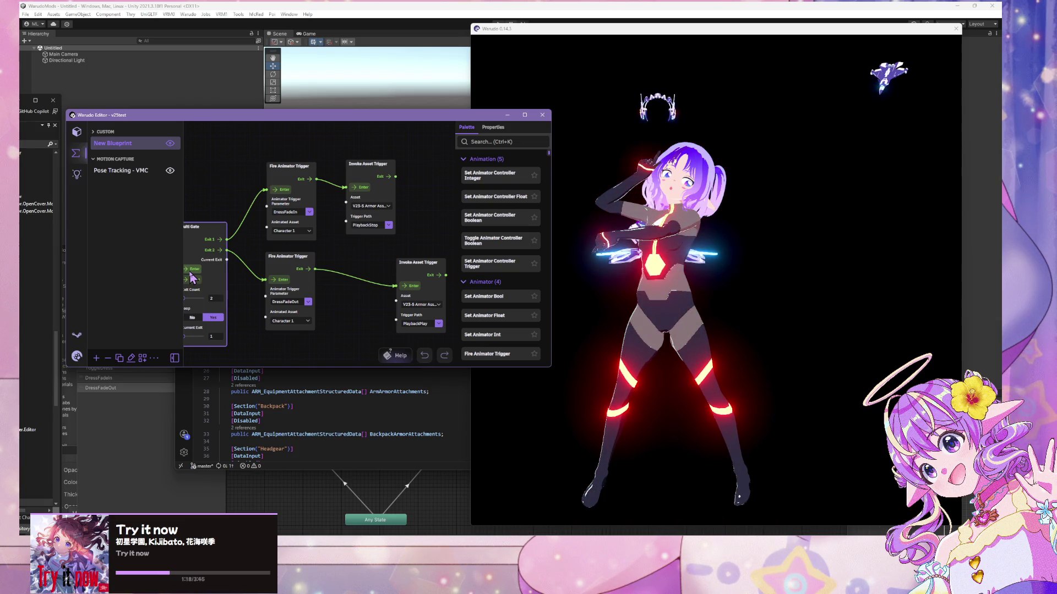
click(820, 354)
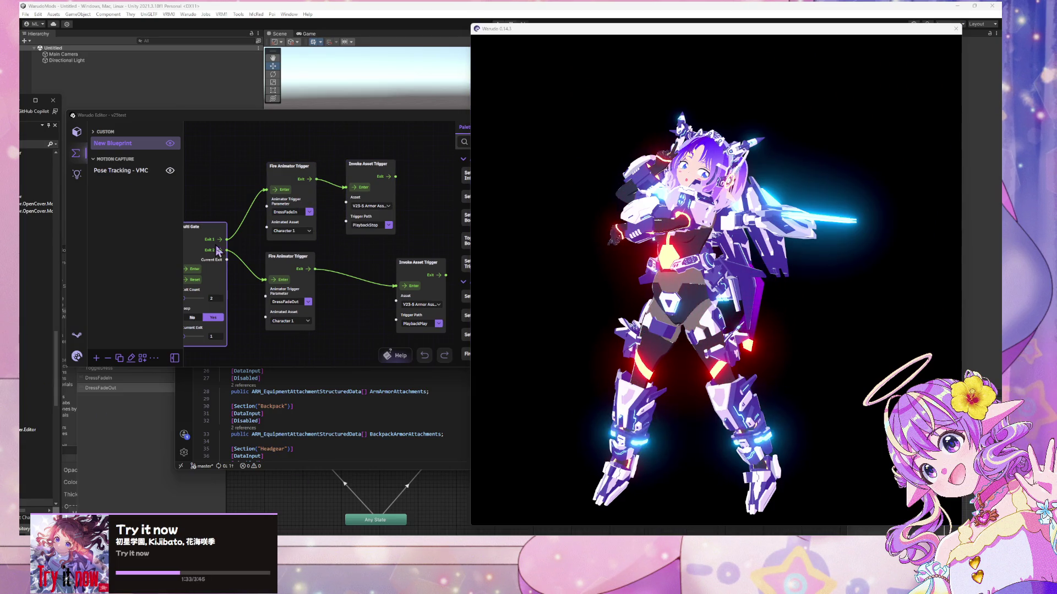
click(195, 274)
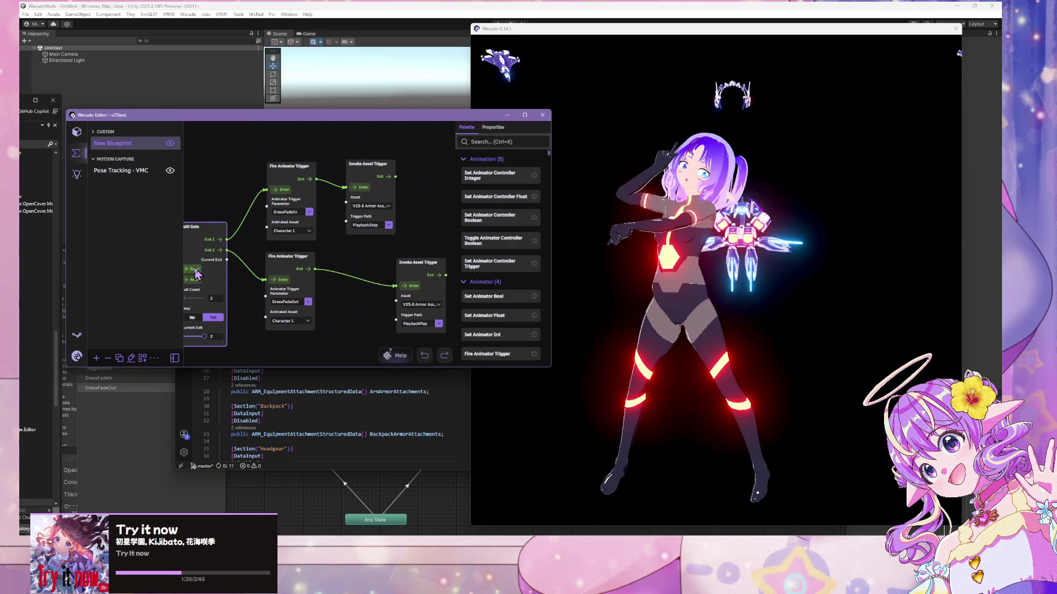
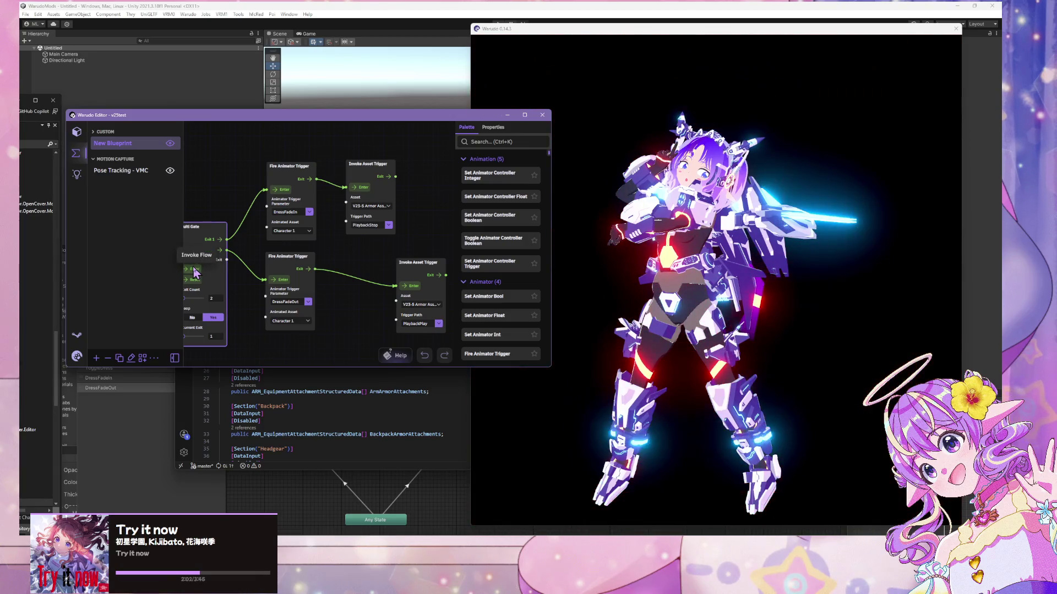
- Fire the Multi Gate to take the armor off, then view the avatar window
click(194, 270)
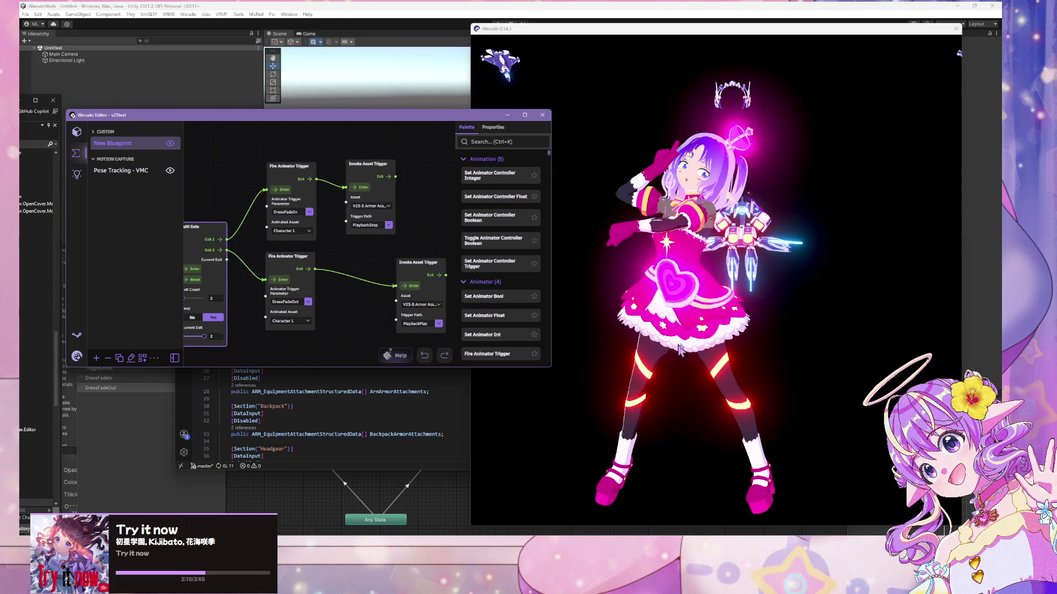
click(729, 248)
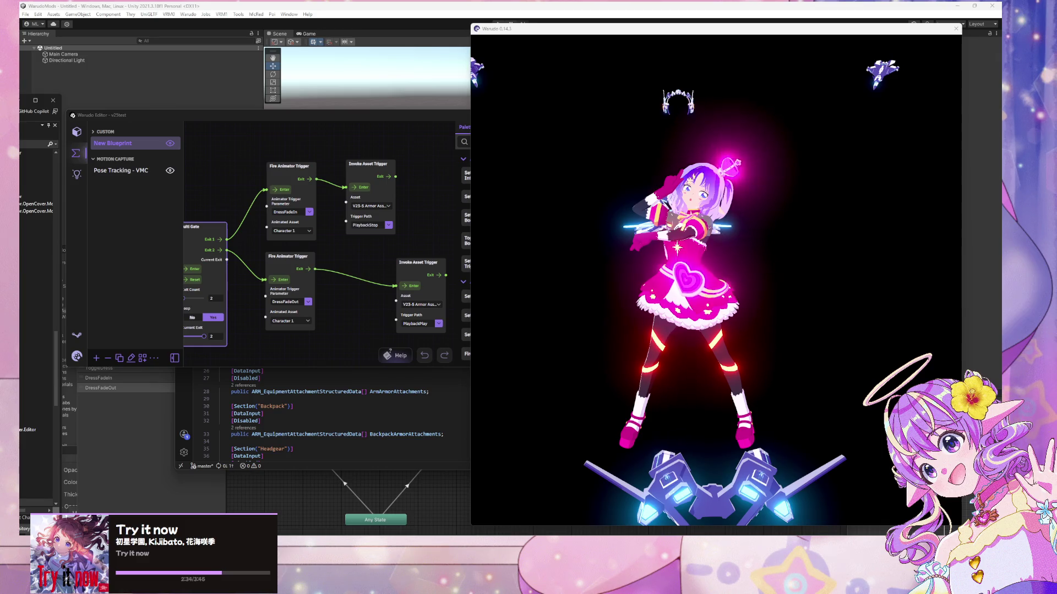
click(608, 302)
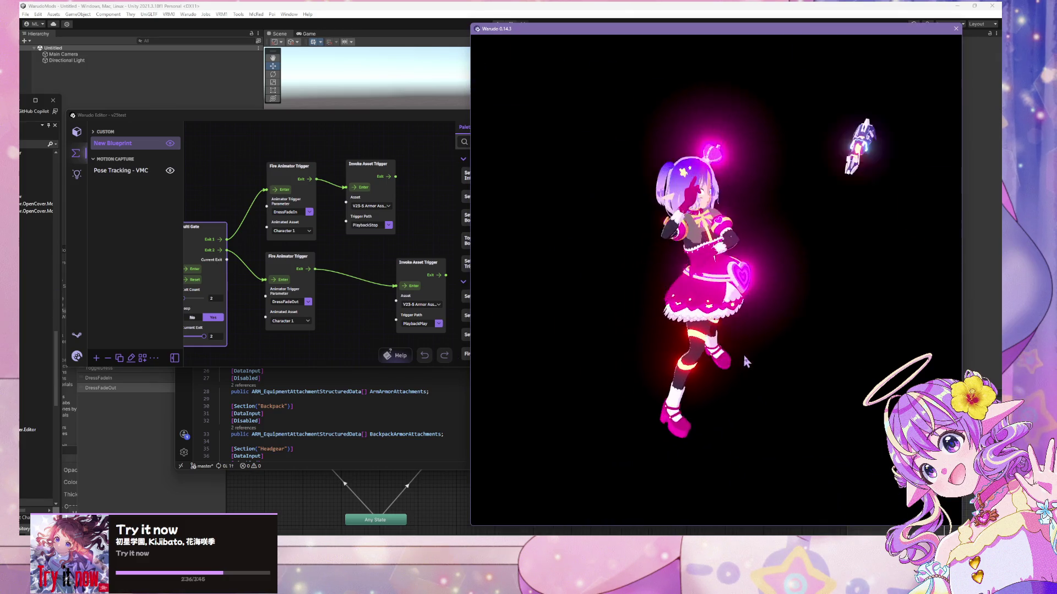
scroll(646, 305, up, 3)
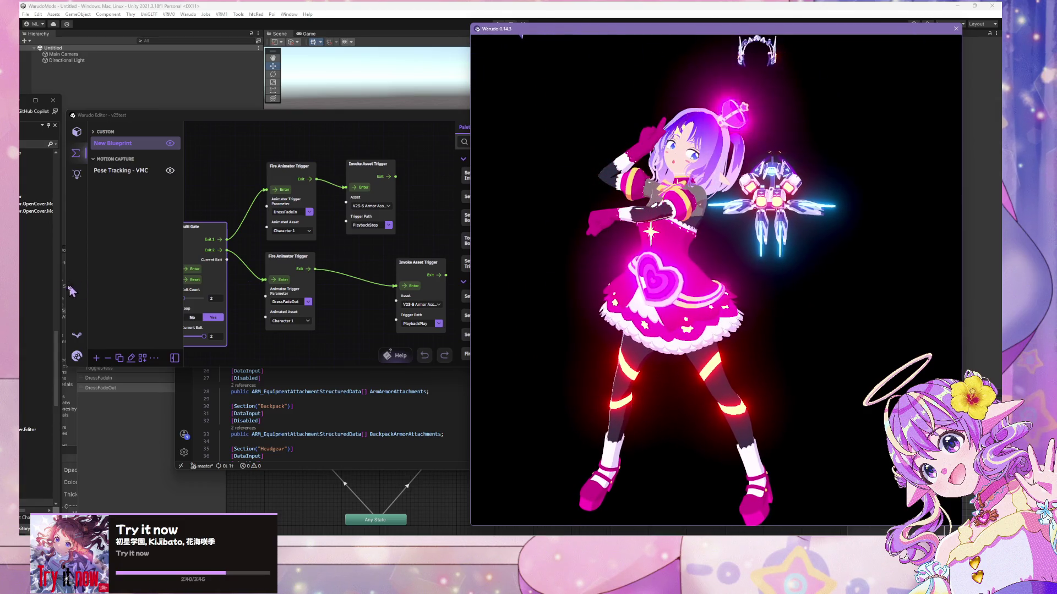
- Put the armor back on, fire the gate again to remove it, and bring the avatar view forward
key(alt+Tab)
click(727, 318)
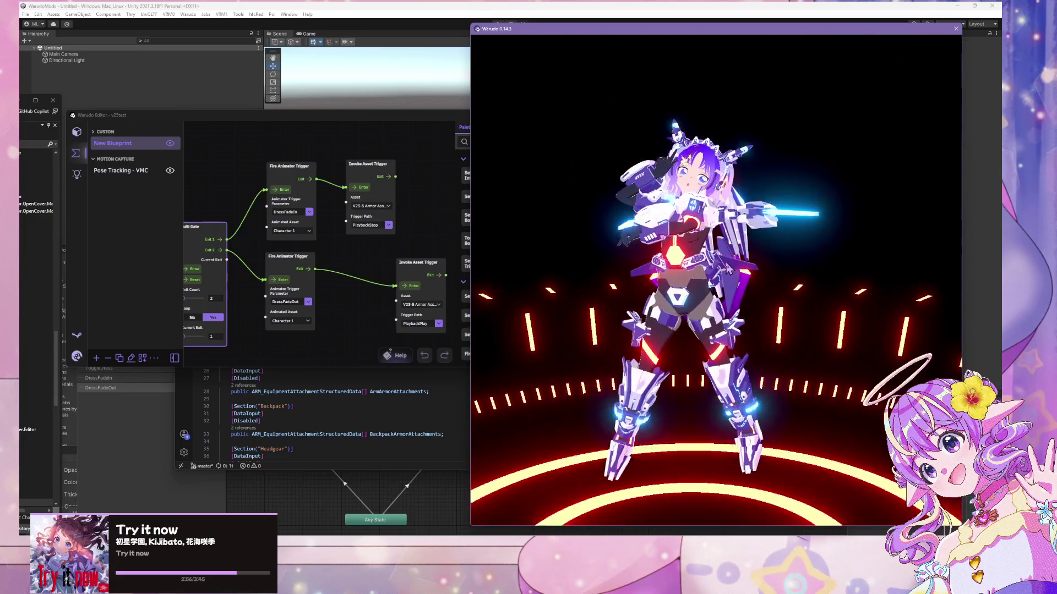
click(275, 293)
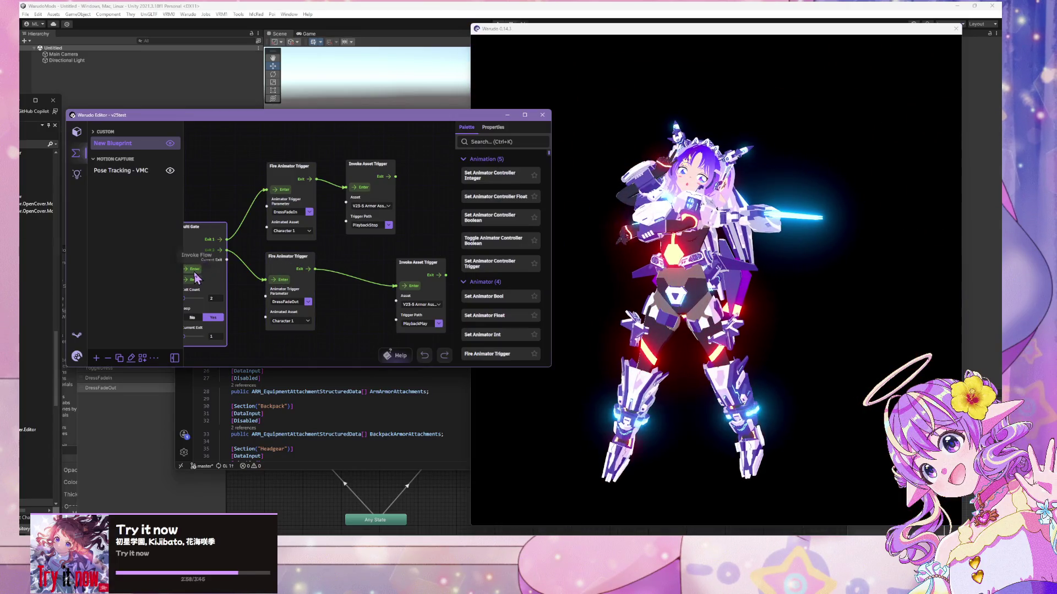
click(860, 345)
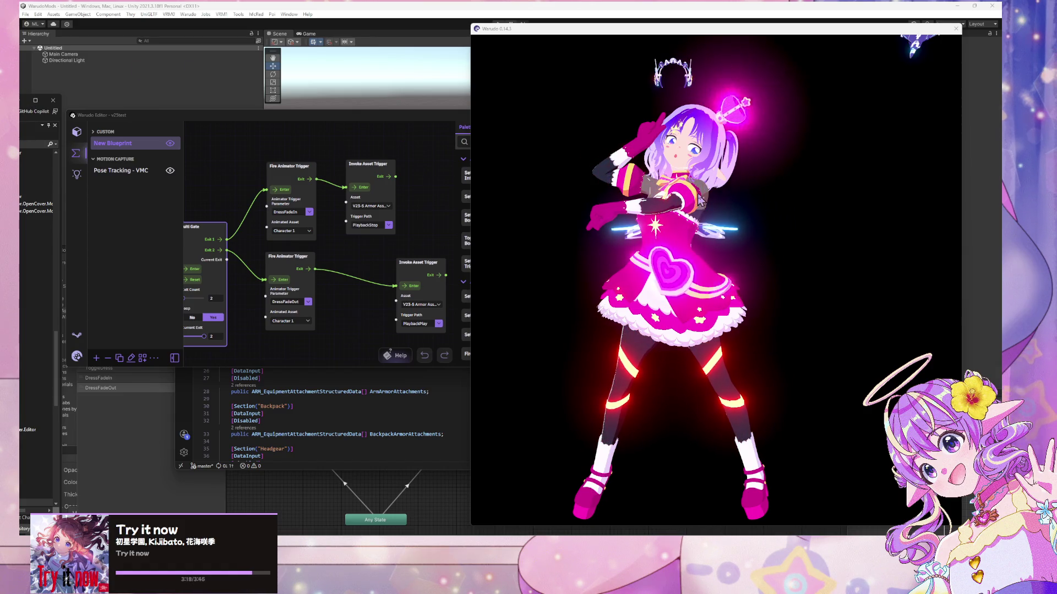
- Bring Unity forward and dock the Animator window
click(135, 73)
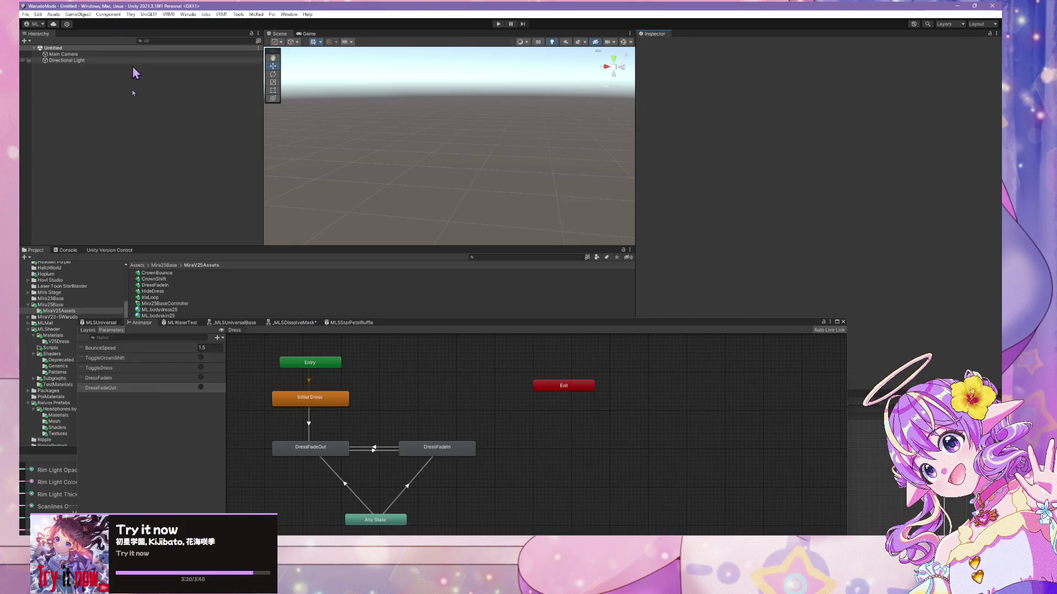
drag(363, 331, 648, 220)
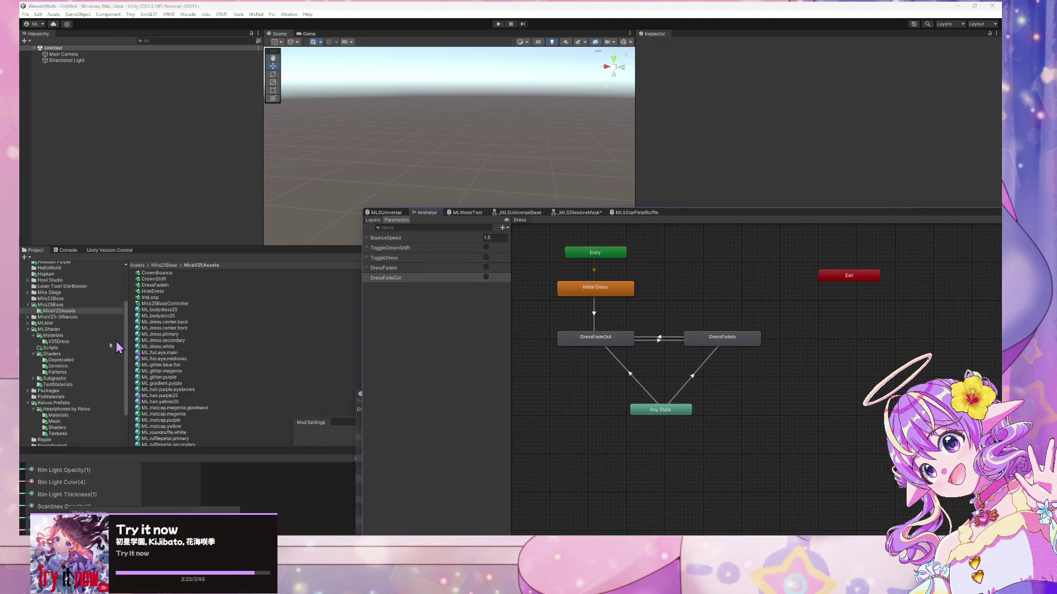
scroll(59, 346, up, 5)
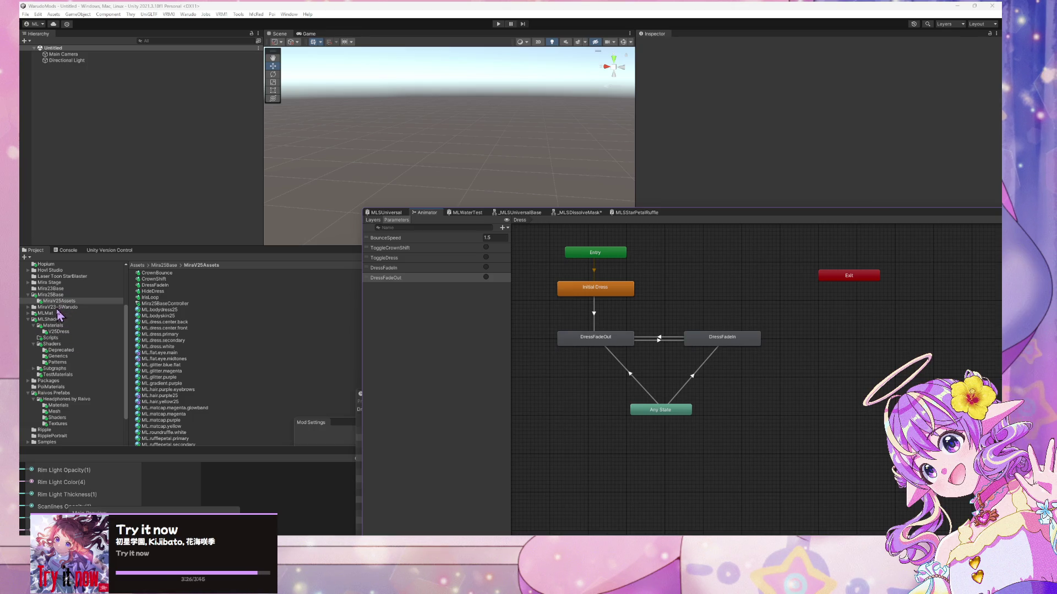
scroll(78, 320, down, 6)
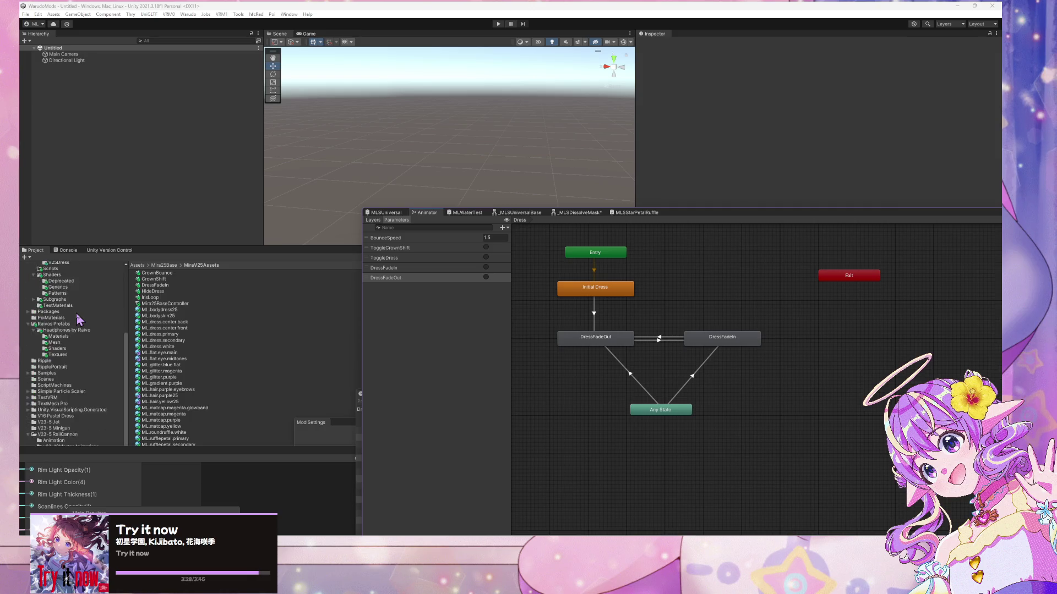
scroll(79, 336, down, 3)
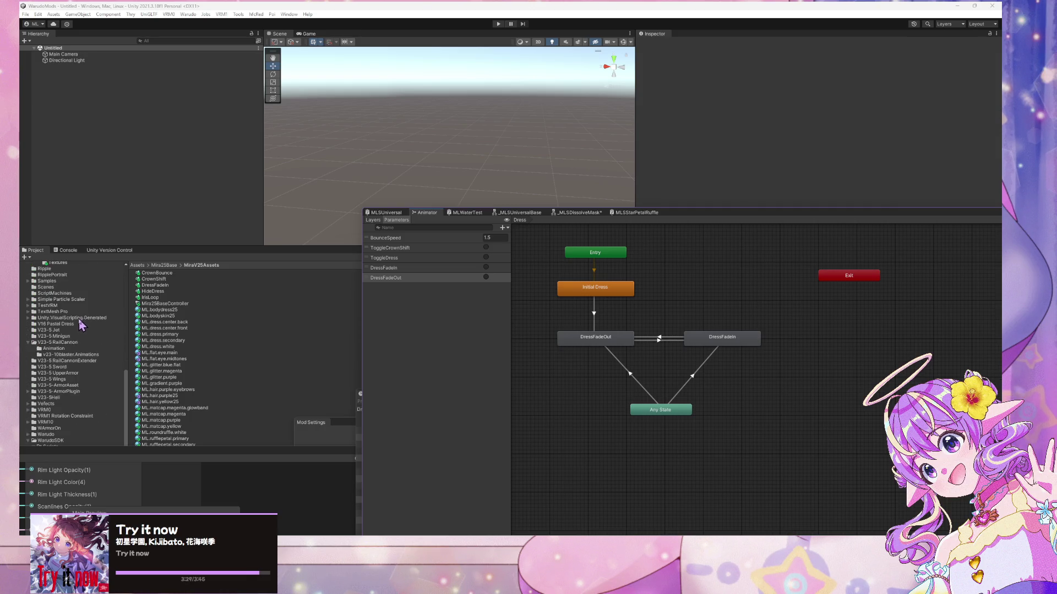
- Expand the V23-5-ArmorPlugin folder and look inside its Animation subfolder
click(61, 392)
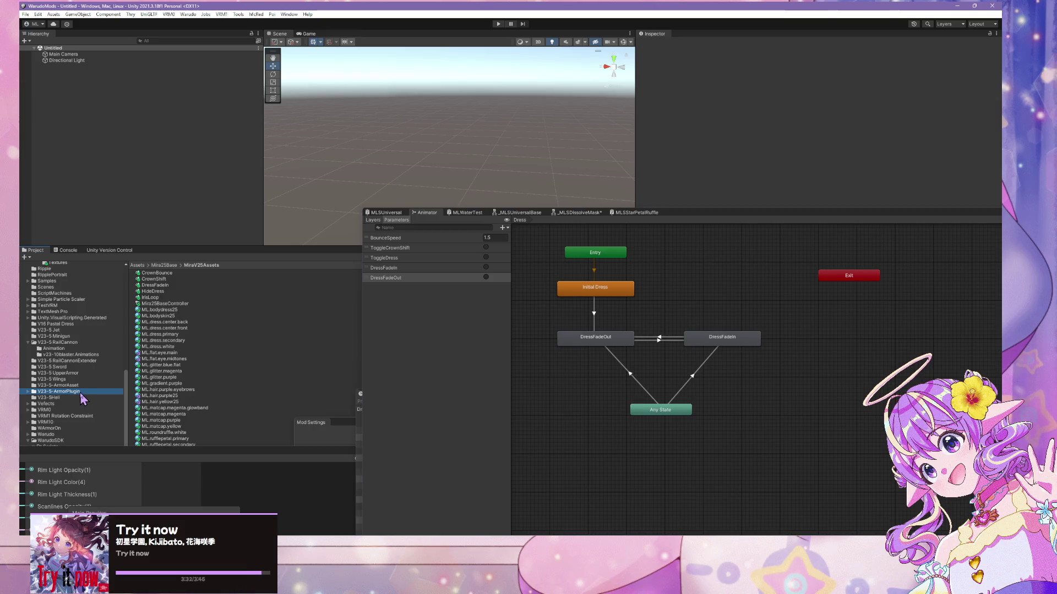
click(28, 391)
scroll(95, 405, down, 5)
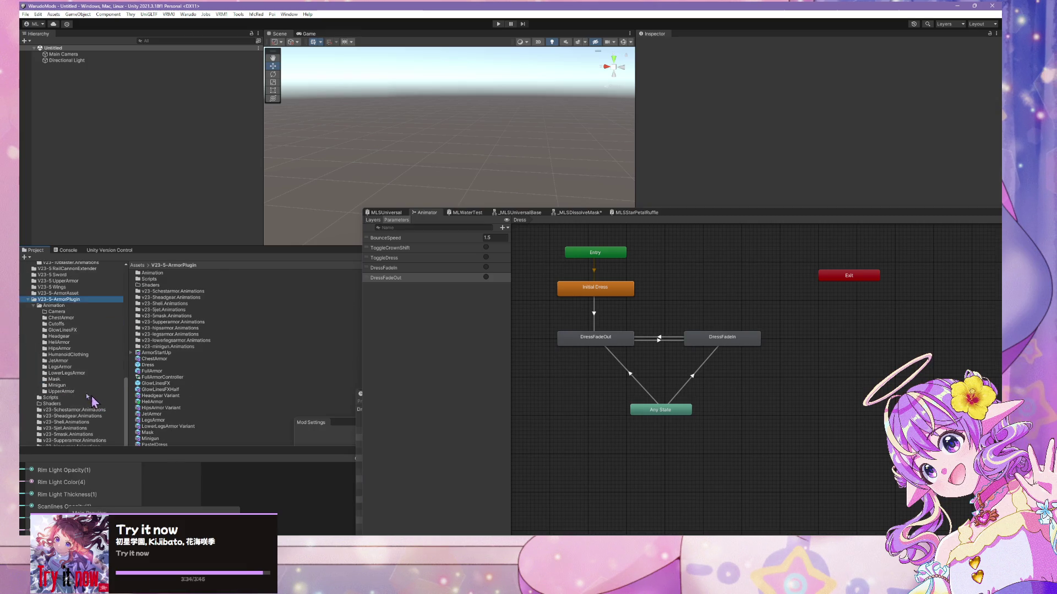
click(66, 306)
click(82, 300)
scroll(187, 367, down, 1)
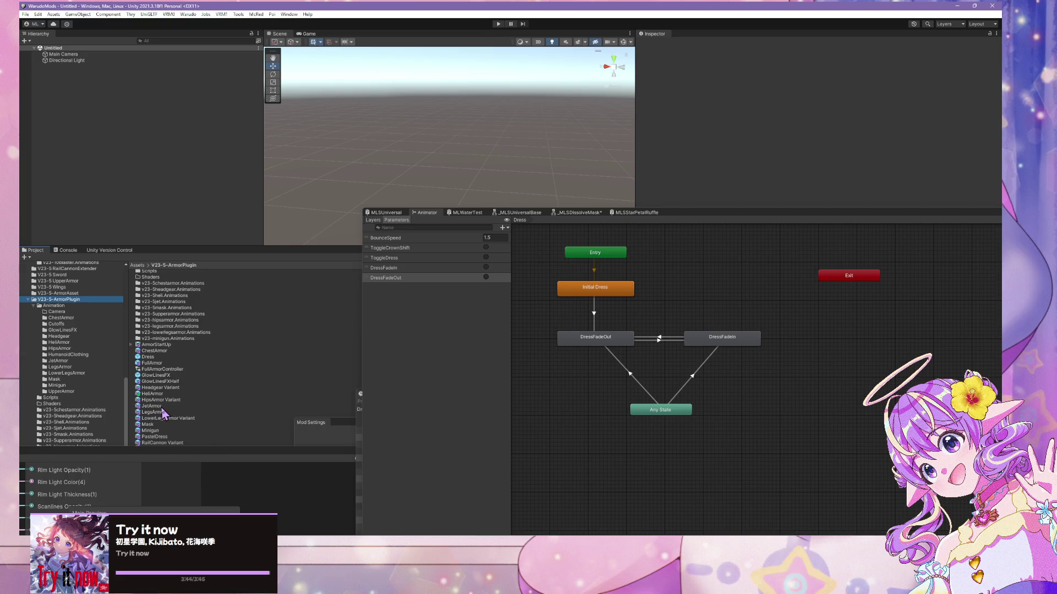
scroll(171, 397, up, 1)
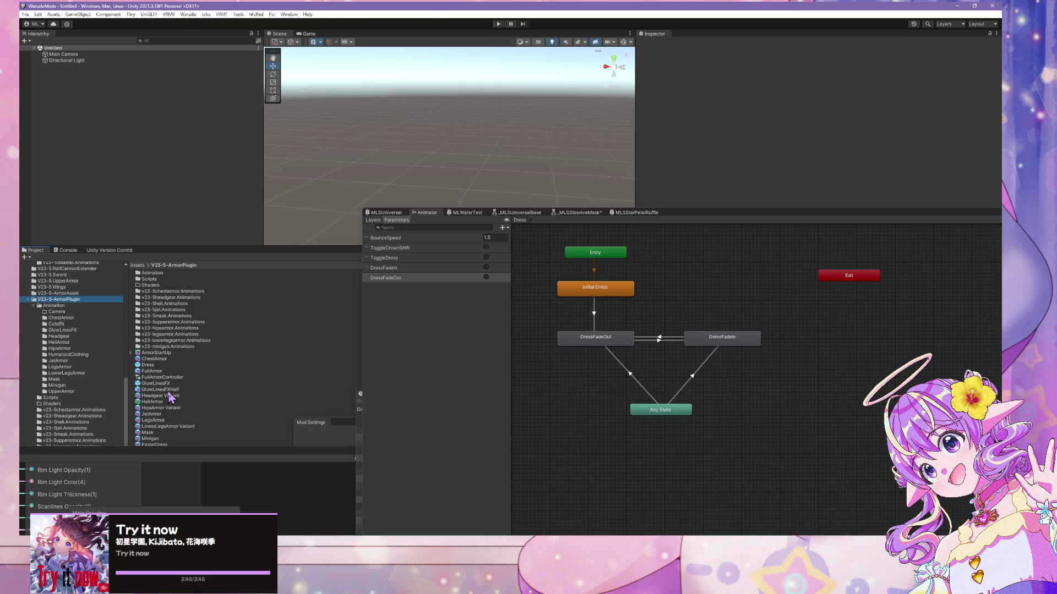
- Browse the ChestArmor and HipsArmor animation folders, then select the Mask prefab to show its animator
click(62, 318)
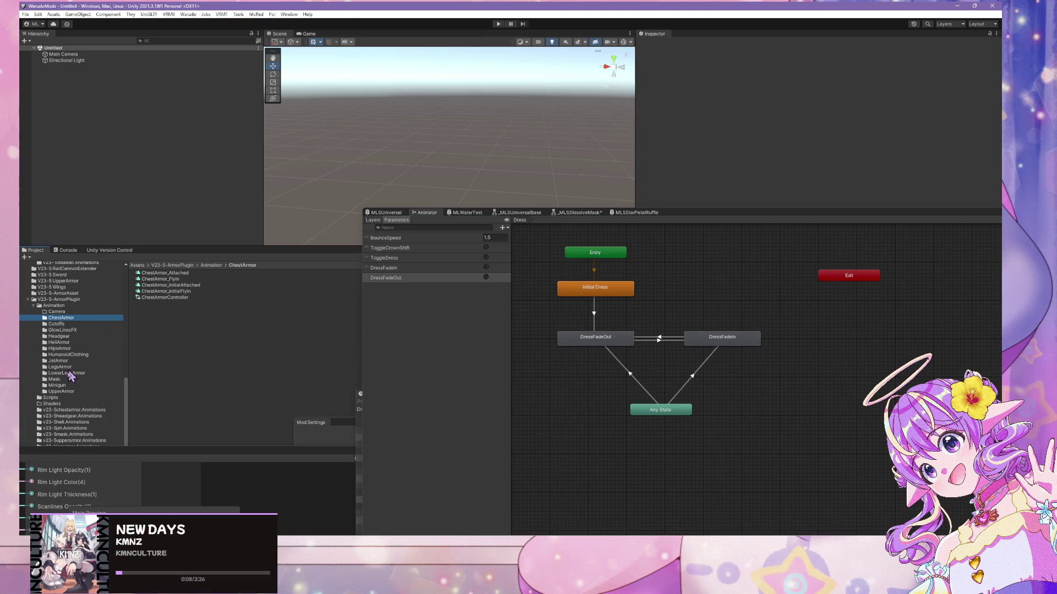
scroll(90, 385, down, 5)
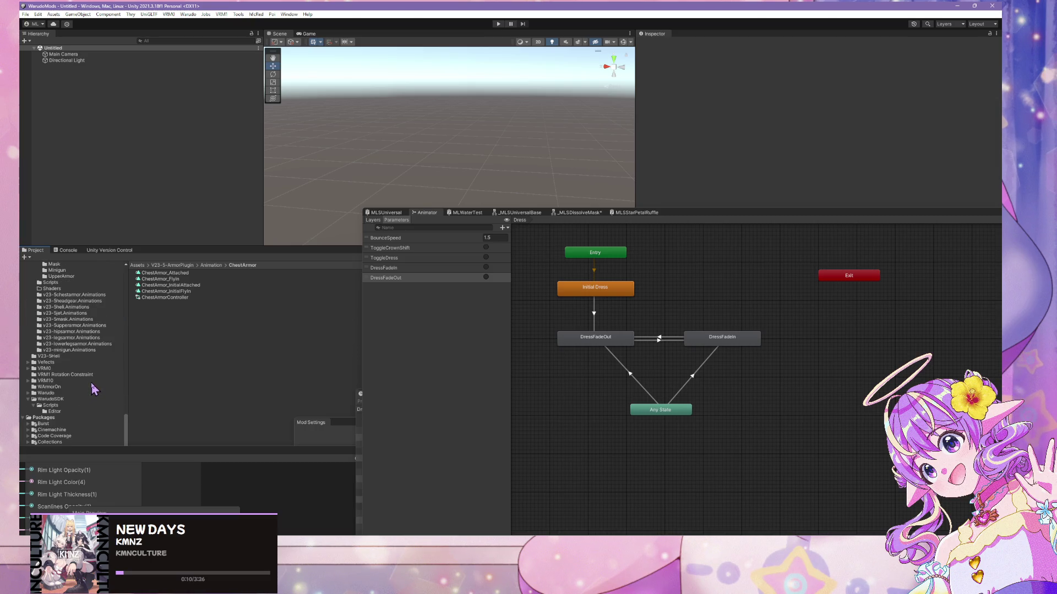
scroll(93, 385, up, 5)
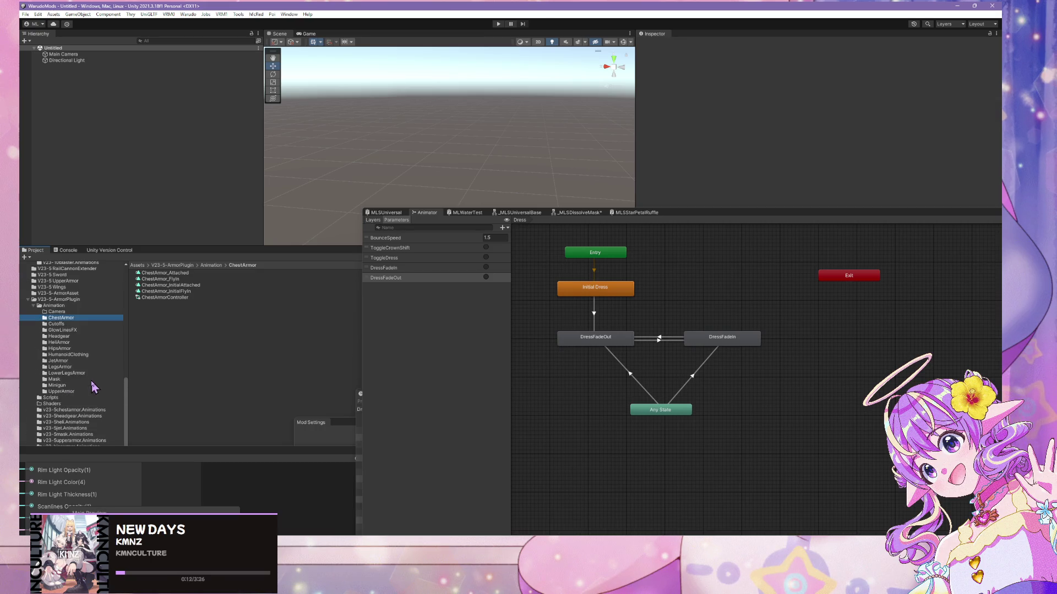
click(59, 348)
click(64, 330)
click(66, 318)
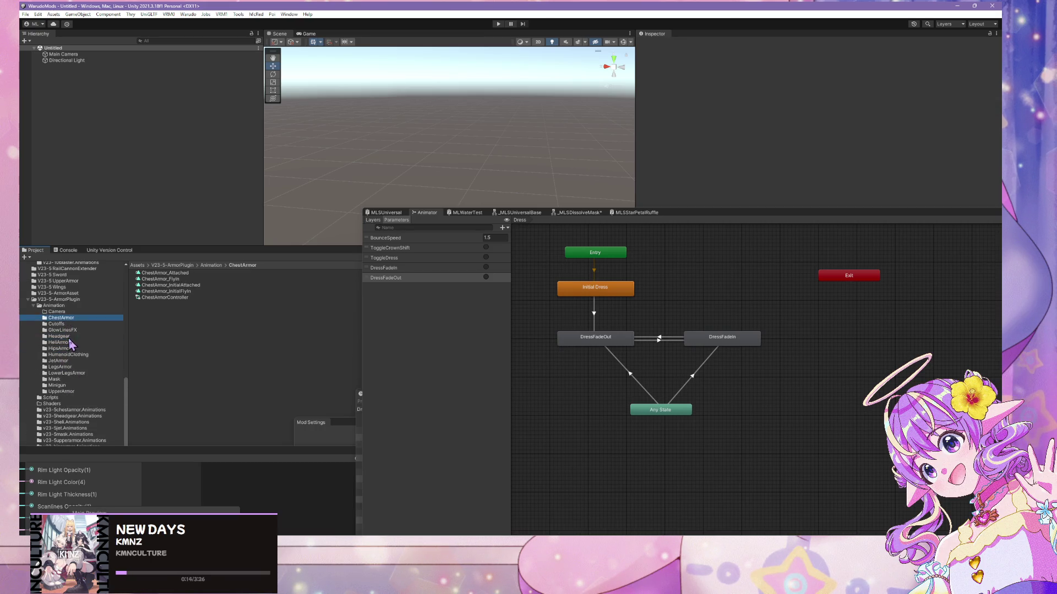
click(66, 311)
click(76, 299)
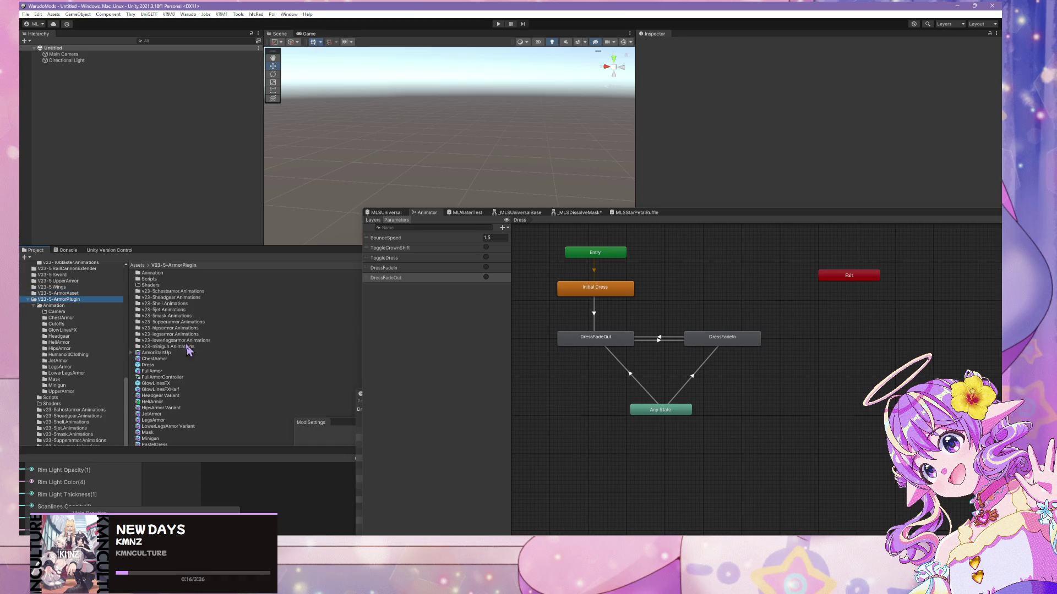
scroll(207, 328, down, 1)
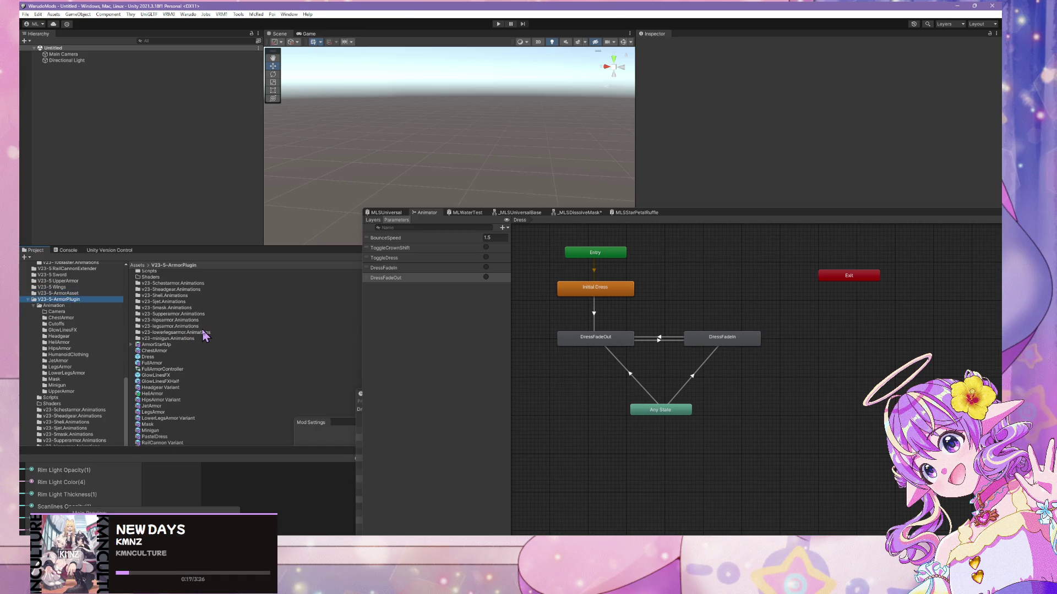
click(168, 412)
click(155, 424)
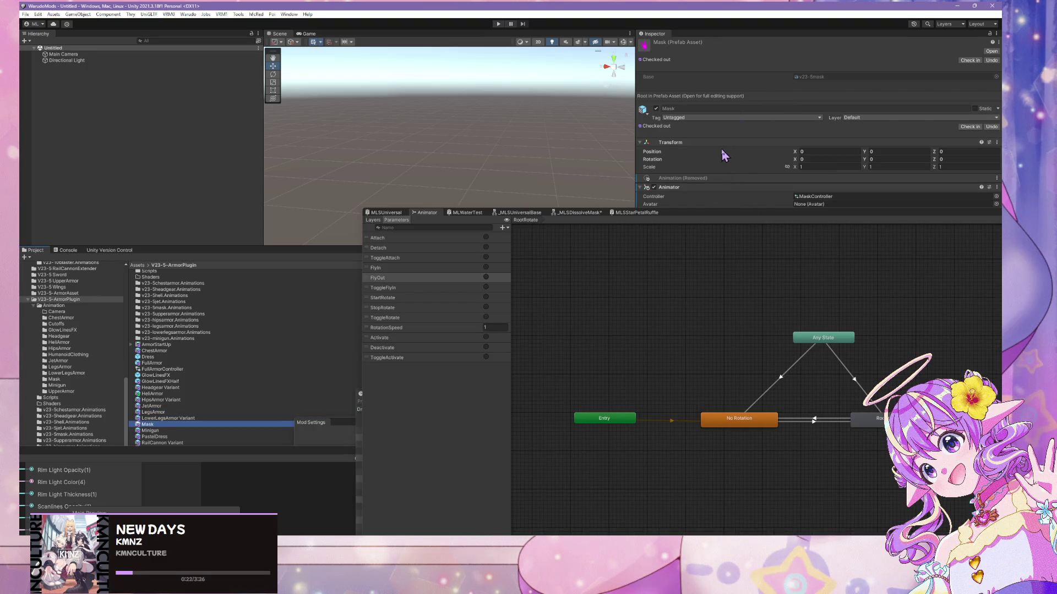
click(809, 78)
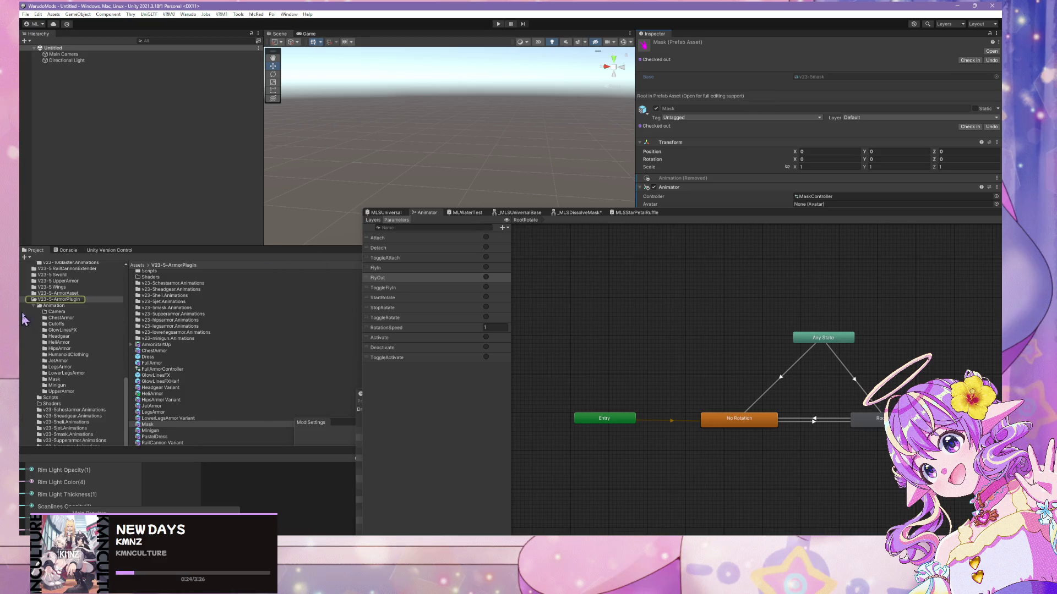
click(65, 299)
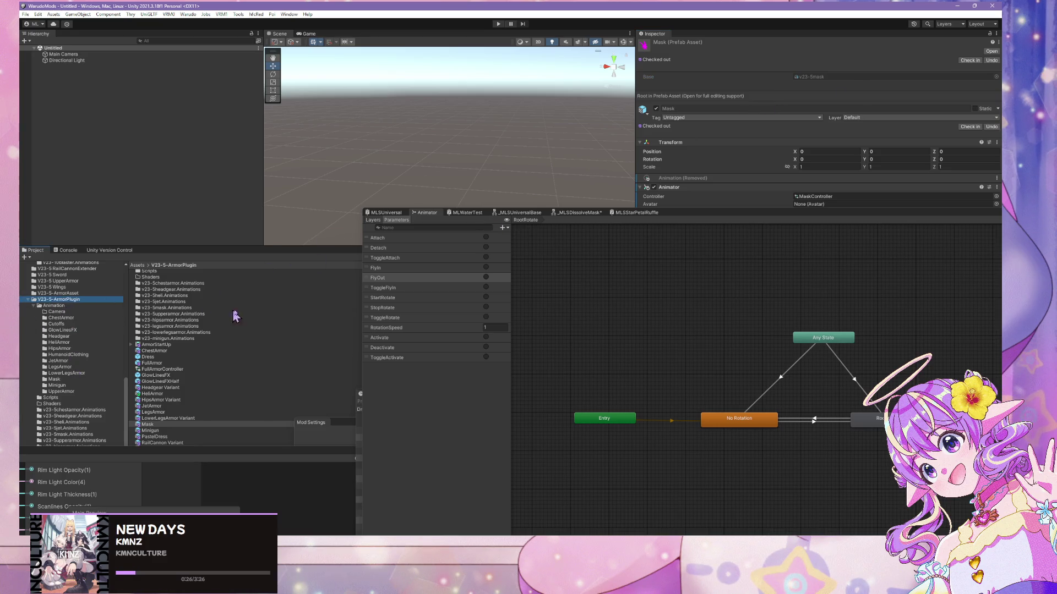
click(153, 357)
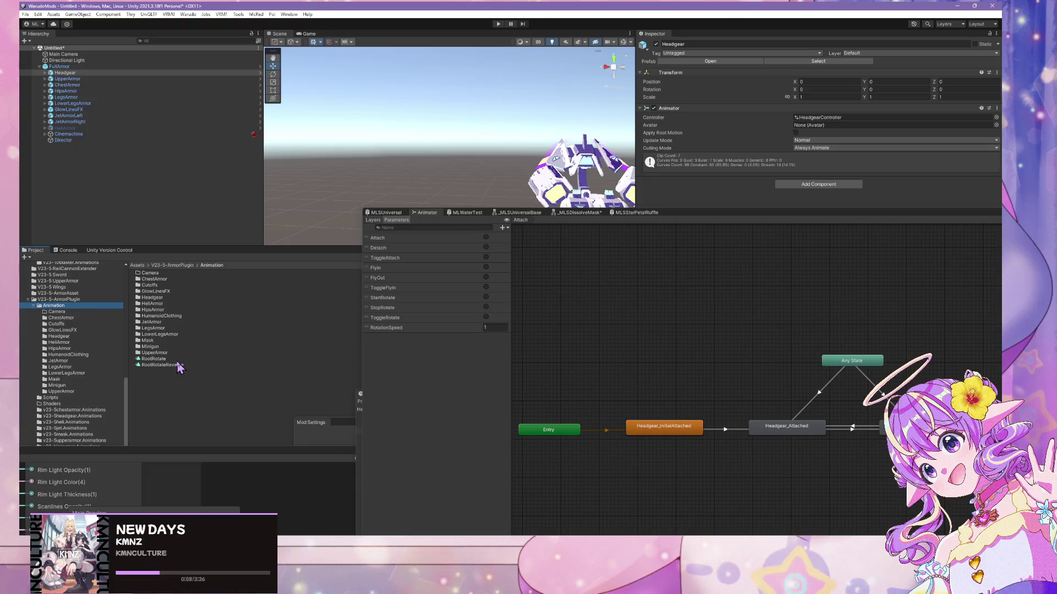
scroll(374, 182, down, 5)
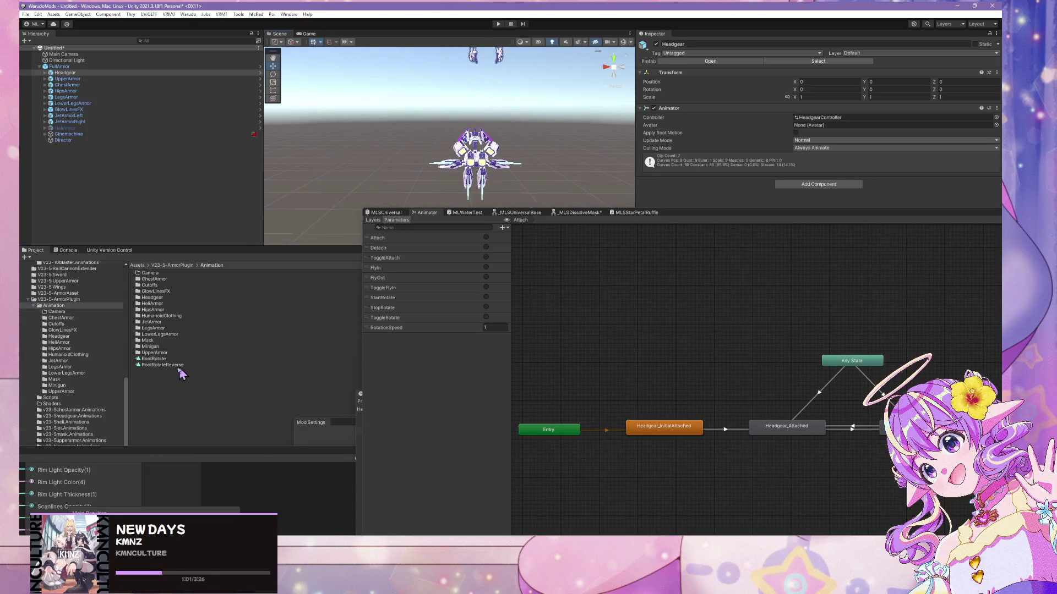
scroll(93, 363, down, 2)
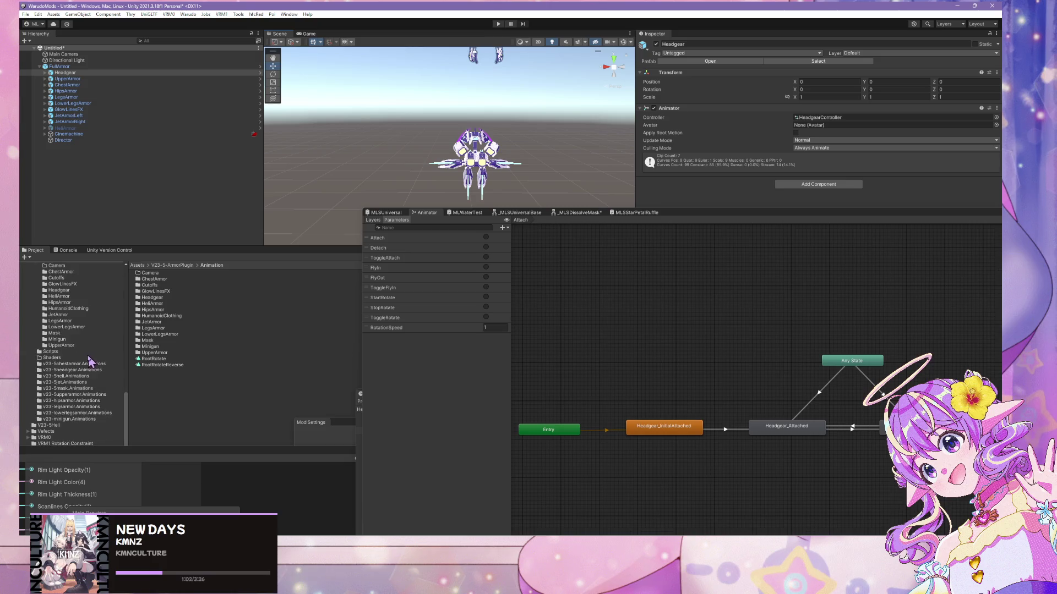
click(61, 346)
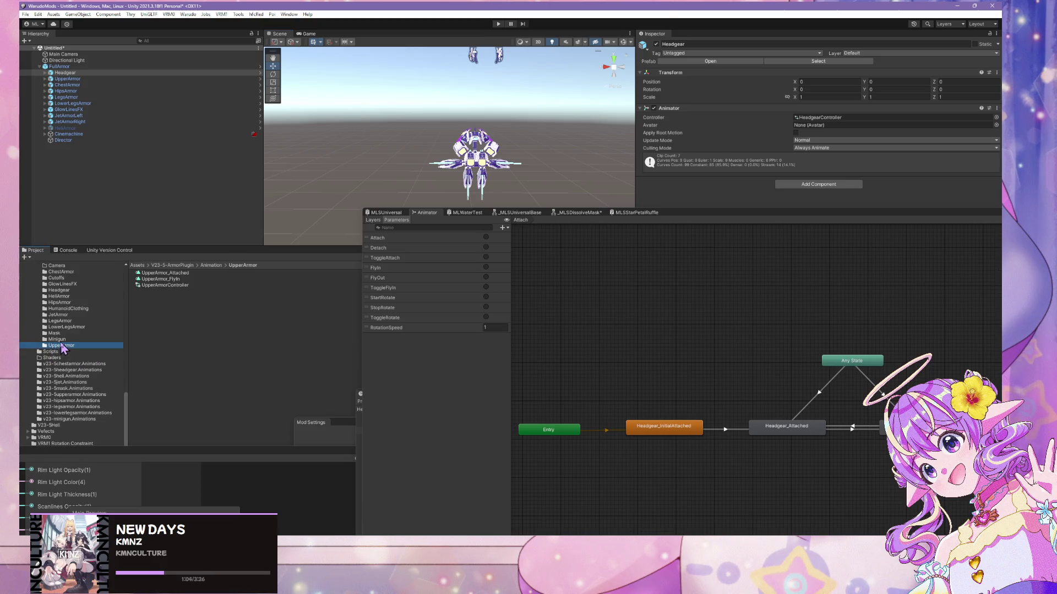
click(74, 328)
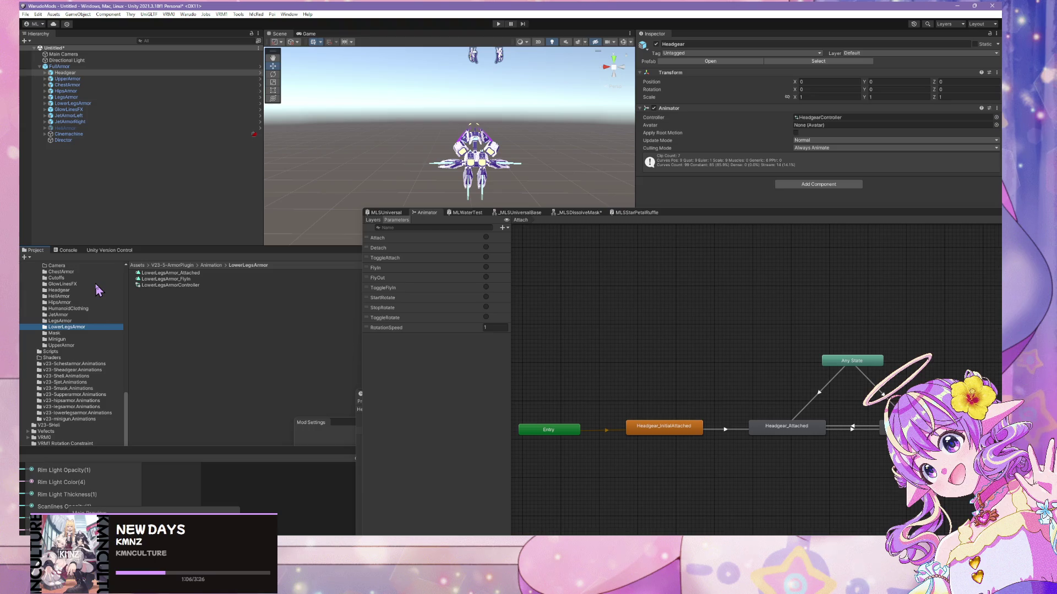
click(95, 285)
scroll(89, 310, up, 3)
click(77, 311)
click(76, 300)
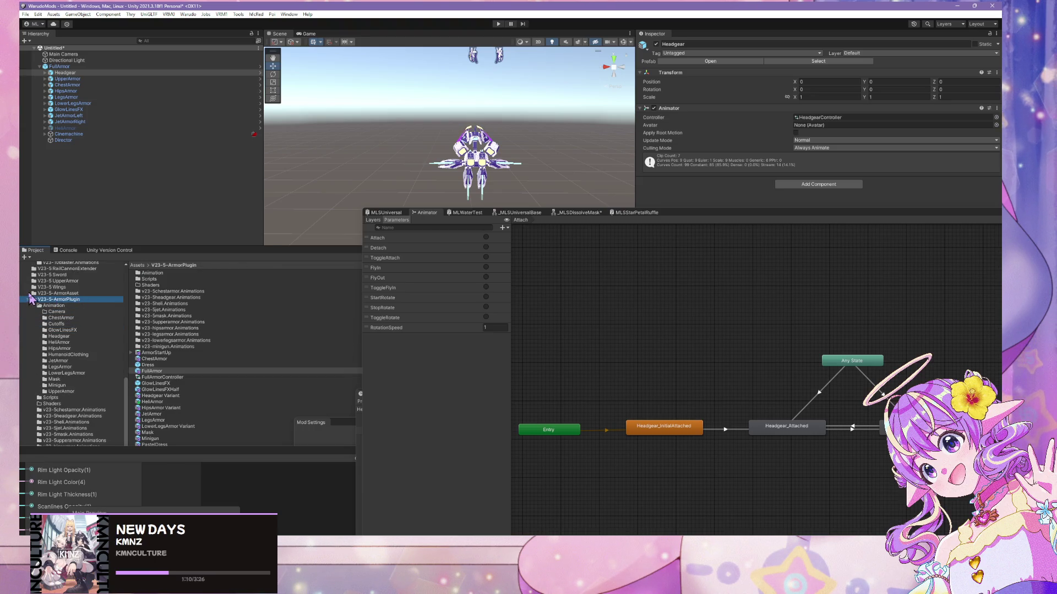
scroll(207, 386, down, 1)
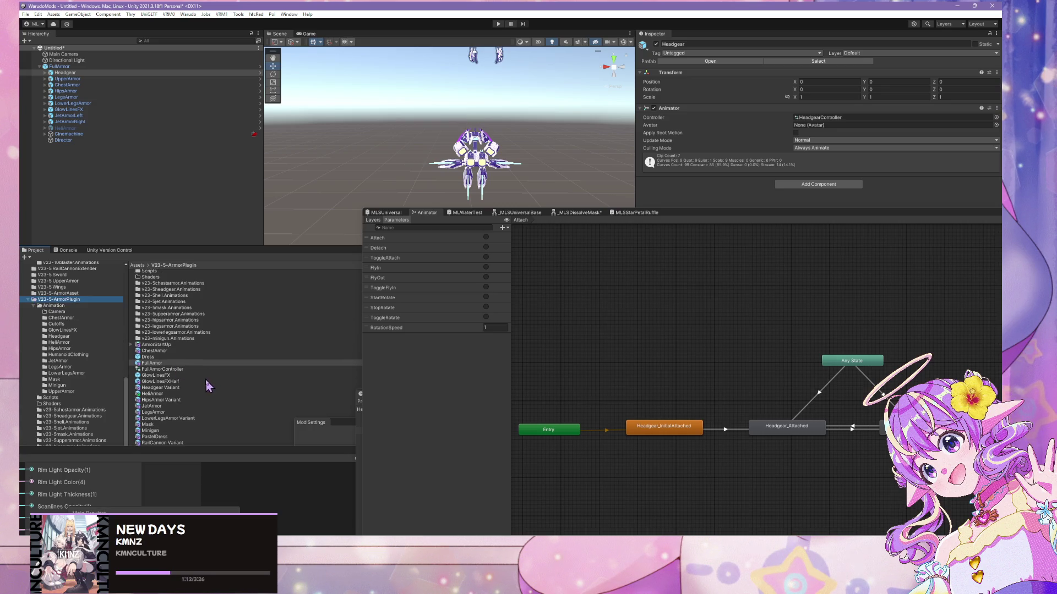
scroll(284, 231, down, 3)
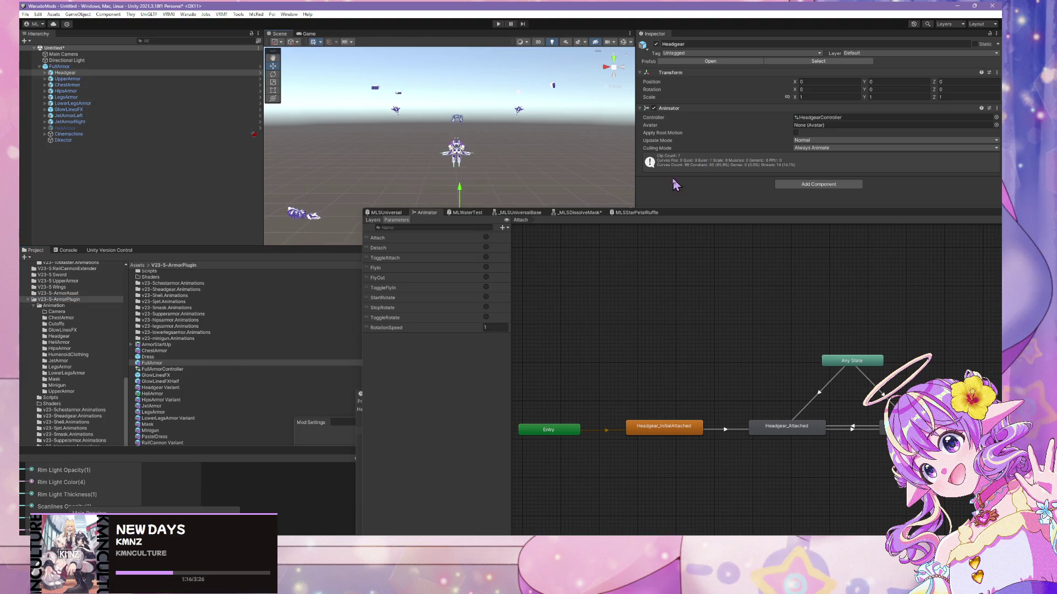
- Show the FullArmor object's animator controller and move the Animator window lower
click(83, 73)
click(76, 68)
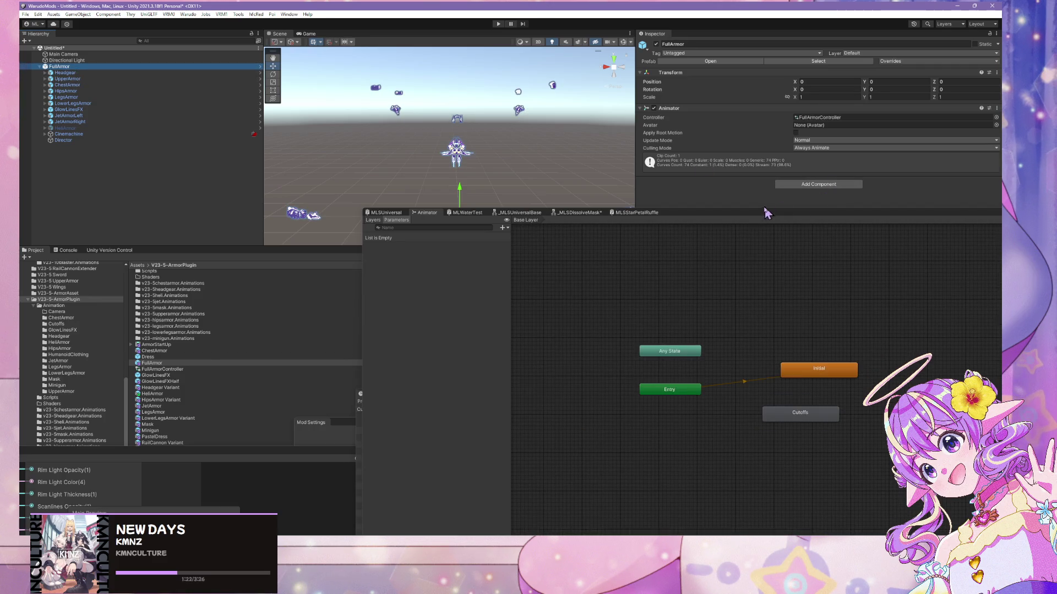
drag(751, 212, 729, 359)
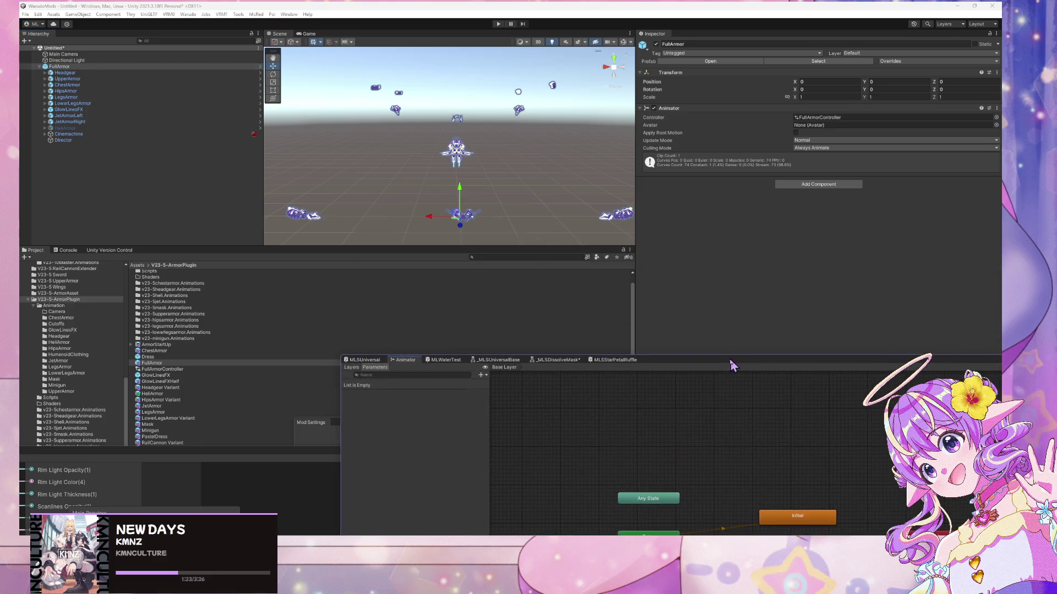
- Browse the Animation folders, return to V23-5-ArmorPlugin, and place the Dress prefab in the scene
click(34, 305)
click(71, 307)
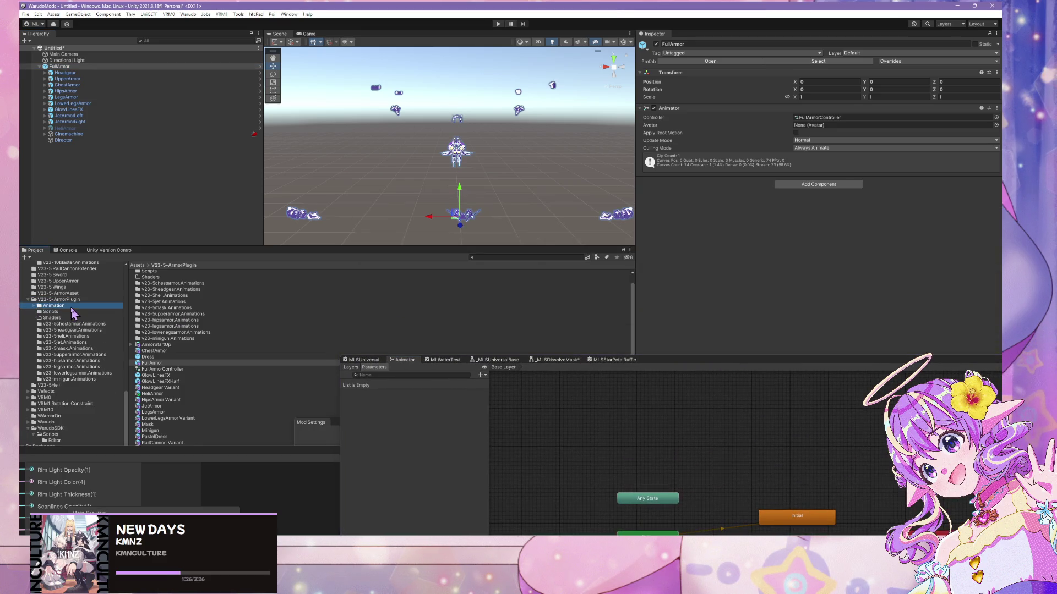
scroll(95, 405, down, 2)
scroll(94, 367, up, 2)
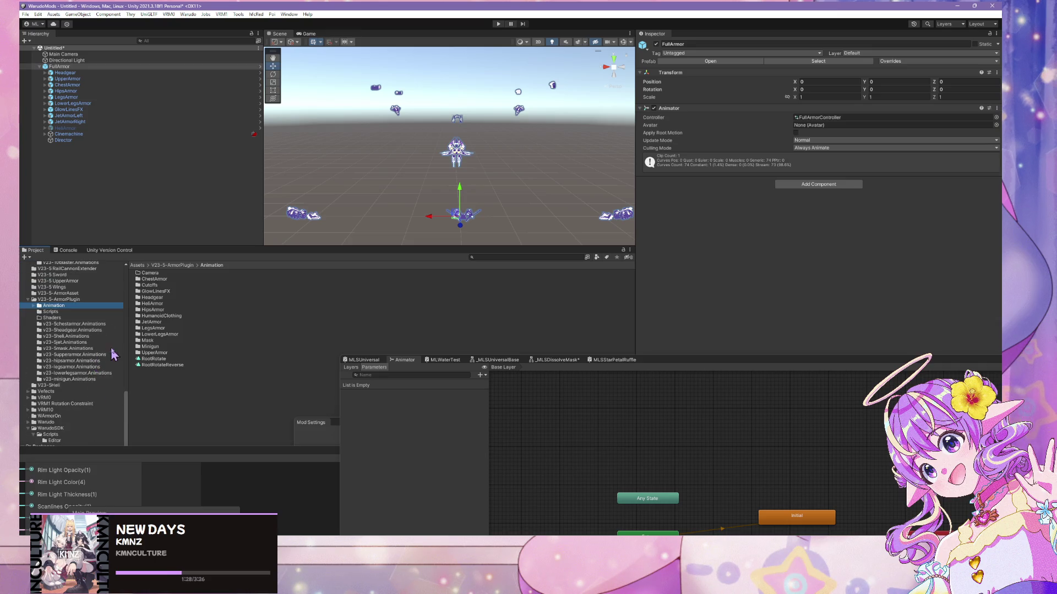
click(74, 379)
click(84, 373)
click(87, 300)
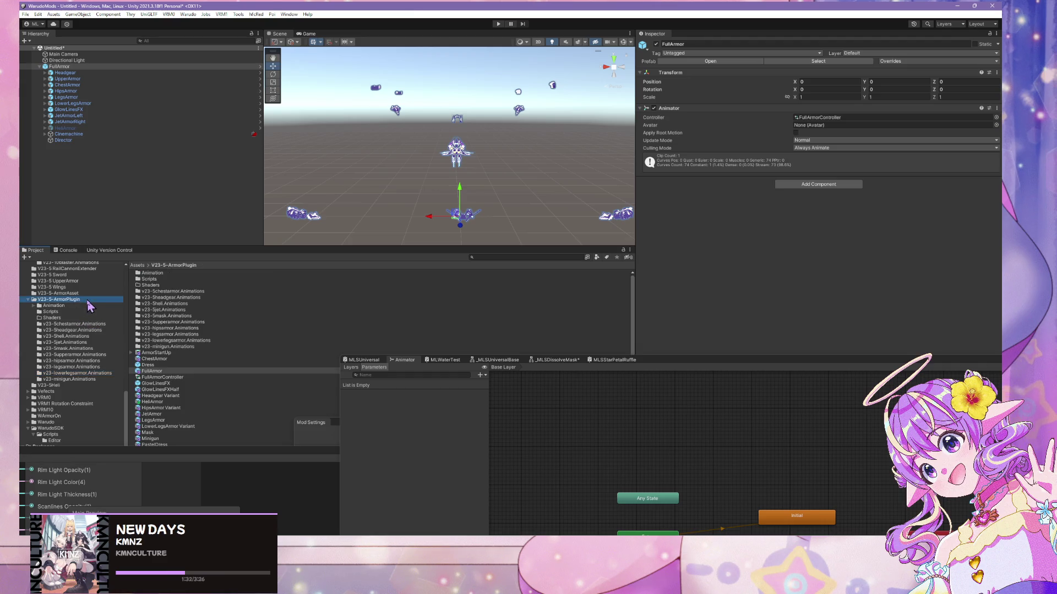
scroll(88, 305, up, 4)
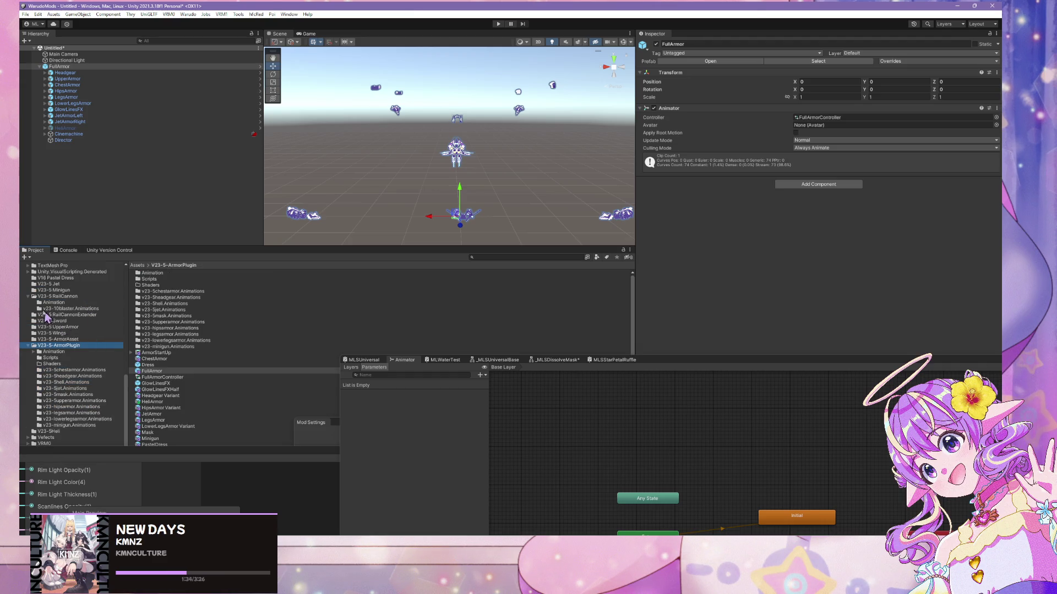
click(27, 296)
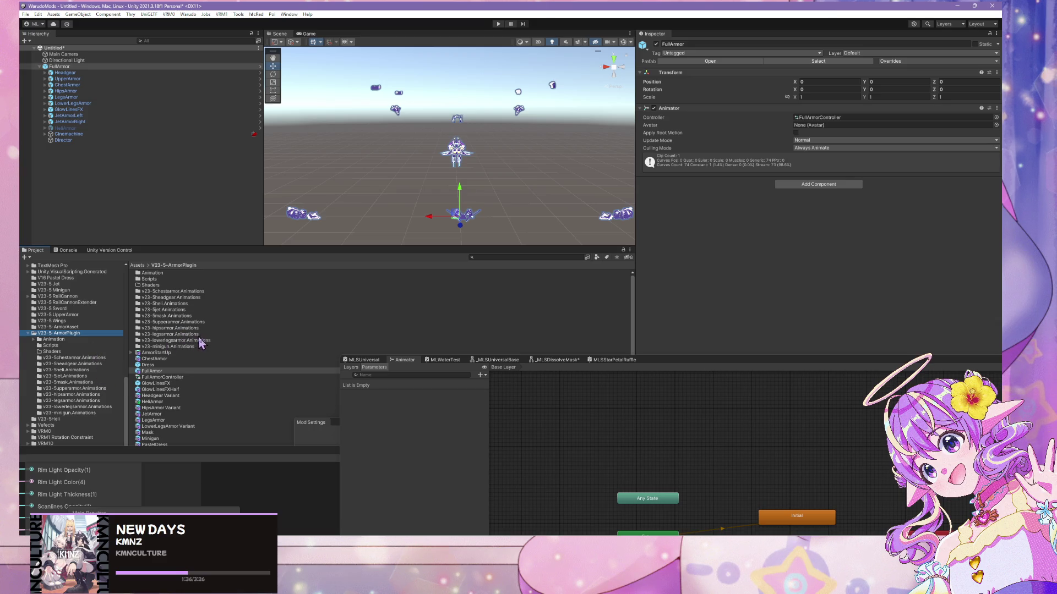
drag(172, 366, 106, 201)
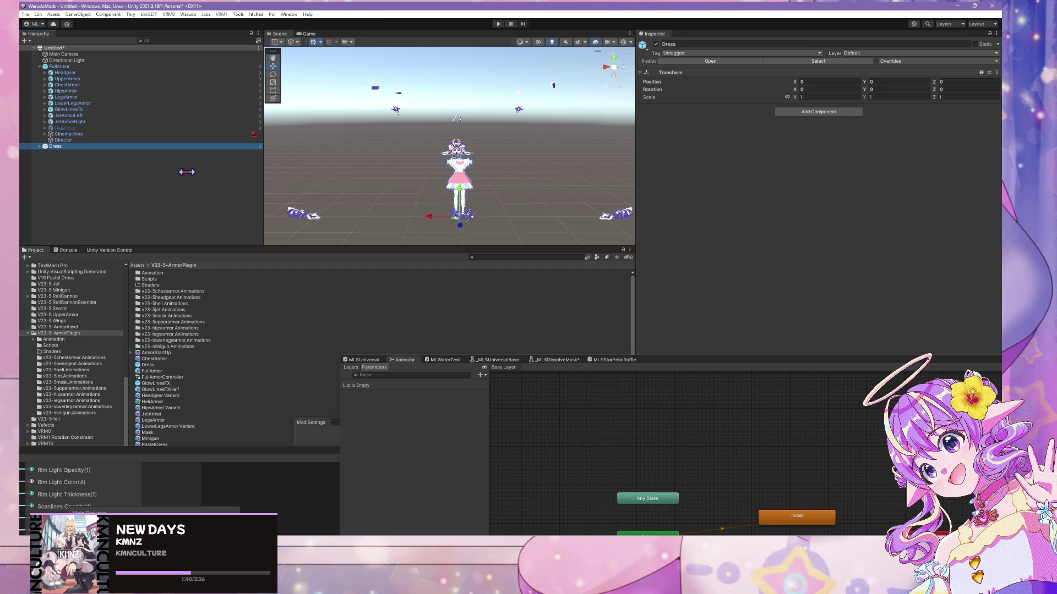
- Delete the Dress object from the scene and open FullArmorController in the Animator
key(Delete)
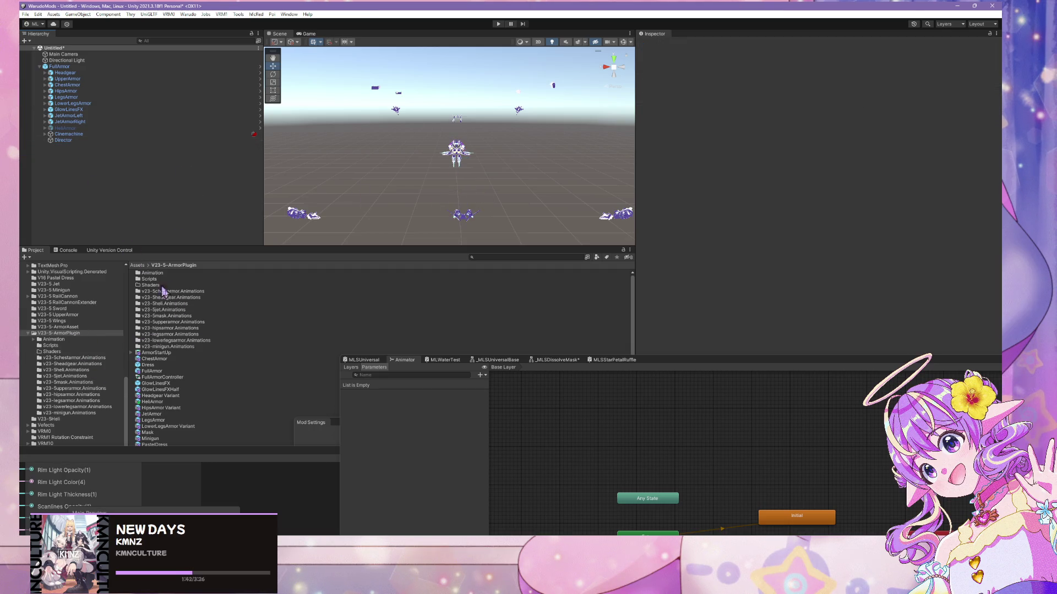
click(205, 377)
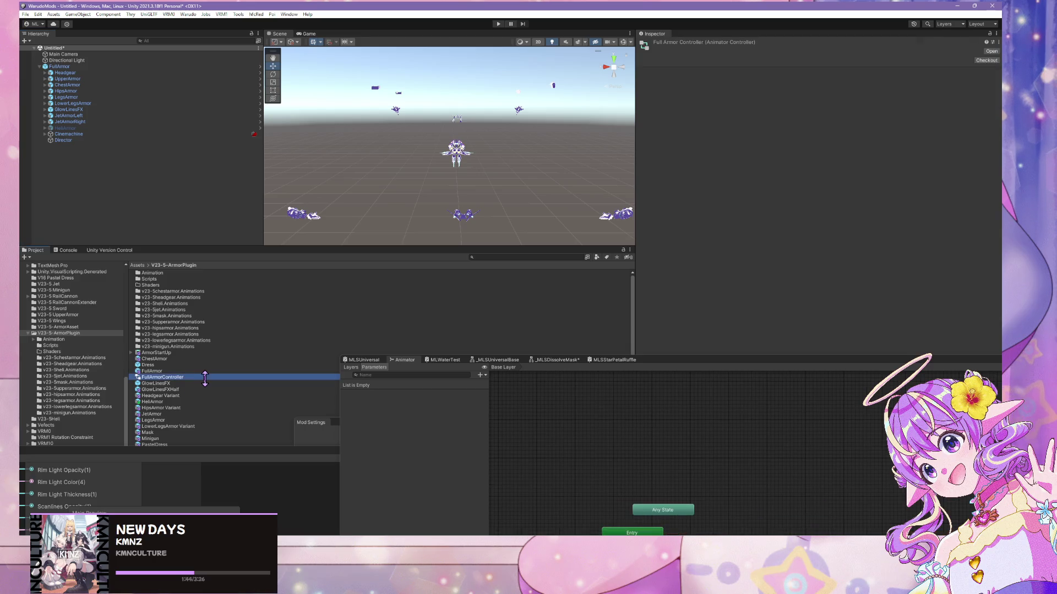
scroll(198, 349, down, 1)
scroll(198, 348, up, 1)
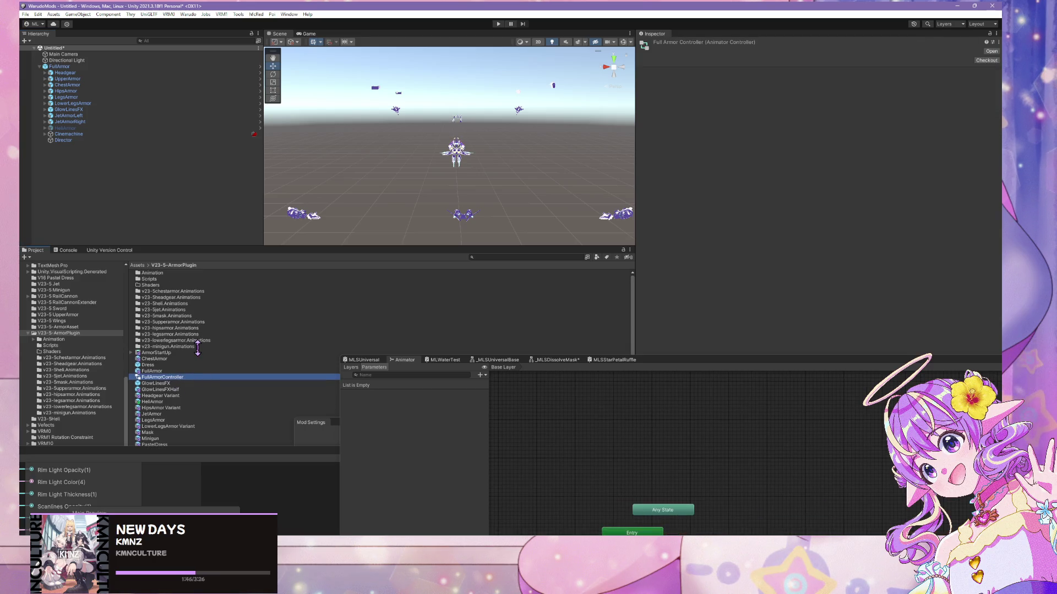
- Inspect the ArmorStartUp timeline and its Recorded child, then select the FullArmor prefab
click(177, 273)
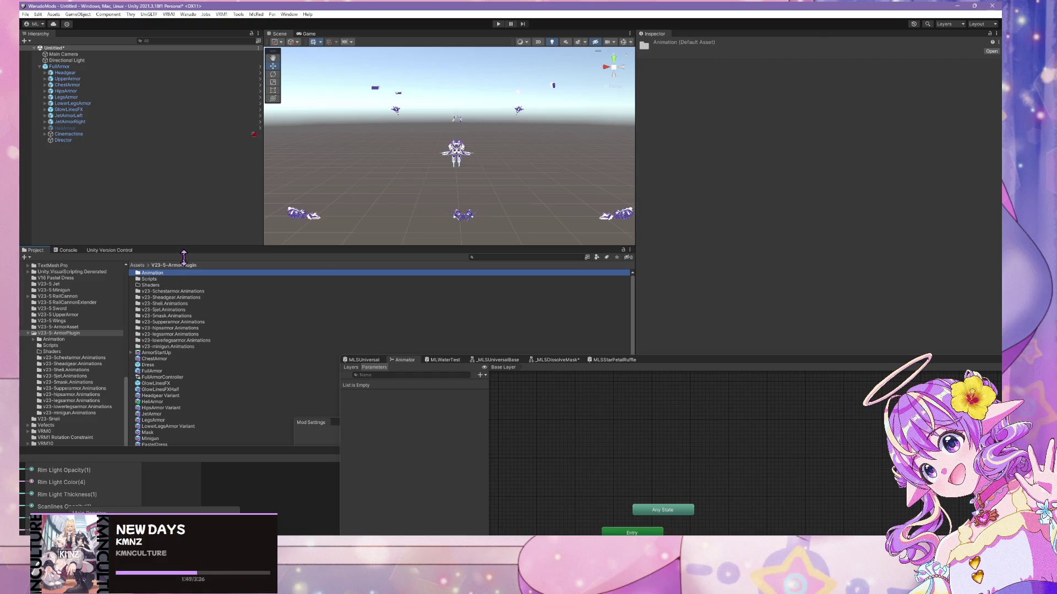
click(155, 352)
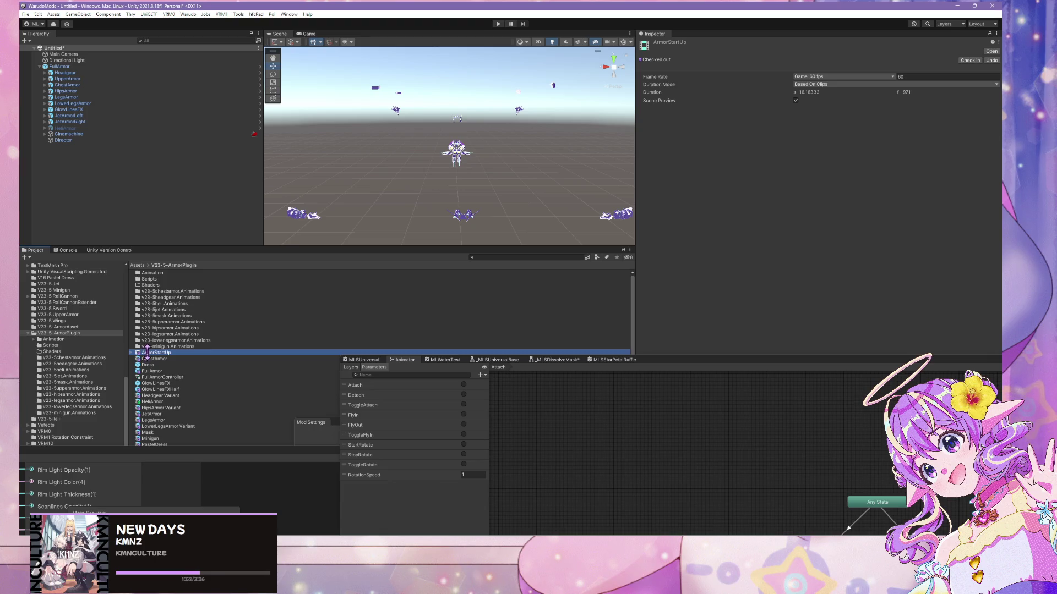
click(131, 352)
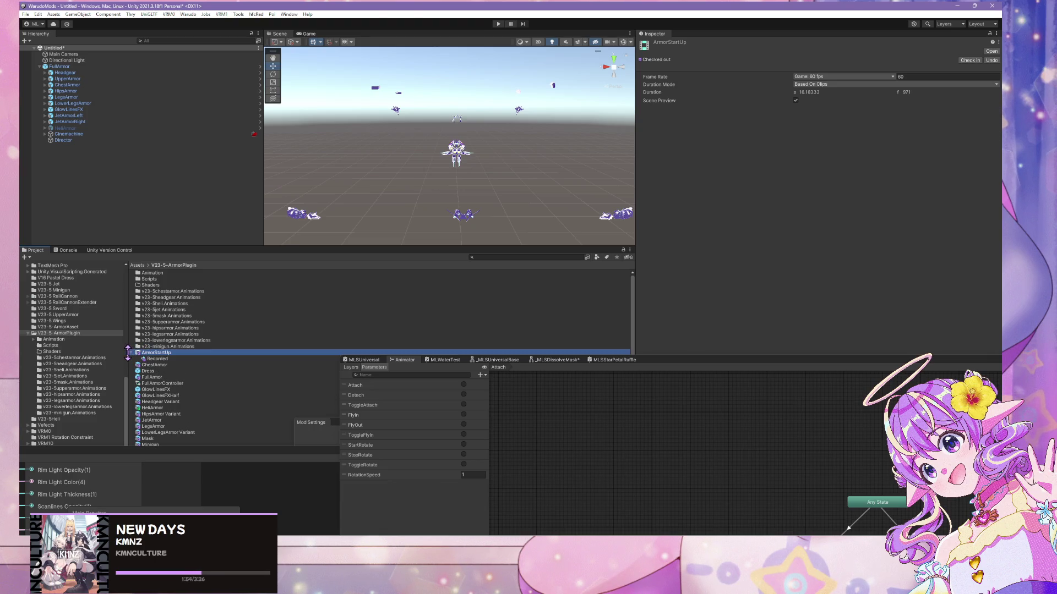
scroll(127, 352, up, 10)
scroll(181, 338, down, 1)
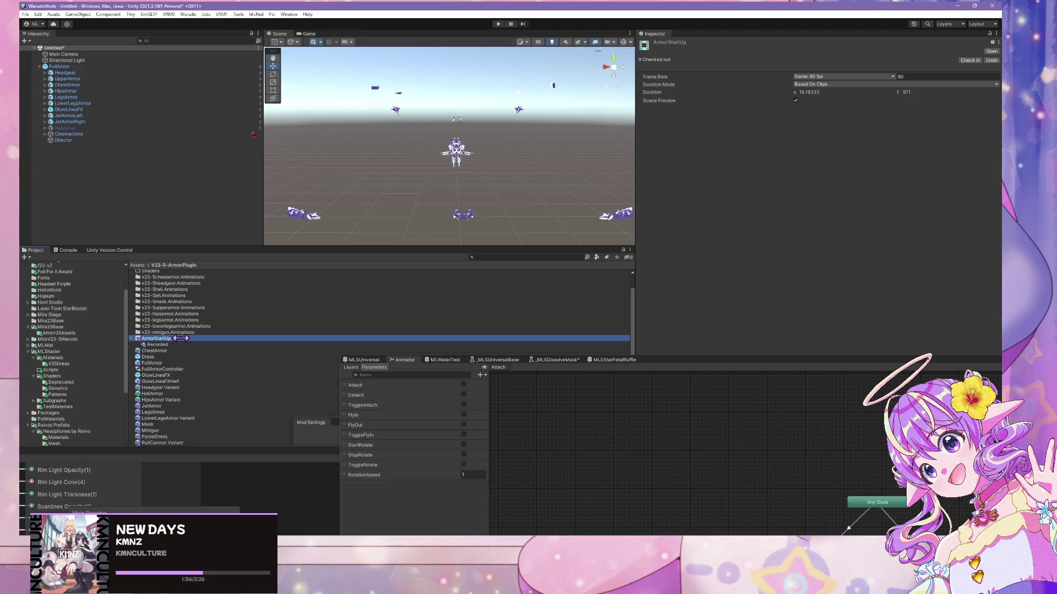
click(168, 376)
click(177, 369)
click(190, 363)
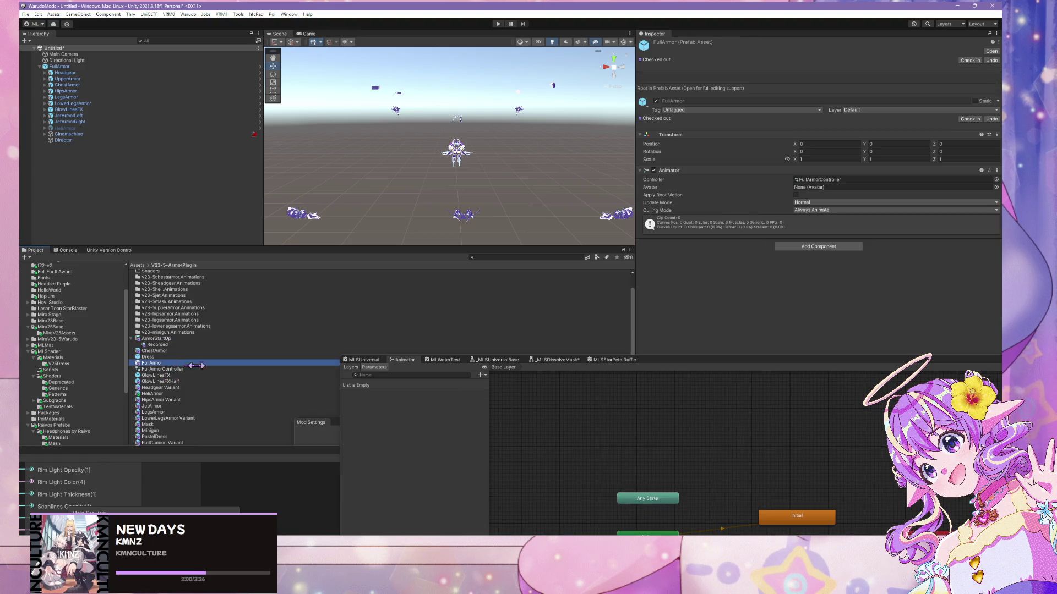
- Inspect the RailCannon Variant prefab and open the Mira25Base folder
click(181, 443)
scroll(200, 402, up, 2)
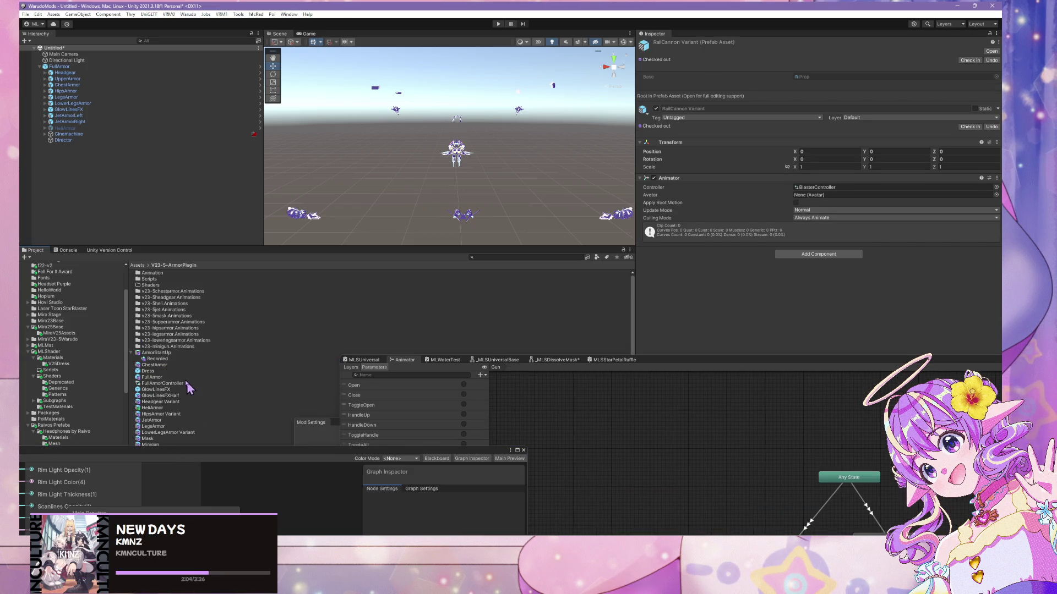
click(87, 328)
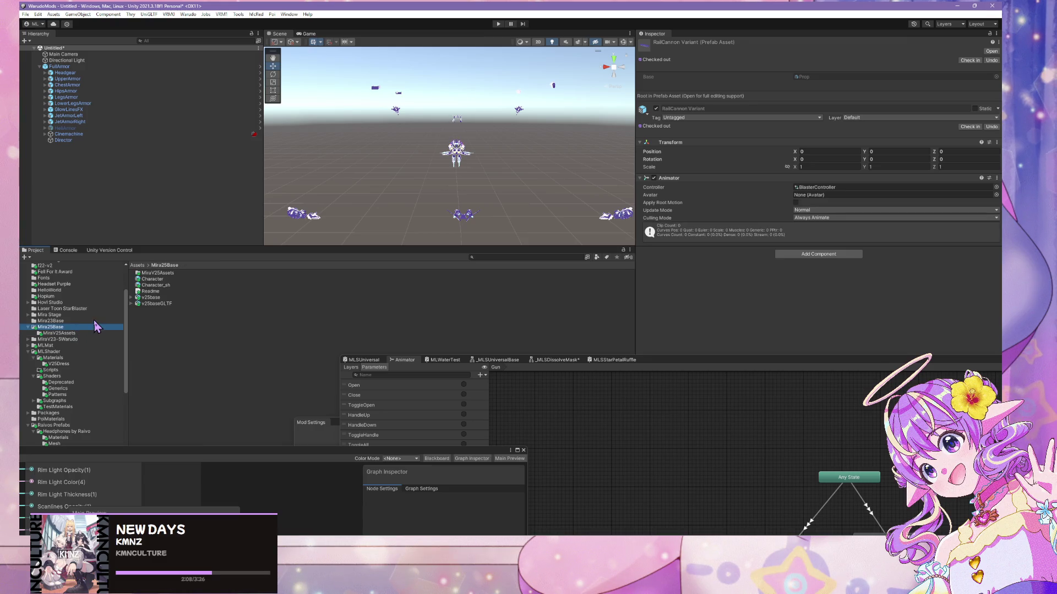
scroll(96, 327, up, 3)
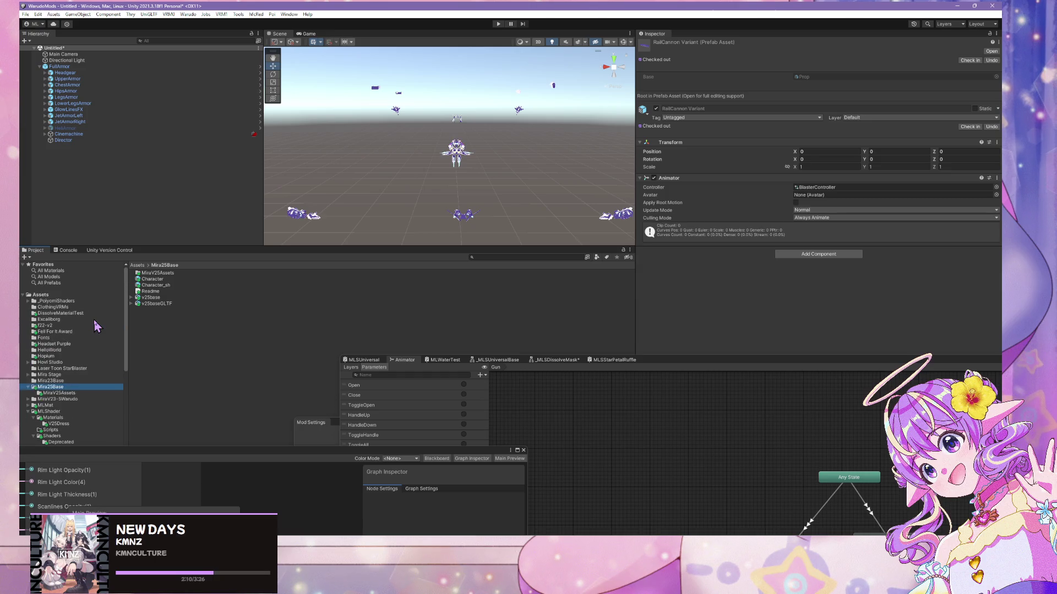
scroll(95, 327, down, 8)
- Browse Raivos Prefabs, V25Dress, MLShader and V23-5-ArmorAsset, ending in V23-5-ArmorPlugin
click(91, 324)
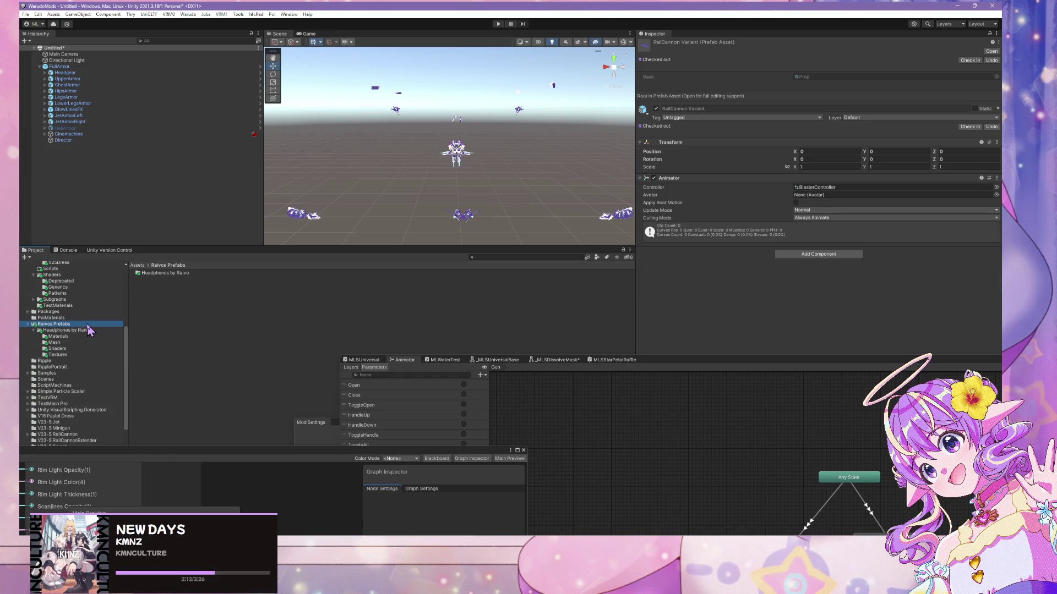
scroll(90, 326, up, 2)
click(58, 309)
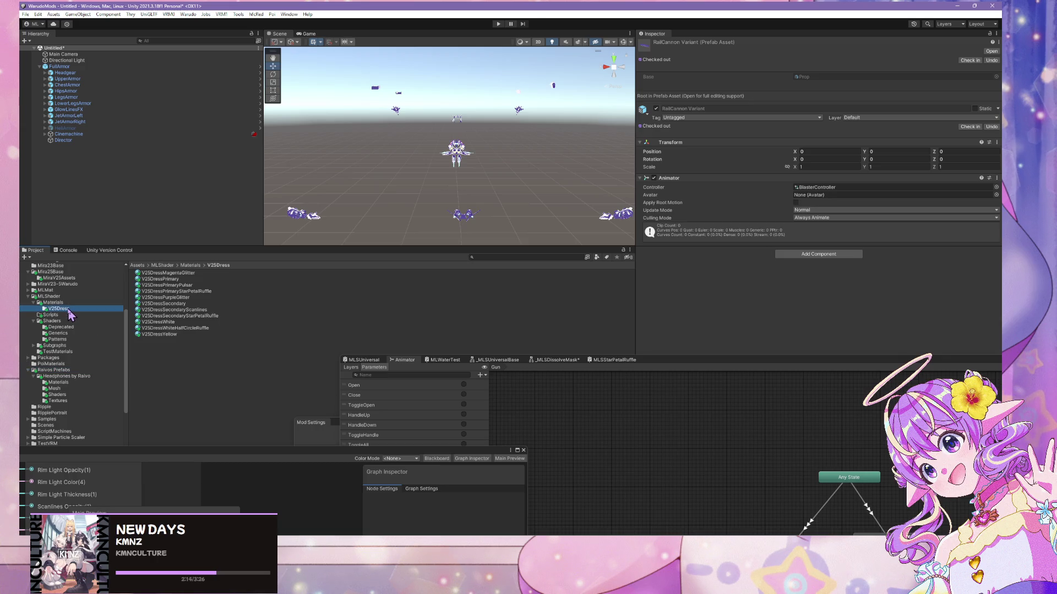
click(75, 298)
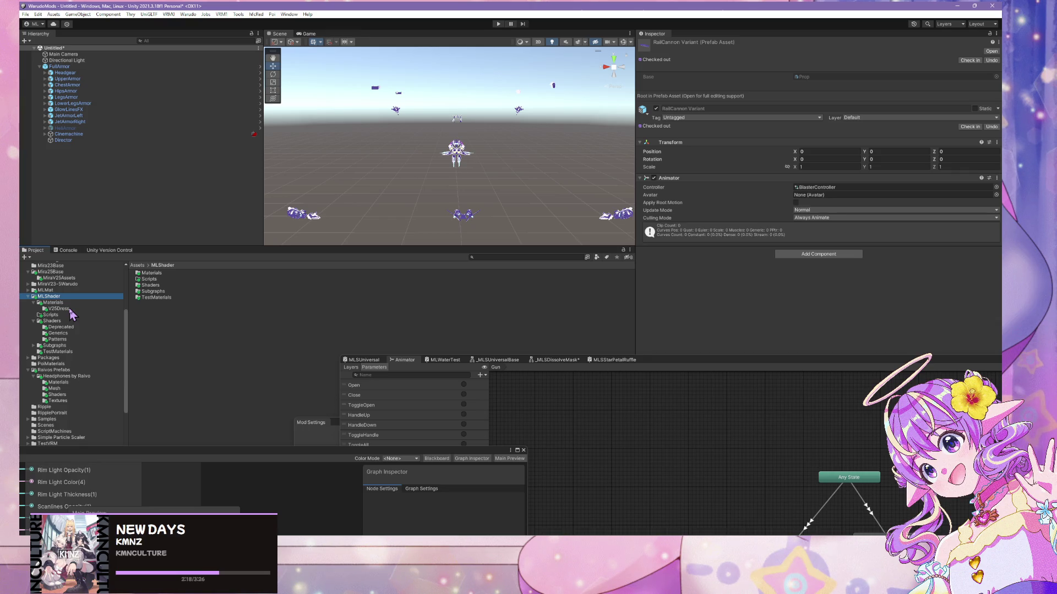
scroll(70, 314, down, 8)
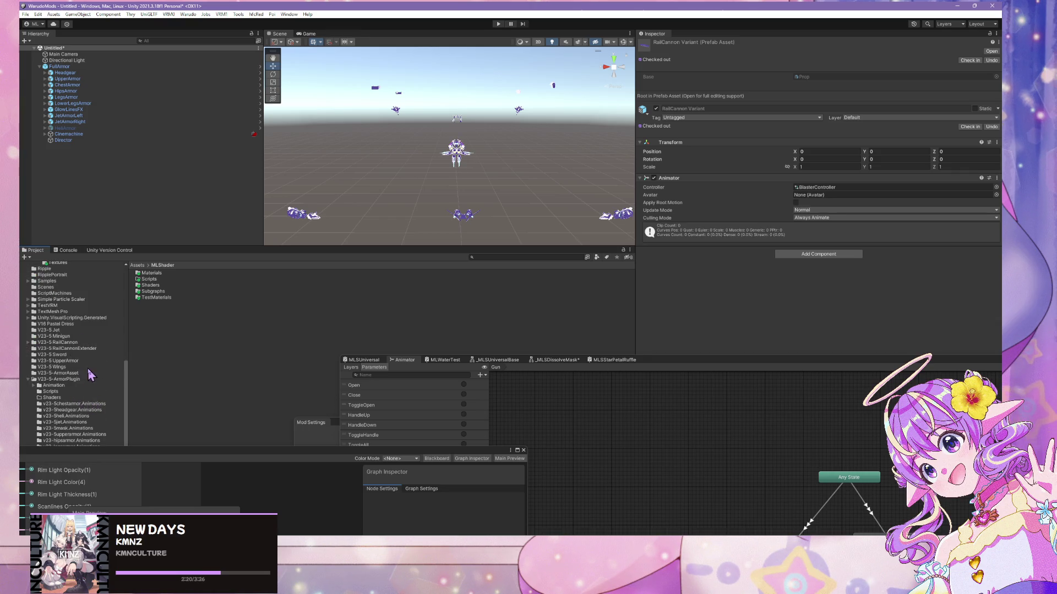
scroll(91, 376, down, 3)
click(66, 327)
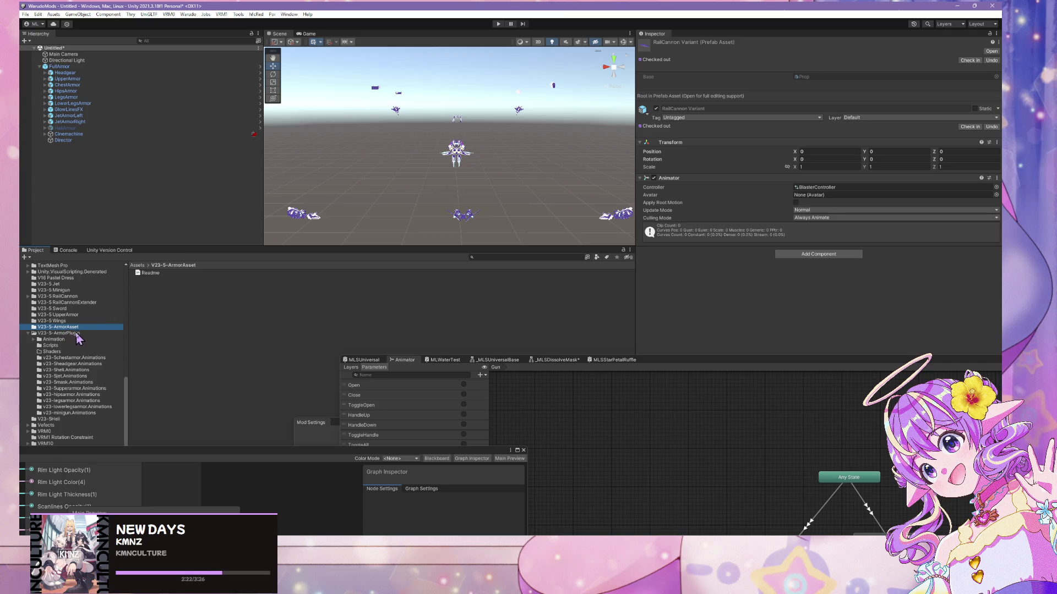
click(77, 333)
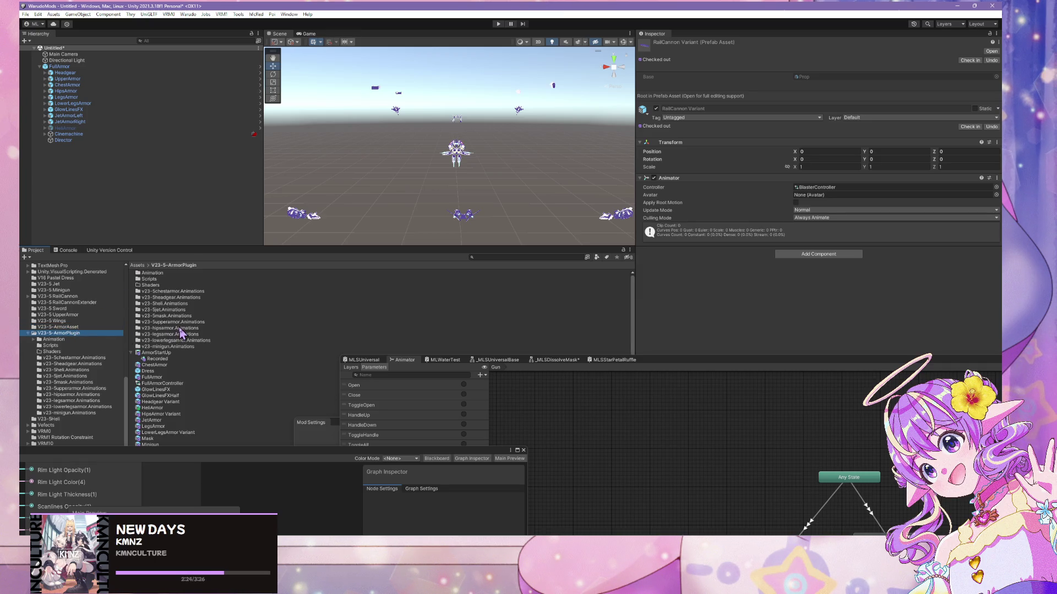
scroll(182, 335, down, 1)
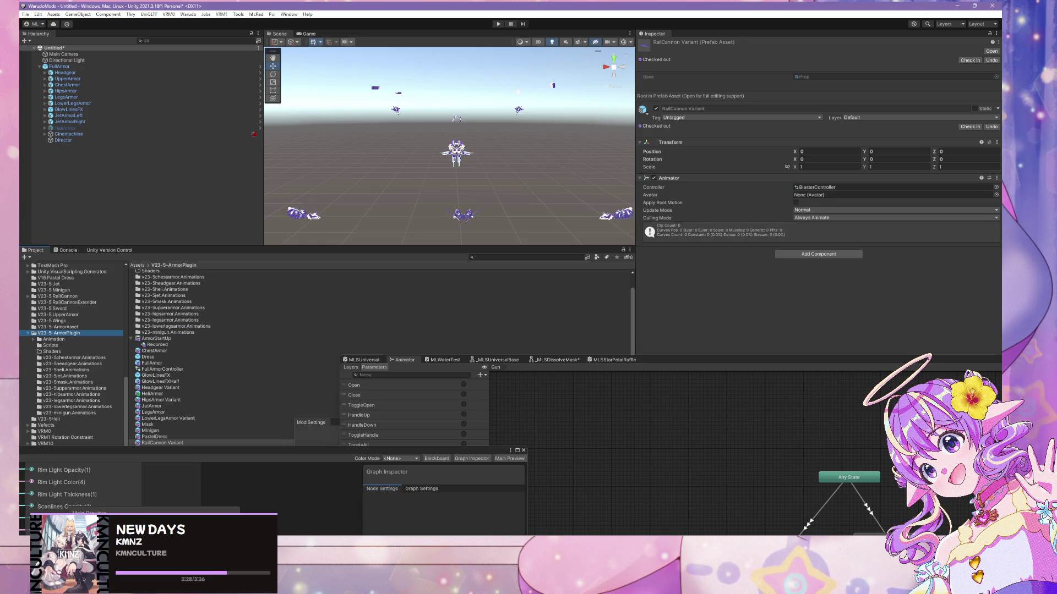
mouse_move(573, 509)
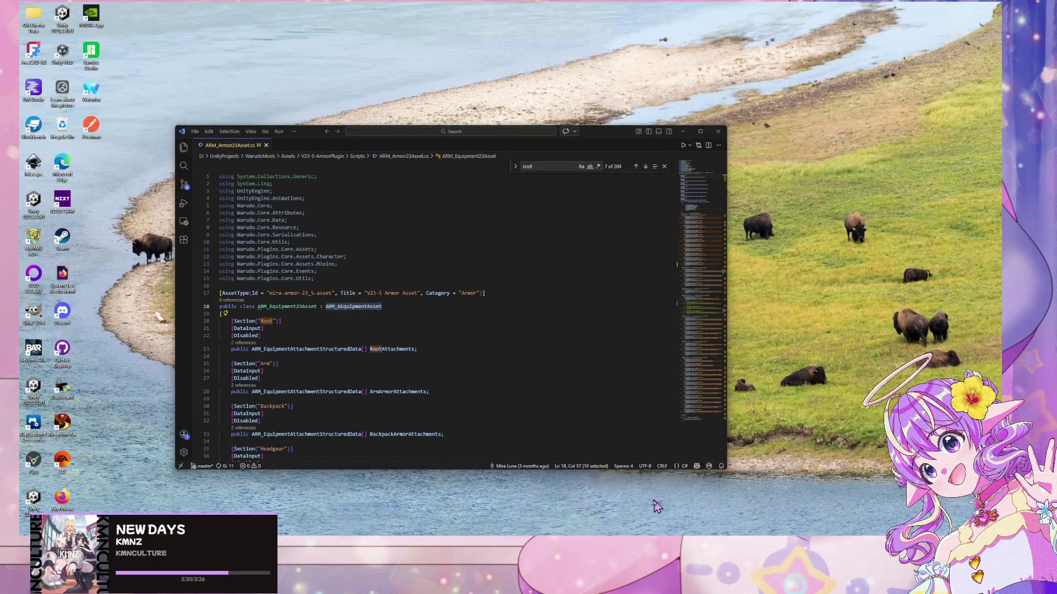
click(658, 505)
scroll(412, 344, down, 10)
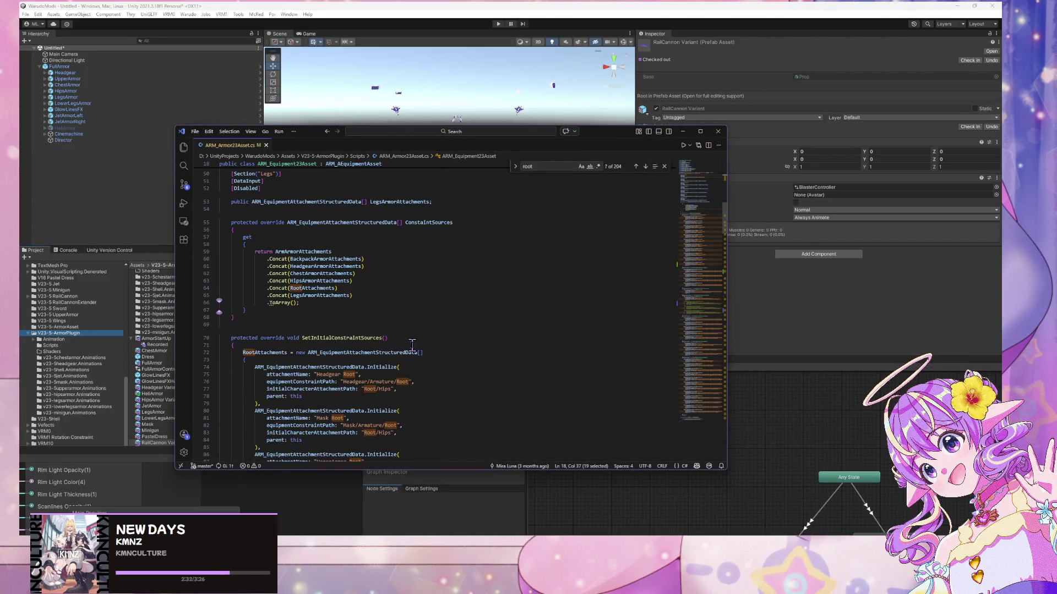
scroll(412, 345, down, 4)
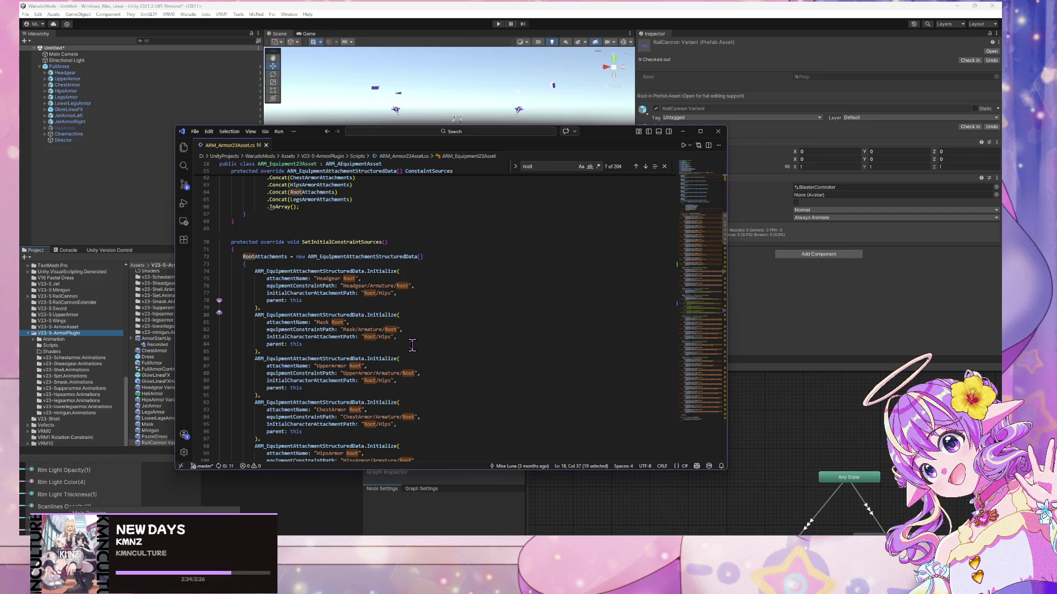
scroll(308, 286, down, 1)
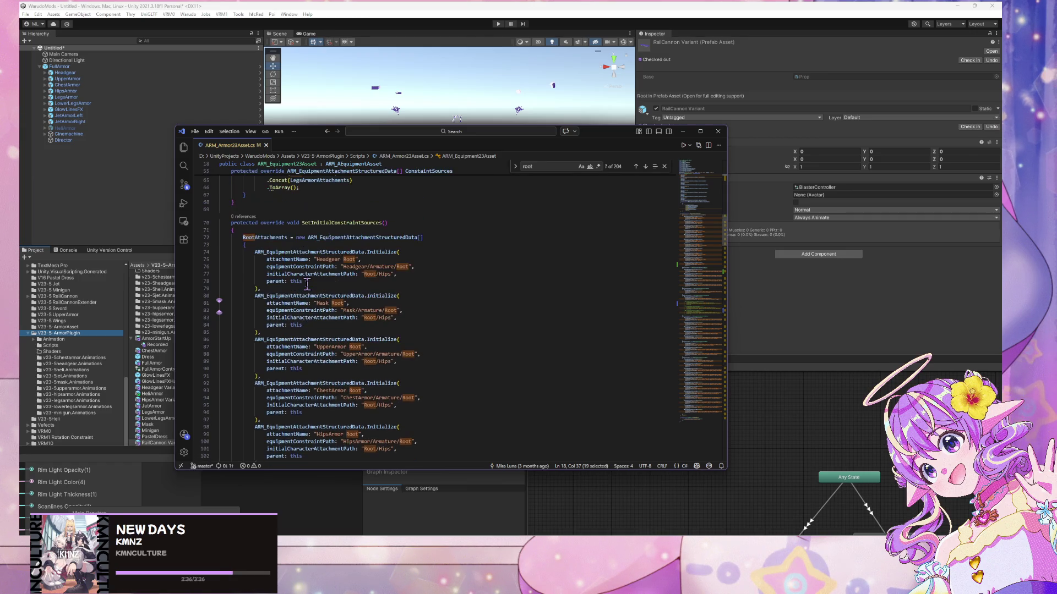
scroll(307, 283, down, 14)
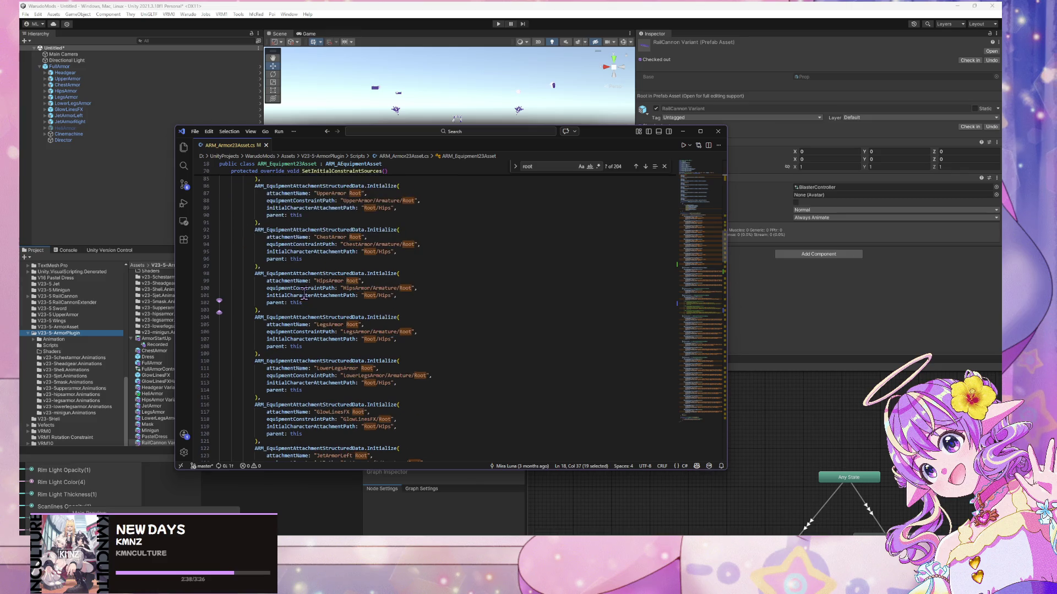
scroll(301, 292, down, 12)
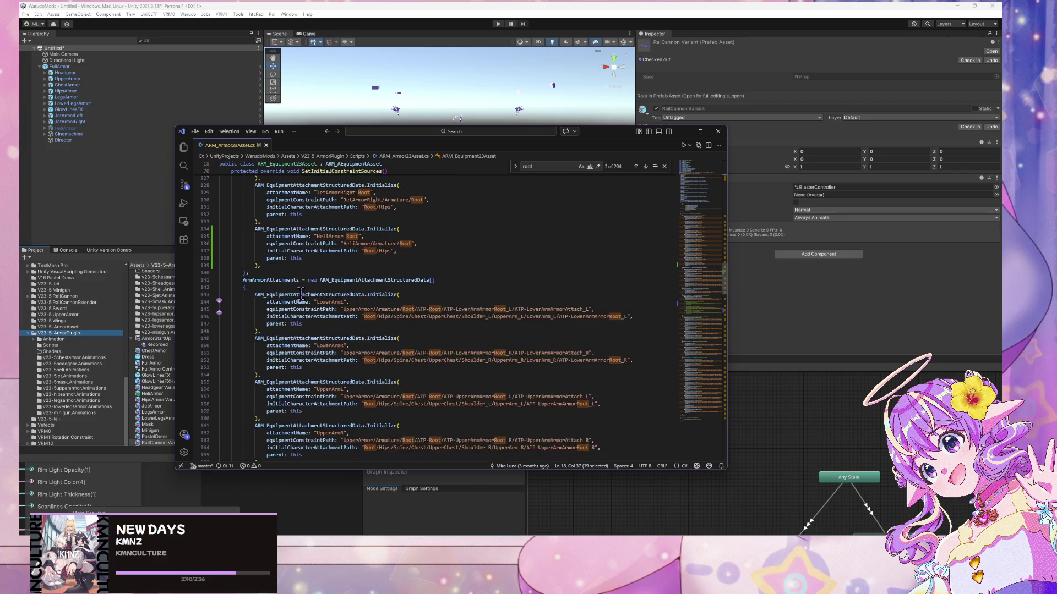
scroll(299, 290, down, 12)
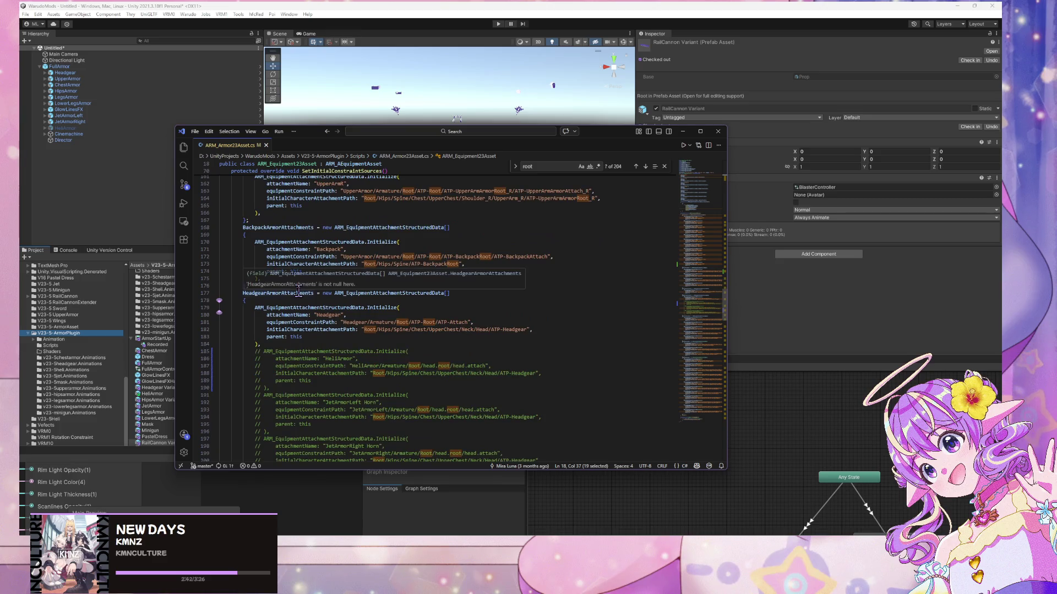
scroll(298, 291, down, 20)
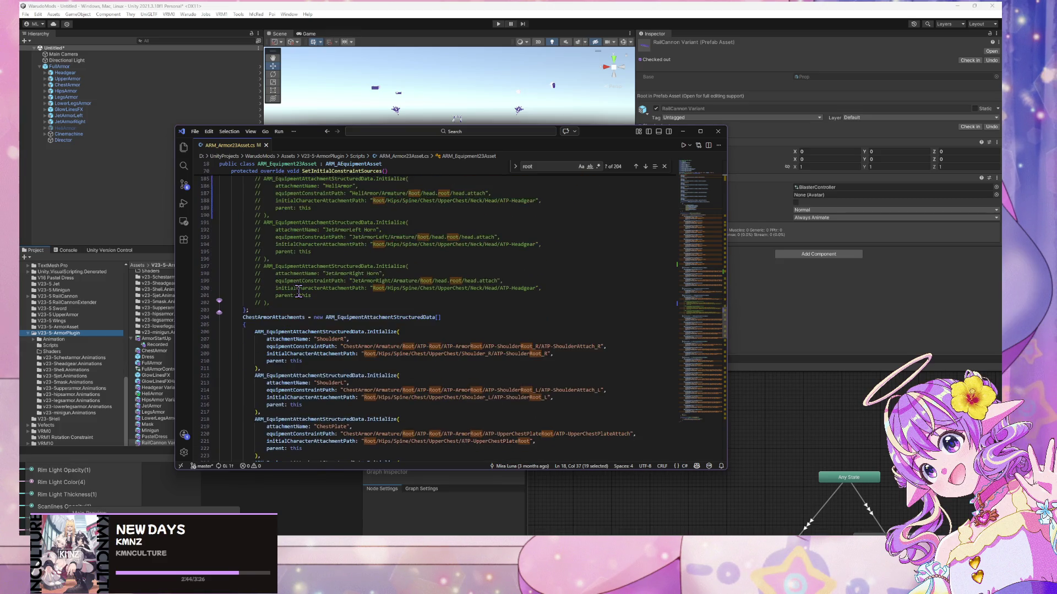
scroll(298, 287, down, 18)
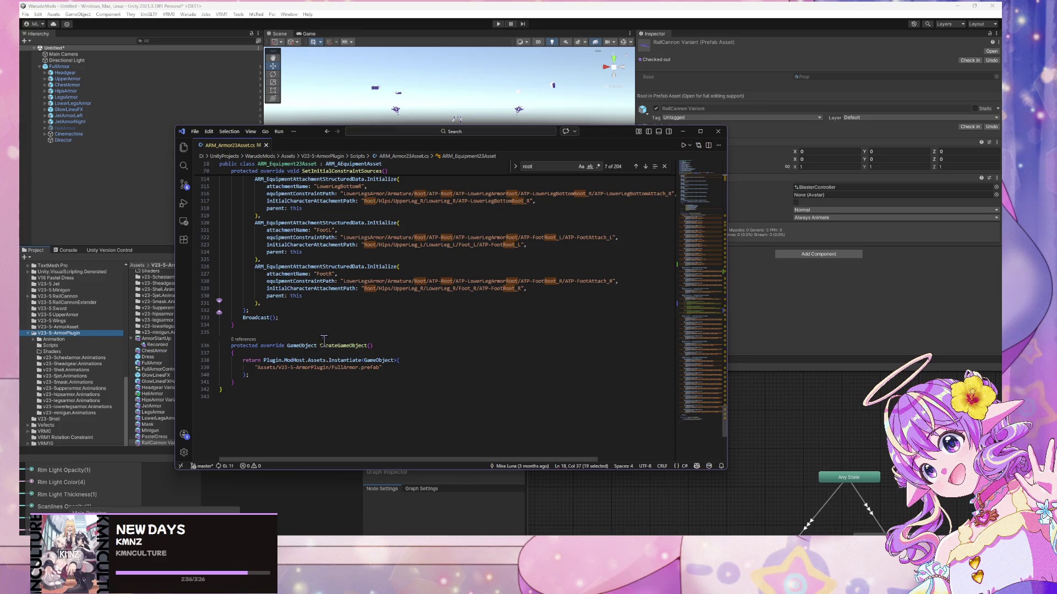
scroll(323, 345, up, 20)
scroll(325, 338, up, 20)
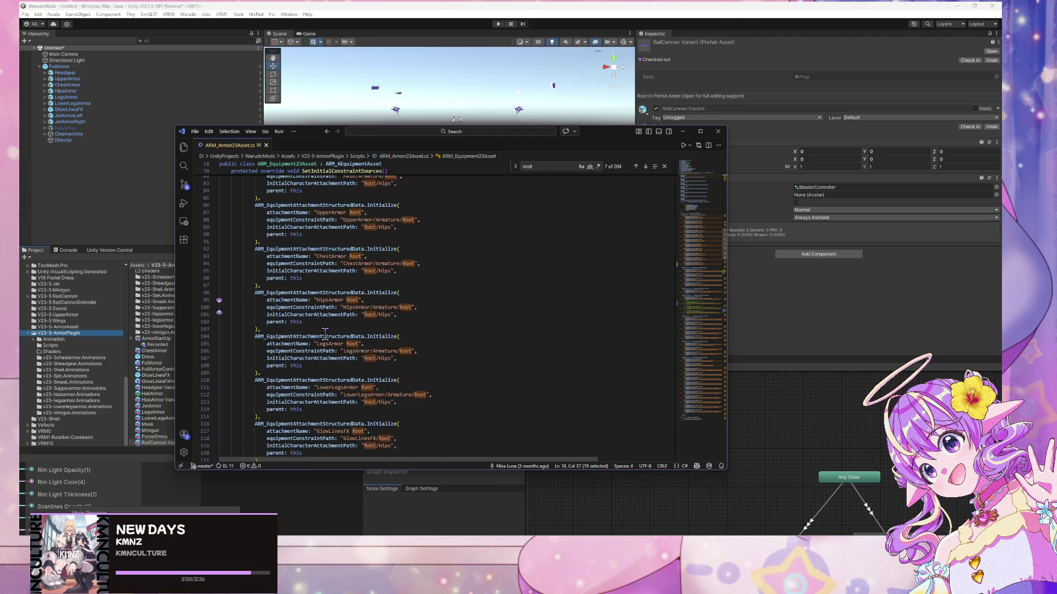
scroll(325, 333, up, 15)
scroll(325, 334, up, 5)
scroll(325, 333, down, 20)
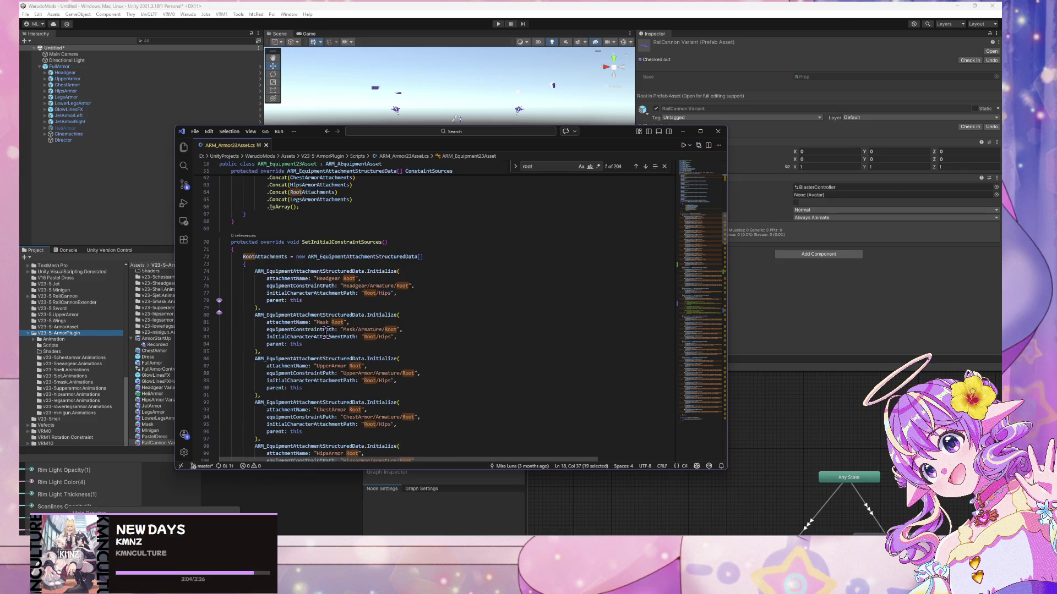
scroll(325, 333, down, 6)
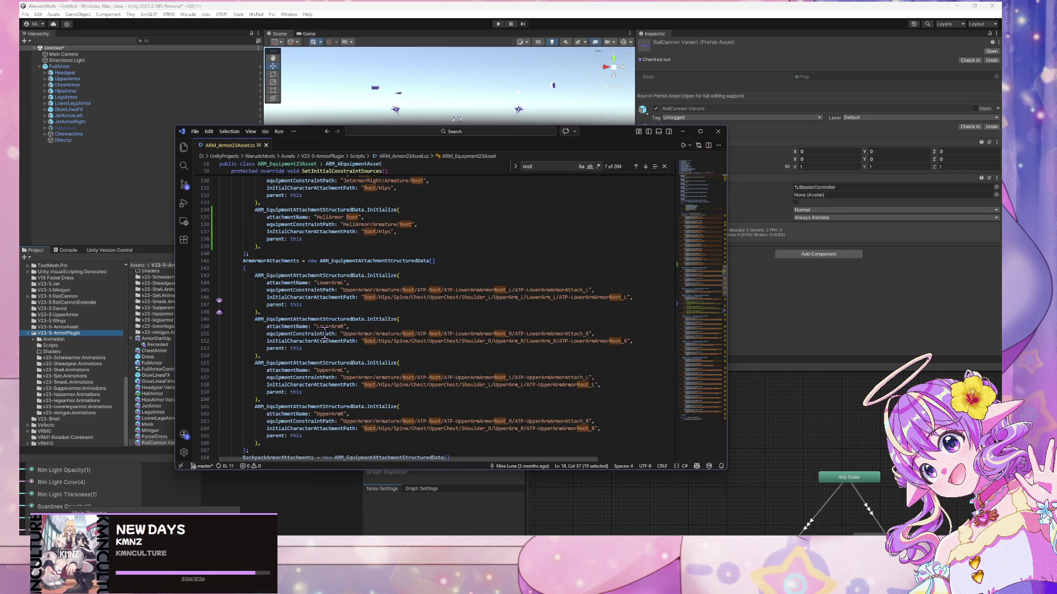
scroll(325, 333, down, 20)
scroll(322, 331, down, 11)
scroll(321, 333, down, 20)
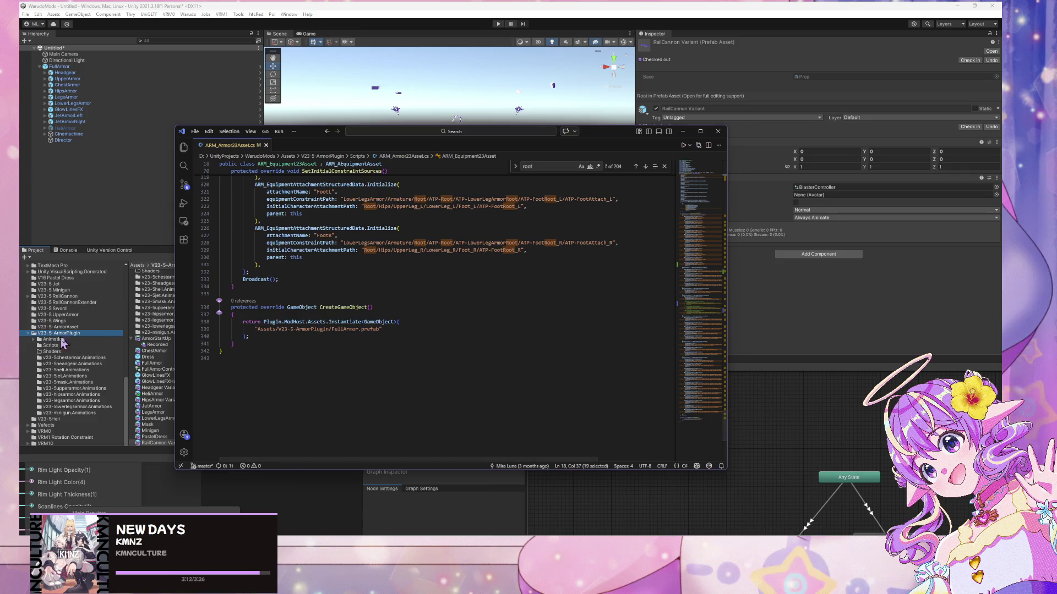
drag(535, 128, 752, 239)
- Return to Unity, enlarge the Project panel, and open v23-5headgear's import settings
click(145, 363)
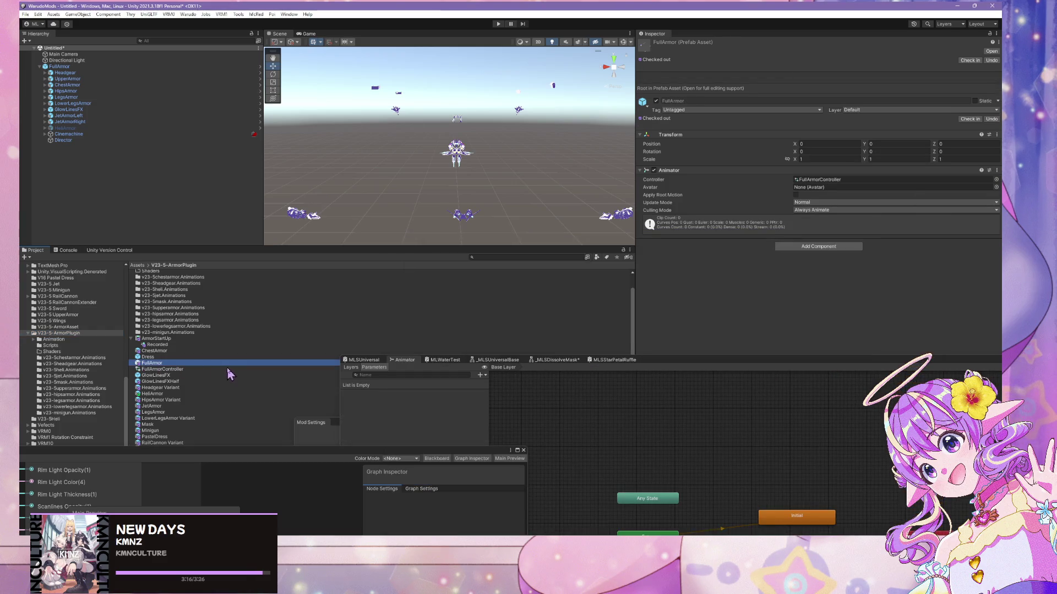
scroll(230, 351, up, 1)
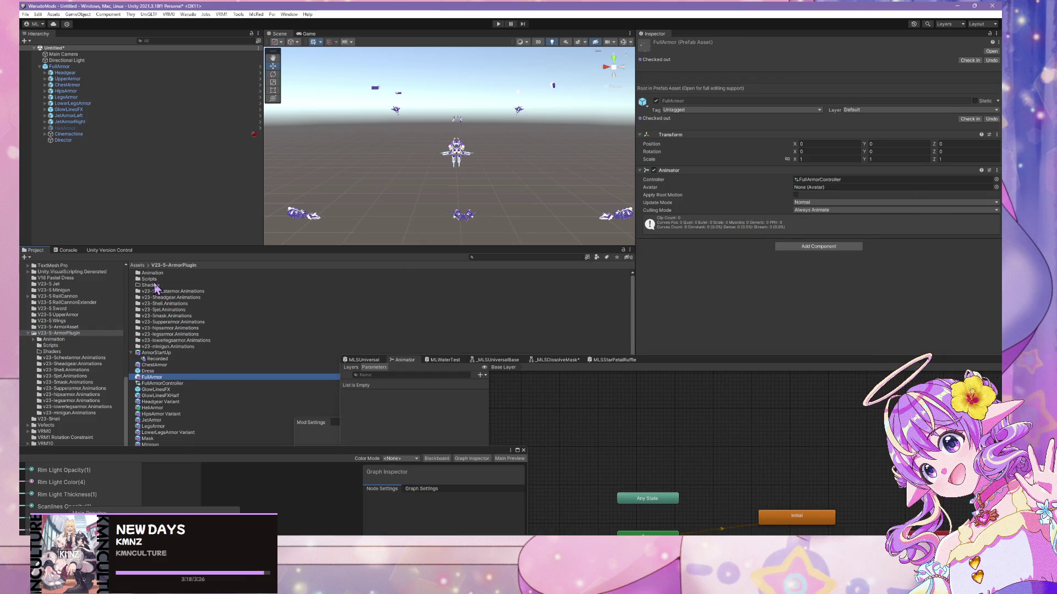
click(660, 369)
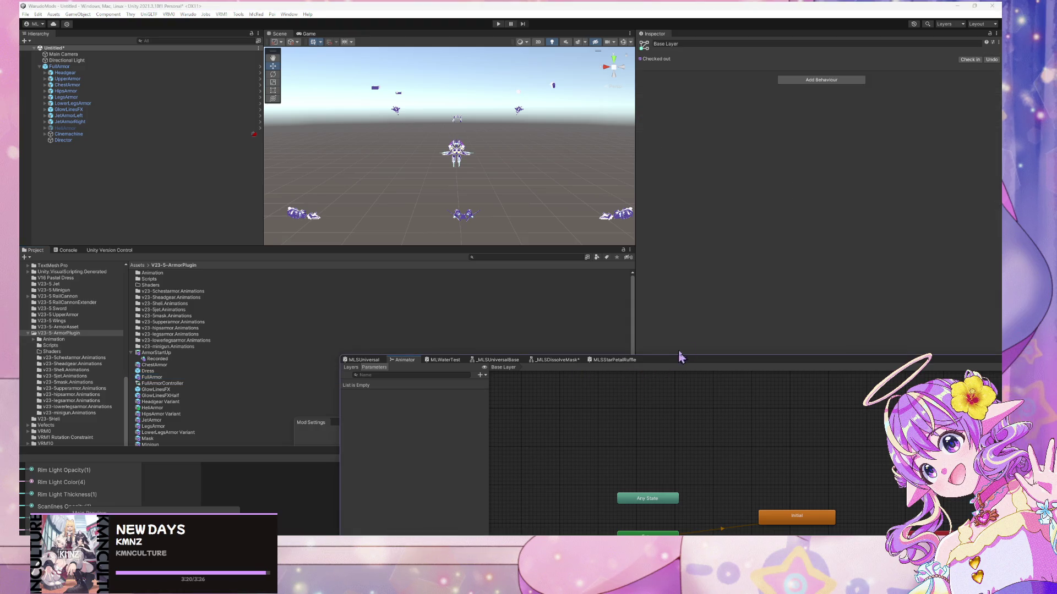
scroll(226, 318, down, 1)
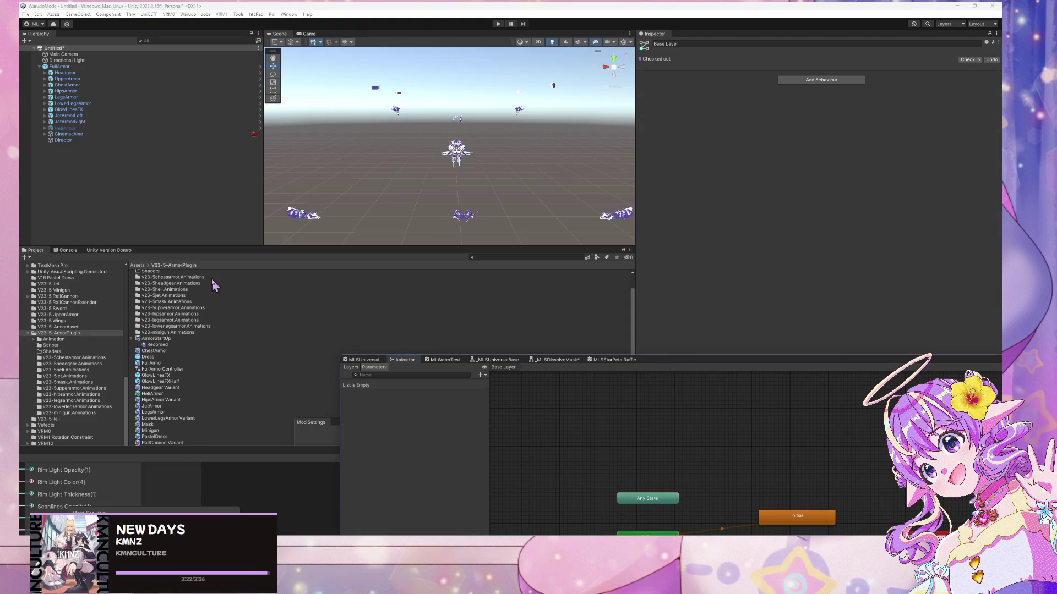
mouse_move(209, 453)
mouse_down()
mouse_move(229, 453)
mouse_move(234, 488)
mouse_up()
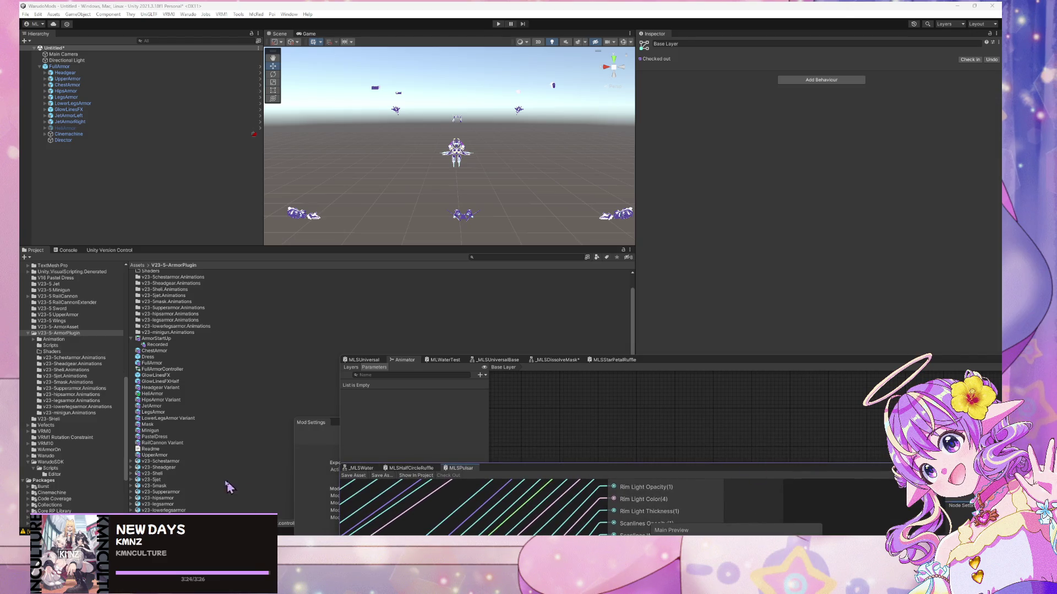
click(157, 474)
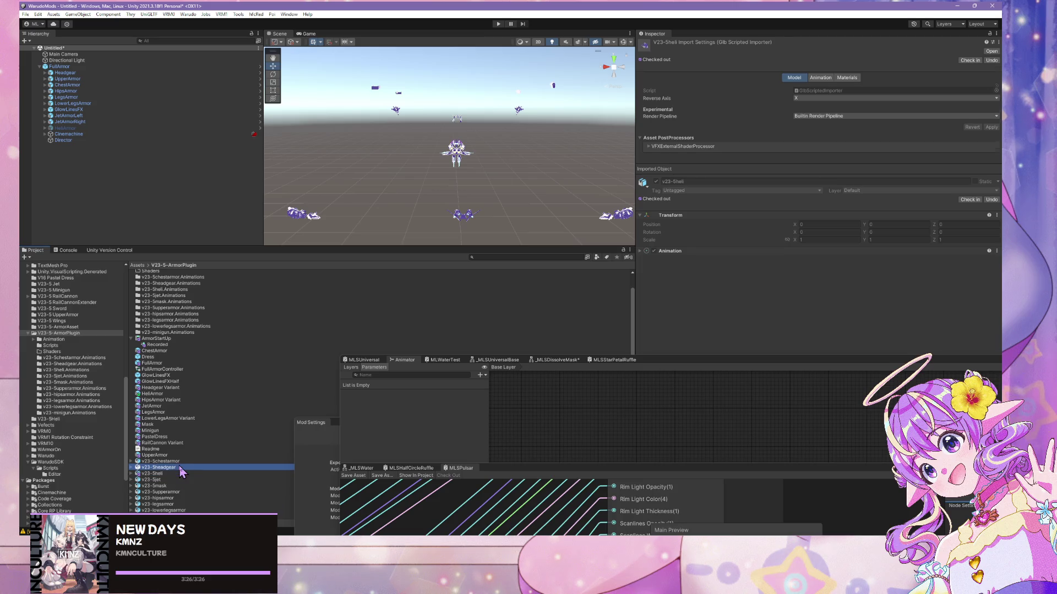
- Check v23-5chestarmor's material remapping, locate ML.main in the project, then switch to Warudo
key(Up)
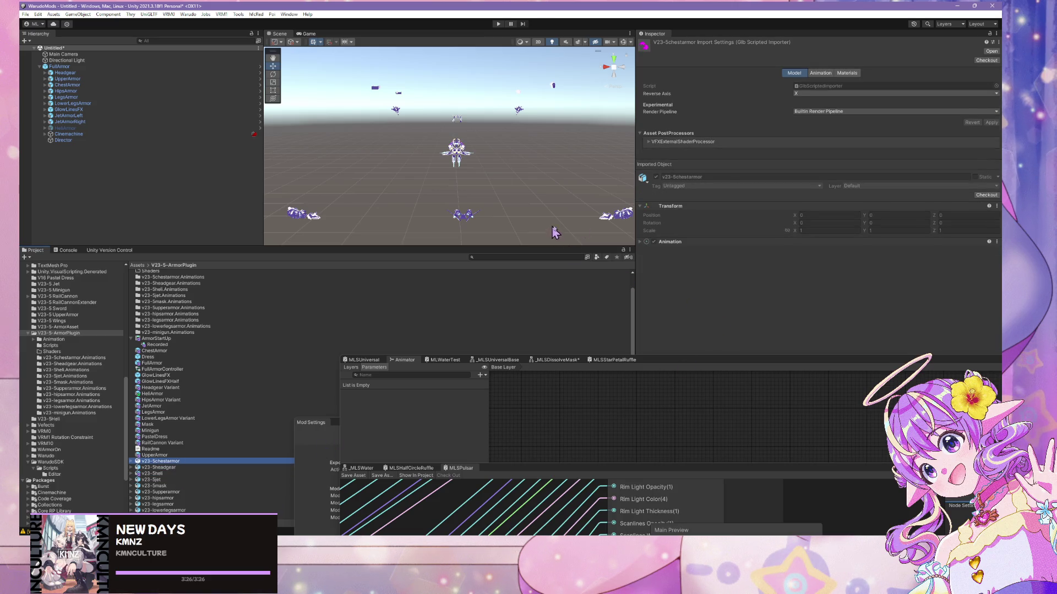
click(847, 73)
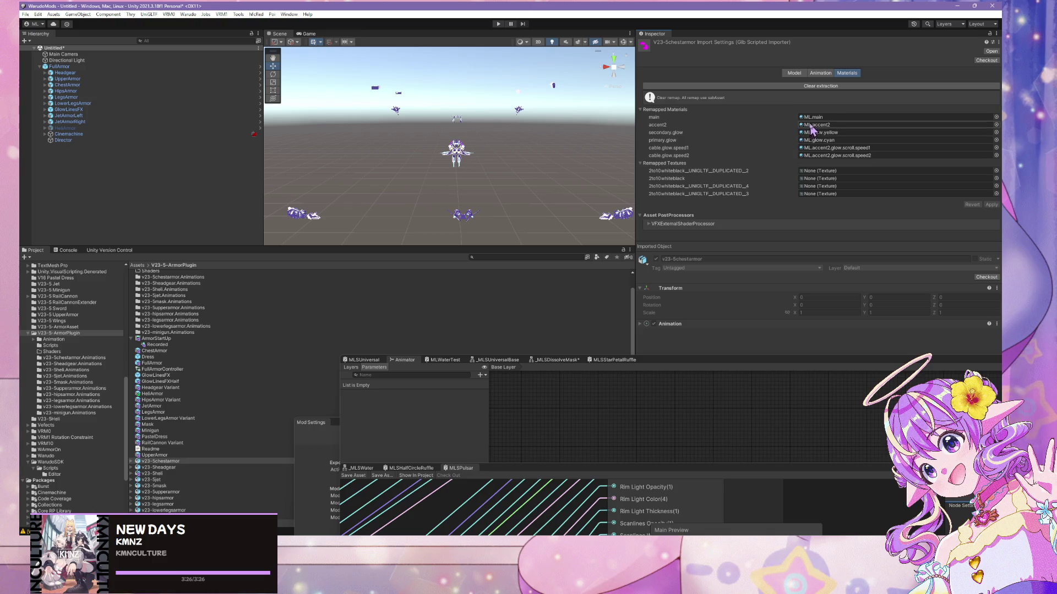
click(812, 119)
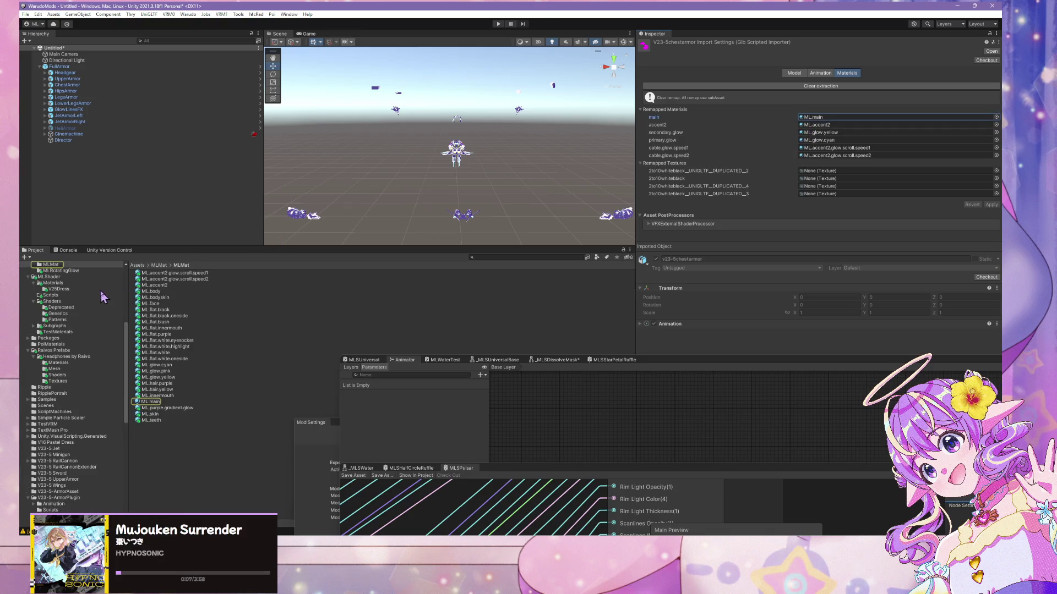
scroll(101, 296, up, 3)
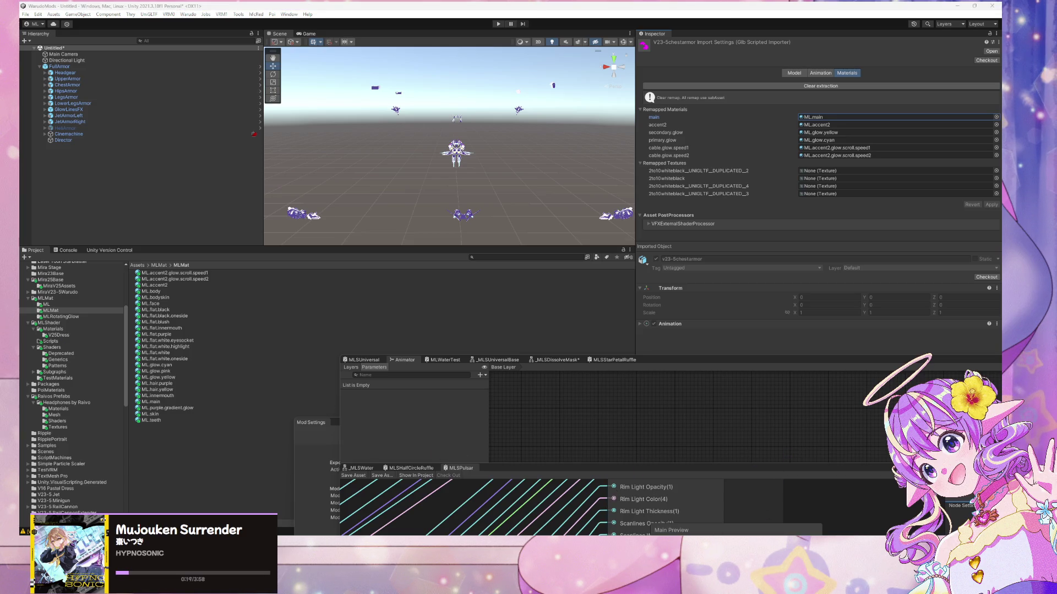
key(alt+Tab)
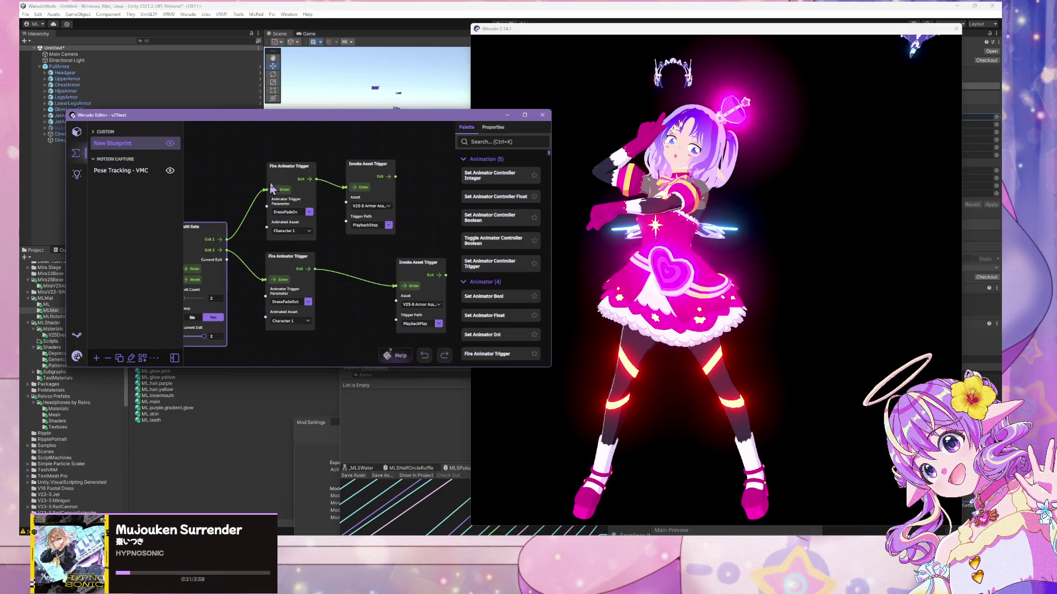
- Fire the Multi Gate and upper Invoke Asset Trigger to swap the pink dress for armor
click(194, 269)
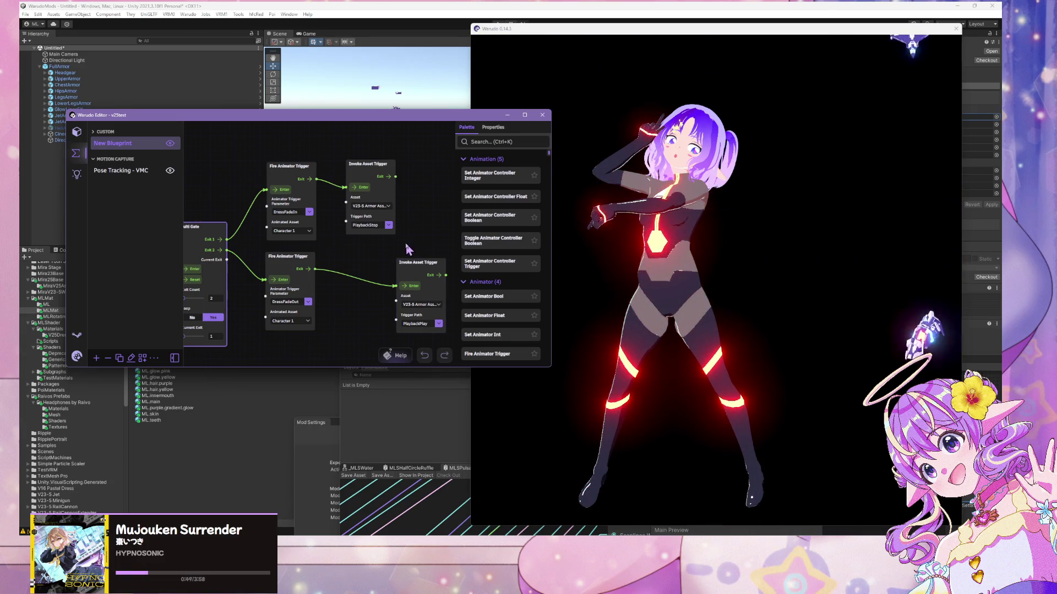
click(389, 225)
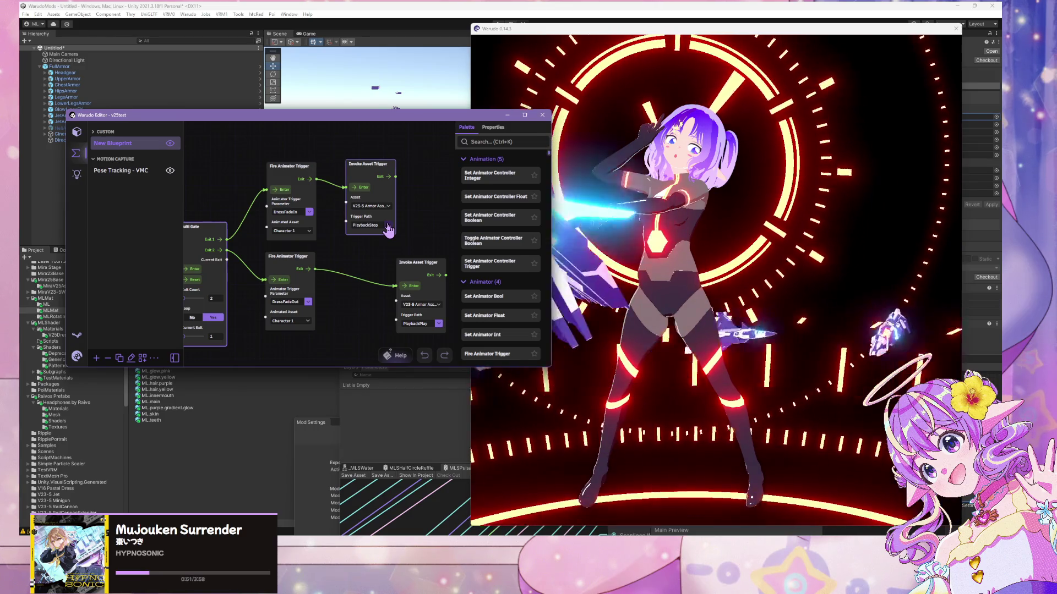
click(388, 226)
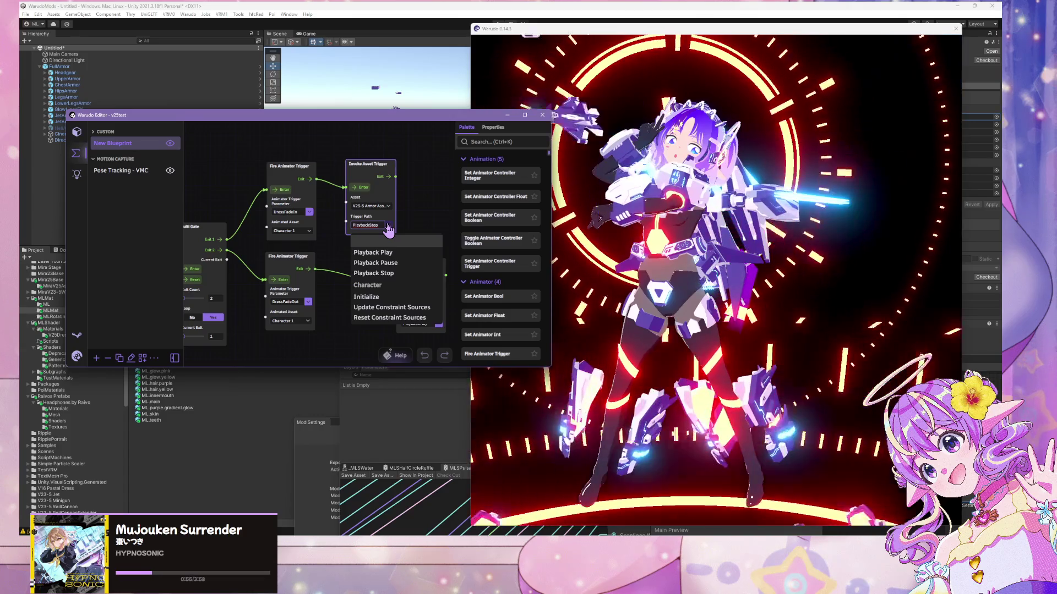
- Keep the upper trigger's path at PlaybackStop and shift the node rightward
click(412, 214)
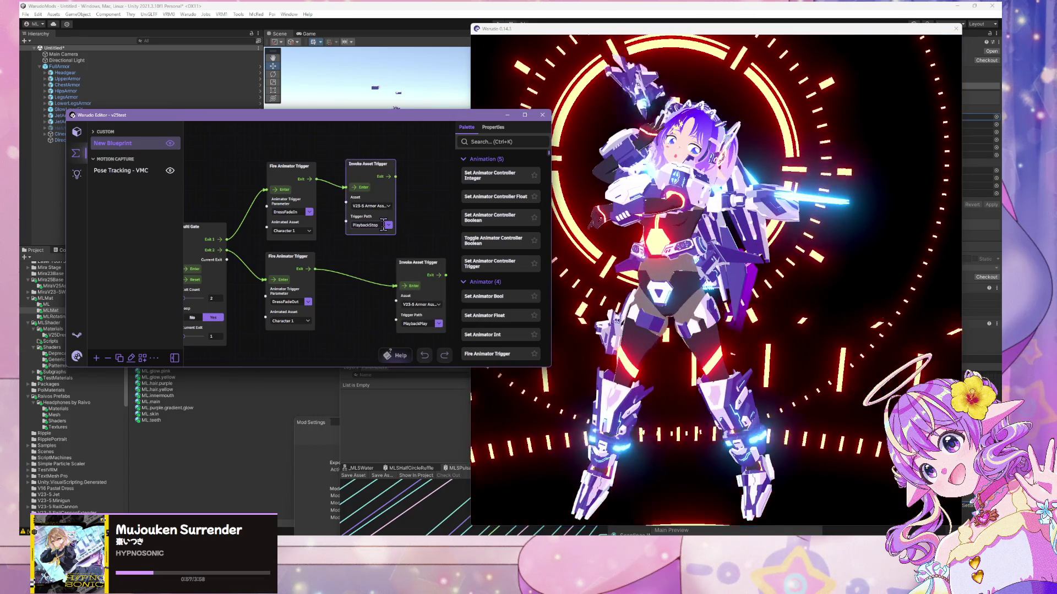
click(389, 226)
click(427, 200)
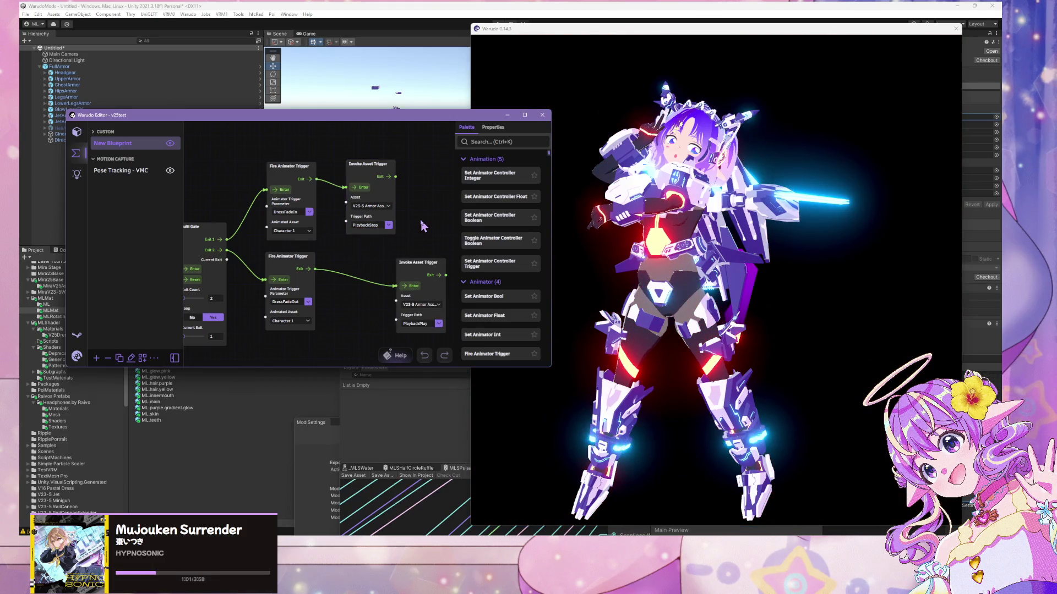
drag(367, 165, 415, 161)
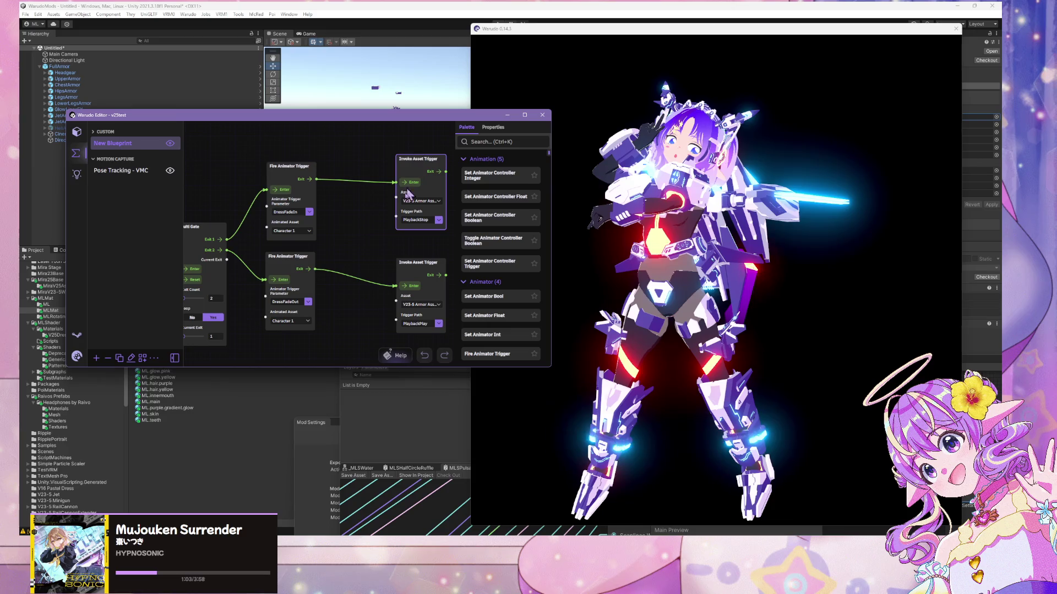
click(638, 542)
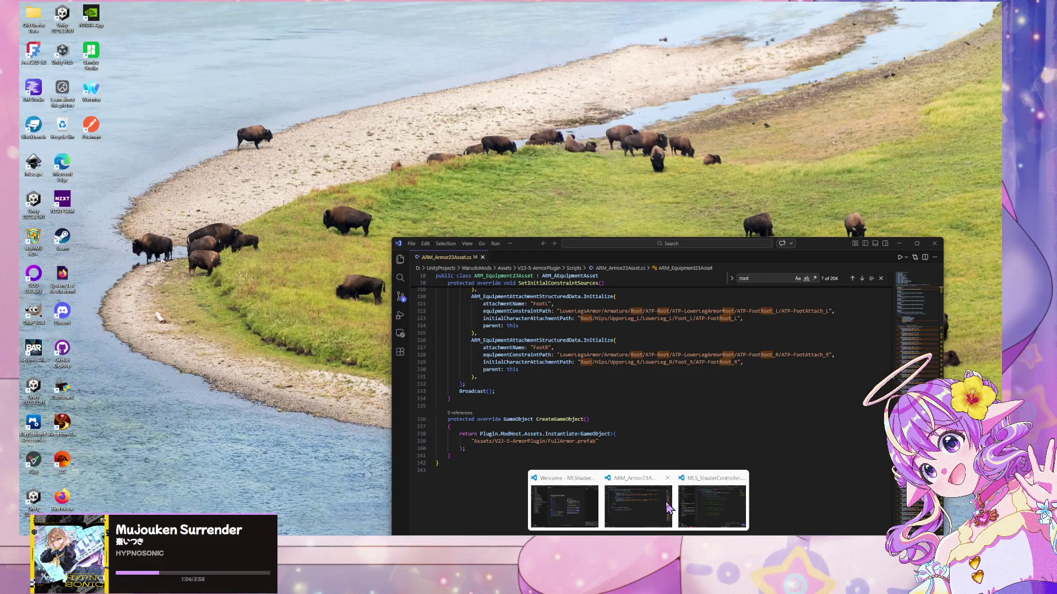
- Review ARM_Armor23Asset.cs at line 44, then move the code window down and refocus Warudo
click(668, 507)
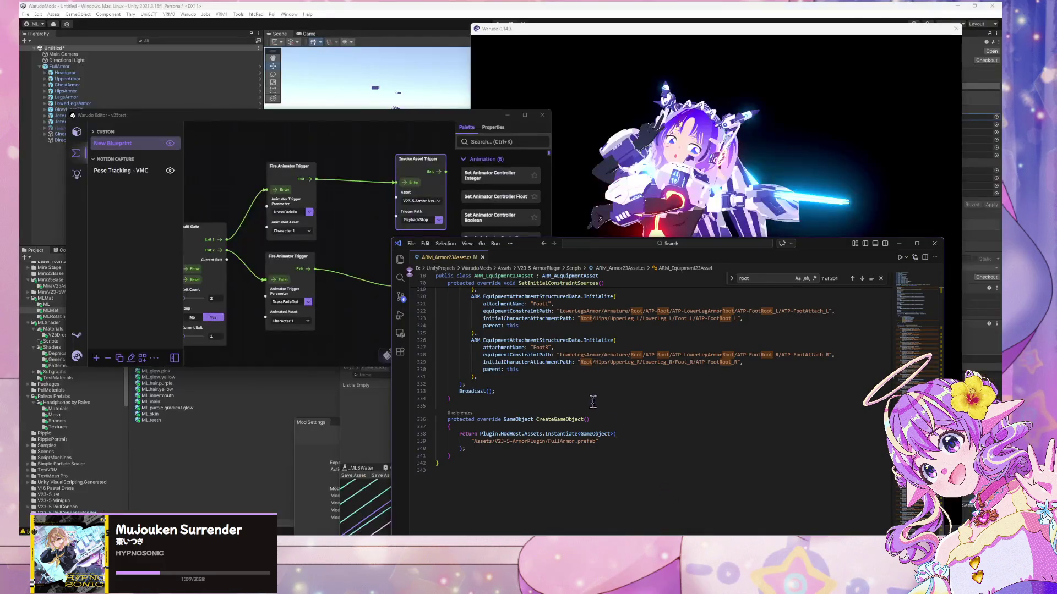
scroll(606, 410, up, 20)
scroll(606, 410, up, 20)
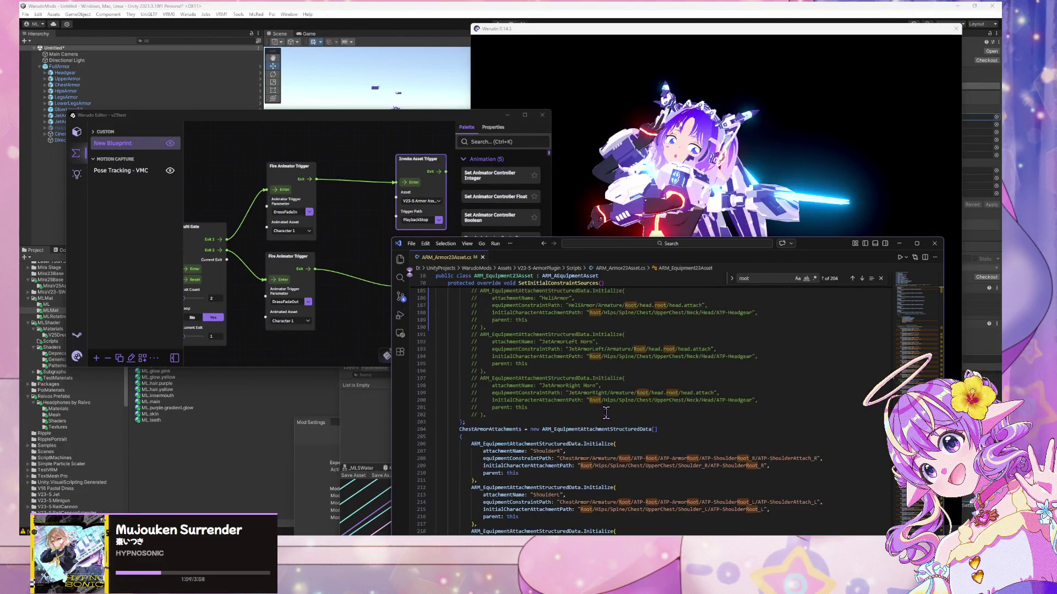
scroll(607, 413, up, 20)
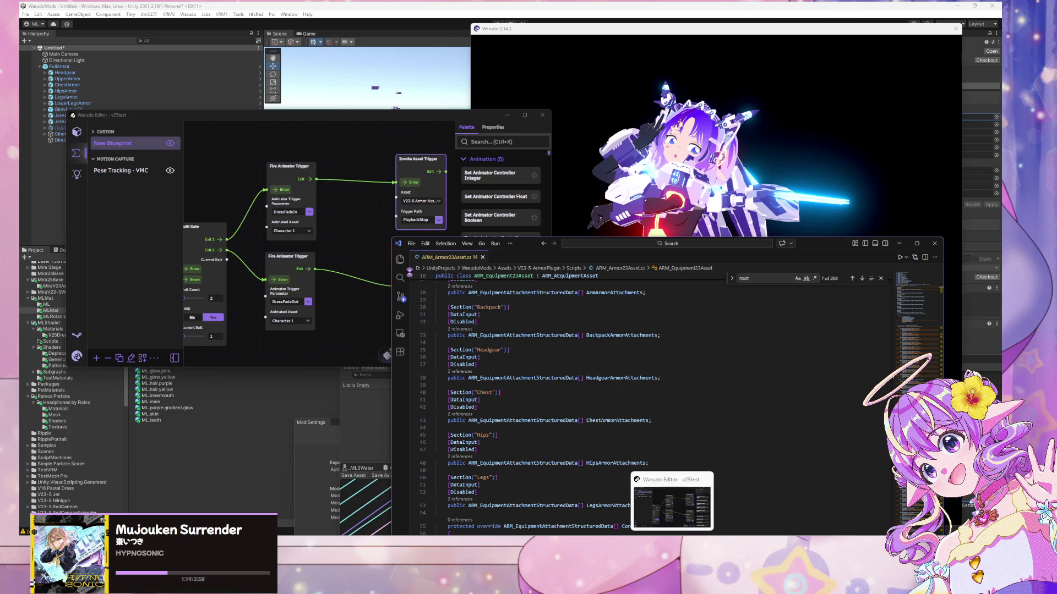
click(546, 427)
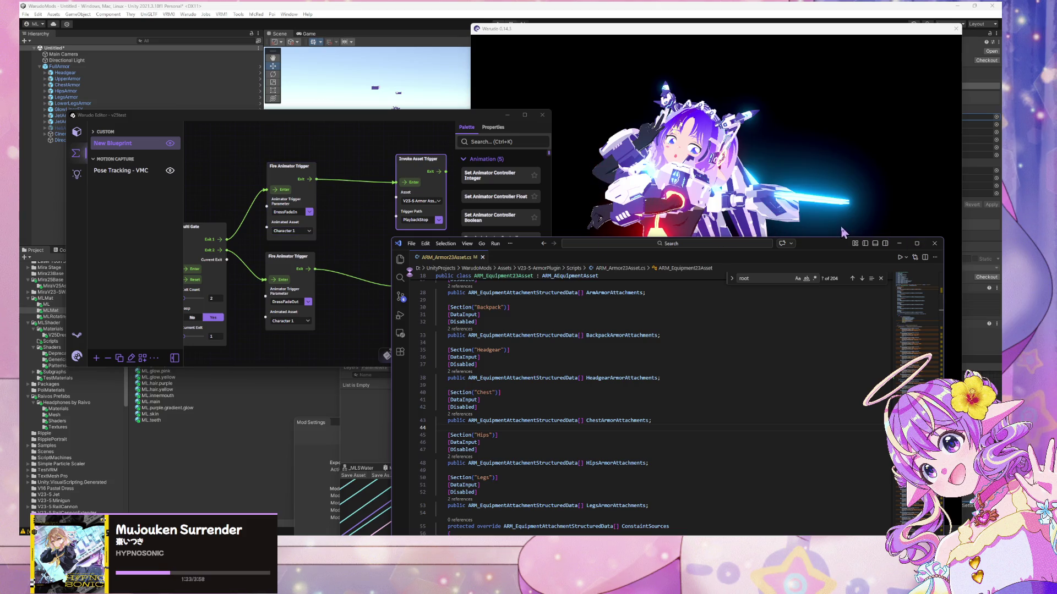
mouse_move(825, 250)
mouse_down()
mouse_move(832, 338)
mouse_move(765, 440)
mouse_move(779, 456)
mouse_up()
click(633, 255)
scroll(633, 255, up, 5)
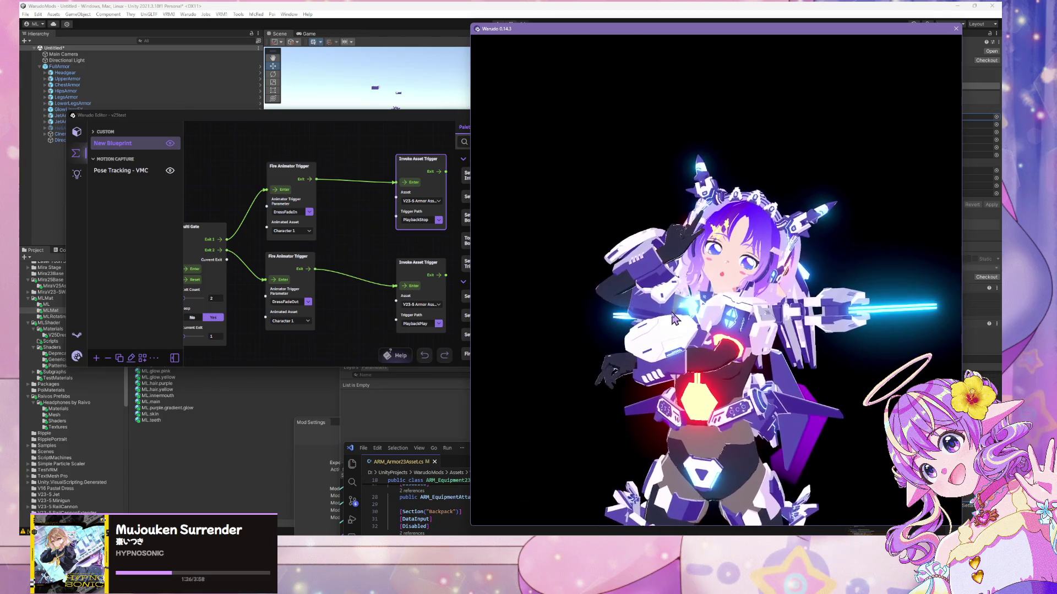
scroll(671, 297, down, 3)
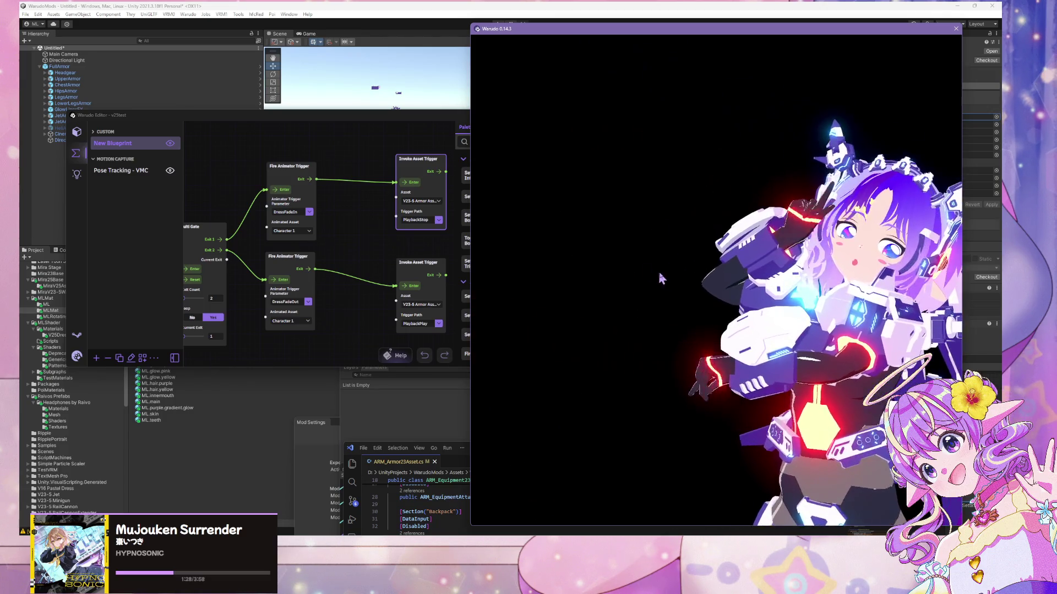
scroll(584, 224, up, 5)
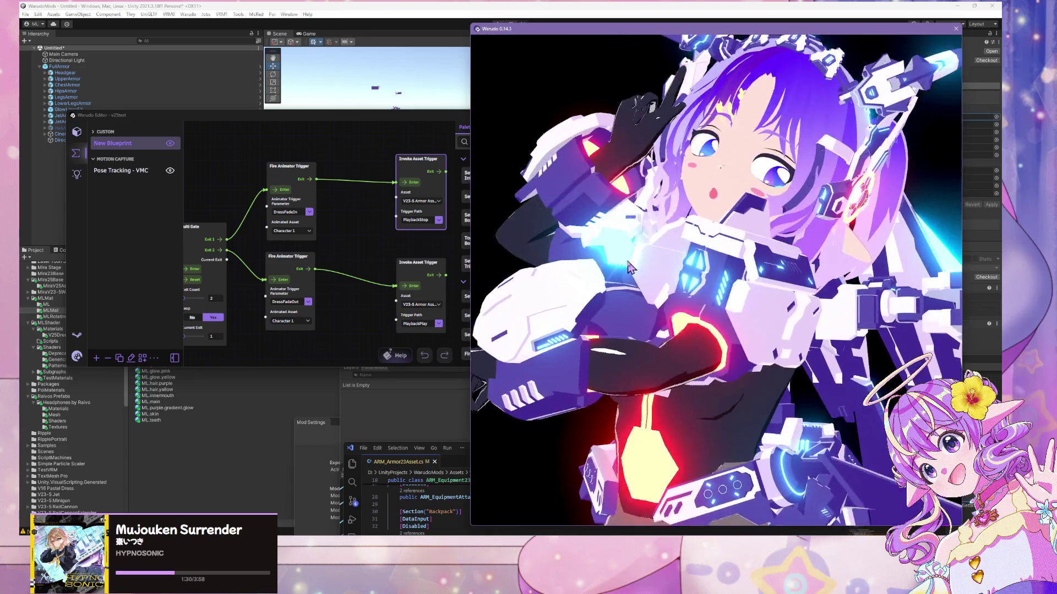
scroll(633, 259, down, 5)
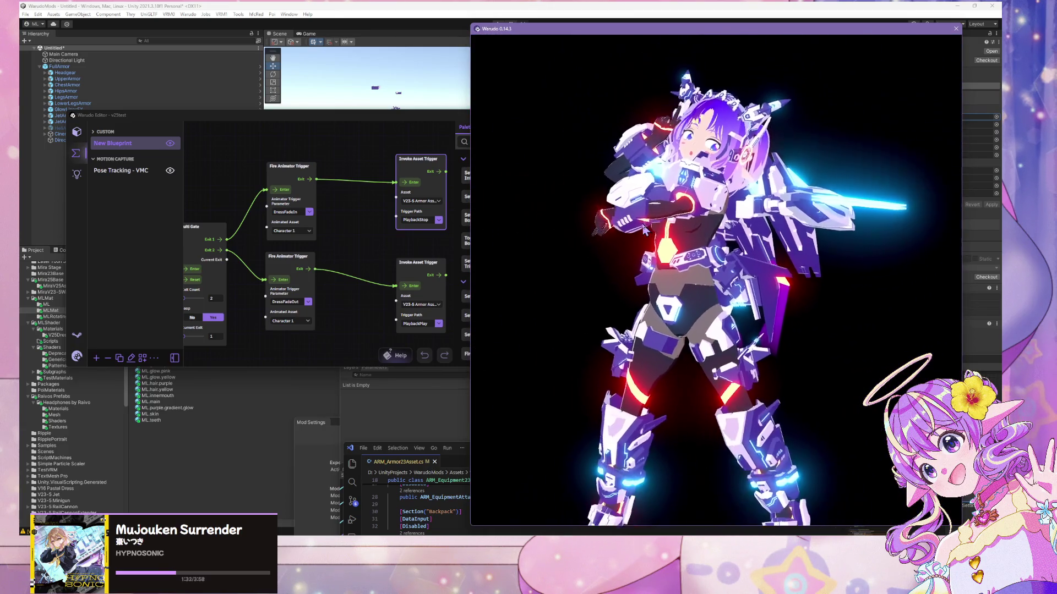
key(alt+Tab)
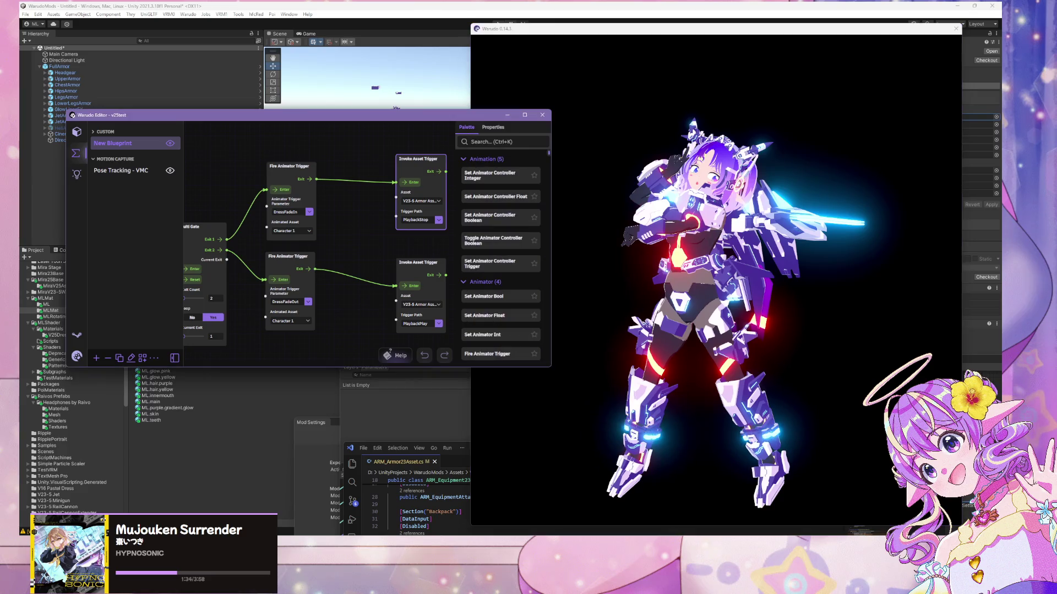
click(670, 344)
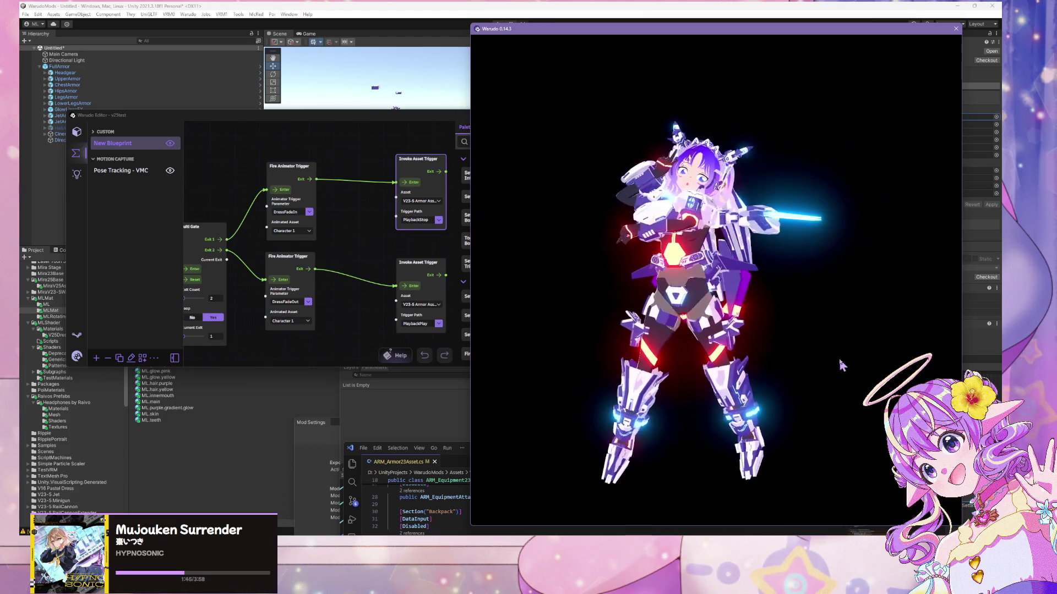
key(alt+Tab)
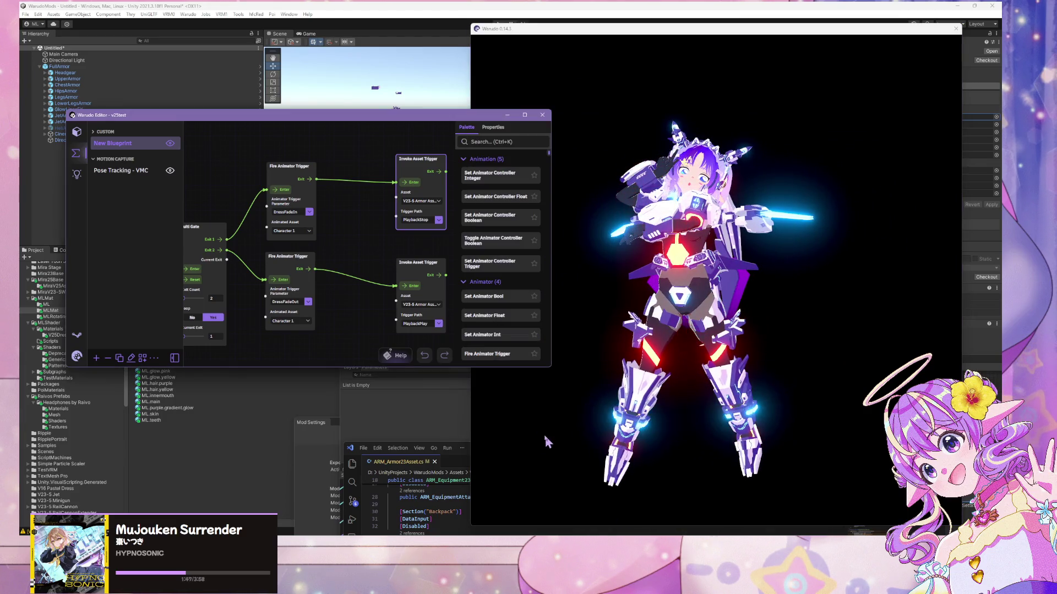
- Rewind the MMD Player's dance in the Assets tab, then go back to the blueprint graph
click(78, 133)
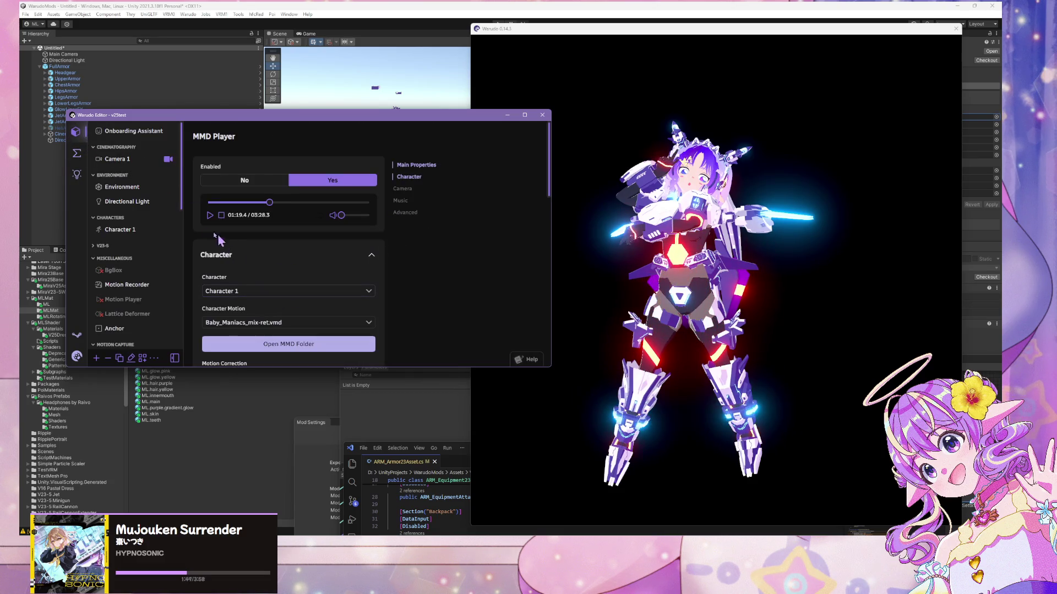
drag(267, 201, 209, 202)
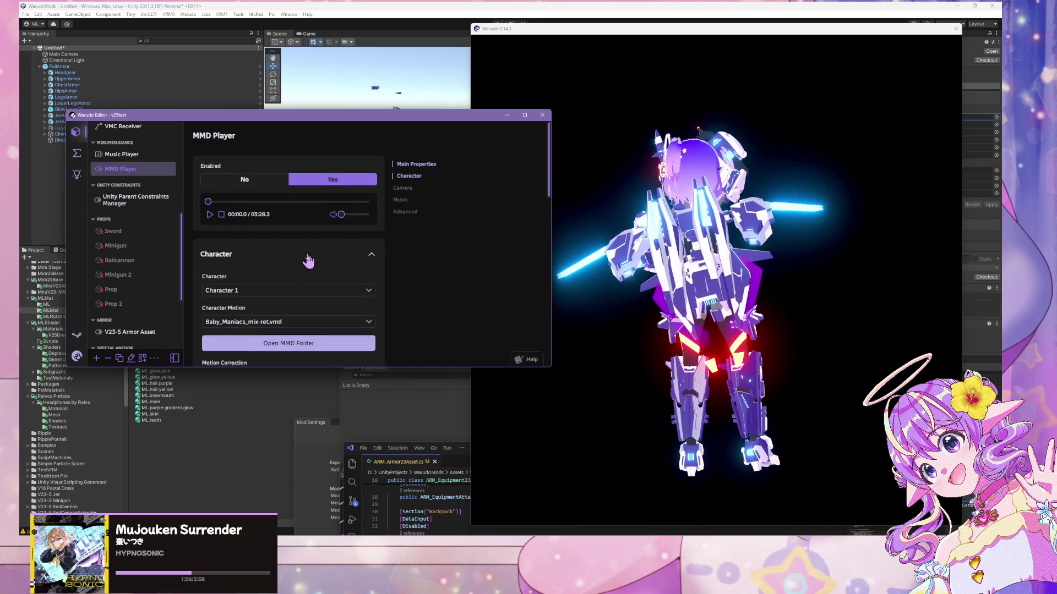
scroll(308, 261, down, 2)
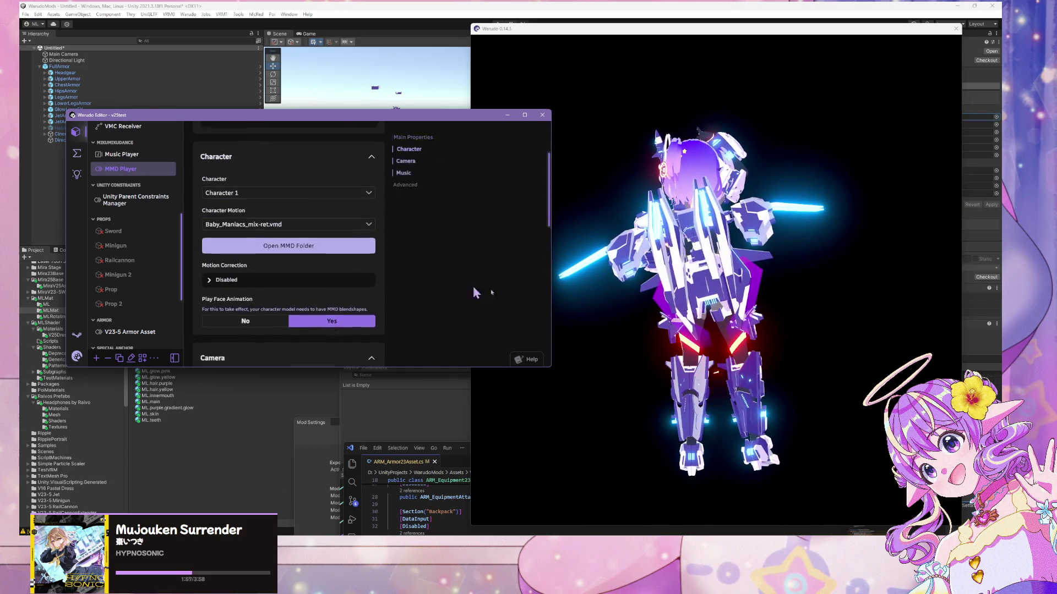
click(567, 270)
scroll(605, 270, up, 5)
scroll(692, 274, down, 4)
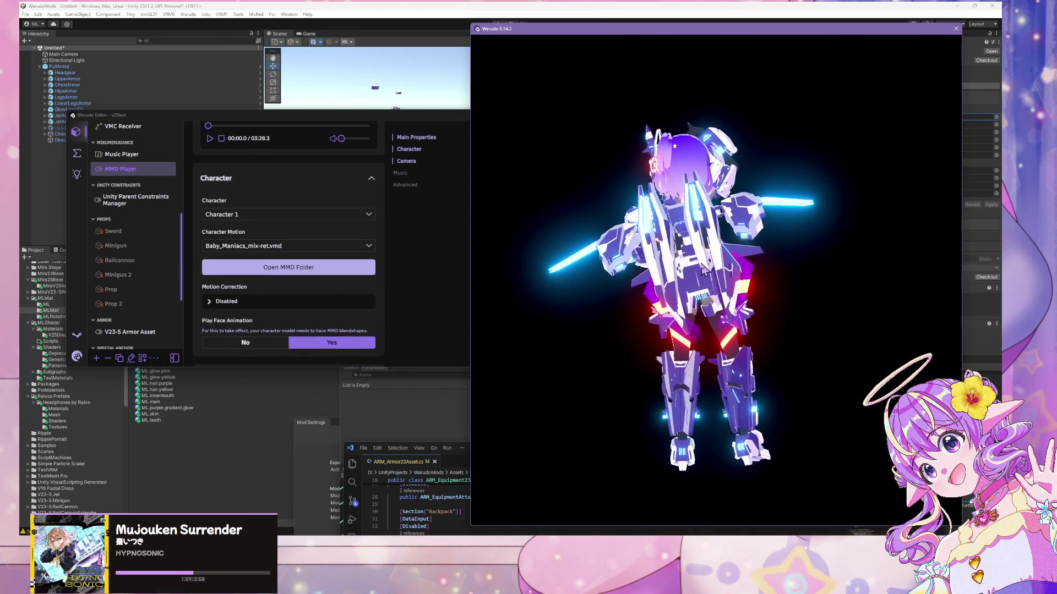
click(83, 159)
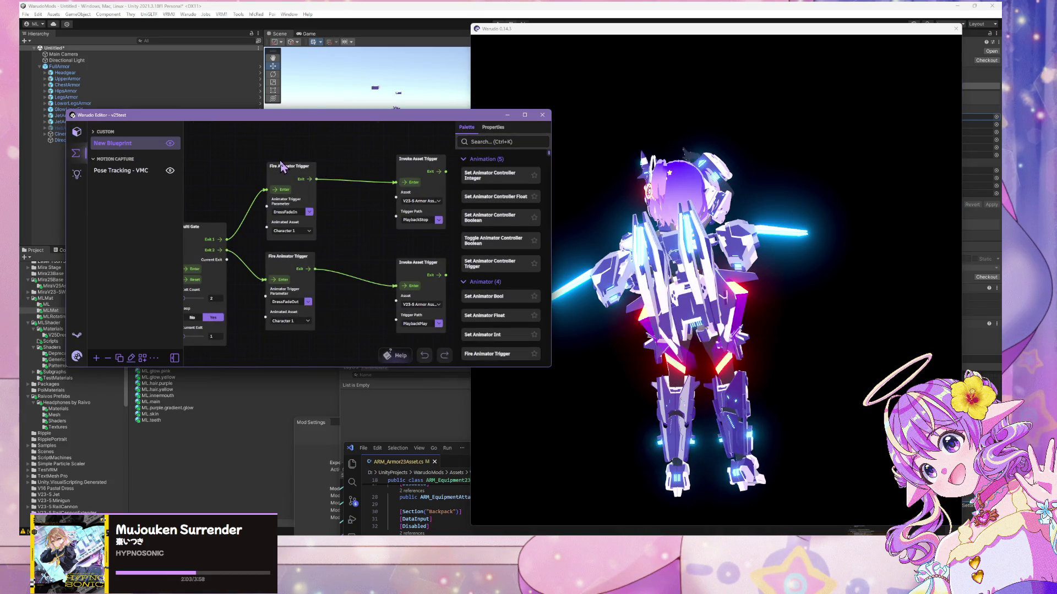
- Add an On Keystroke Pressed node to the armor blueprint and set its keystroke to 1
text(keystr)
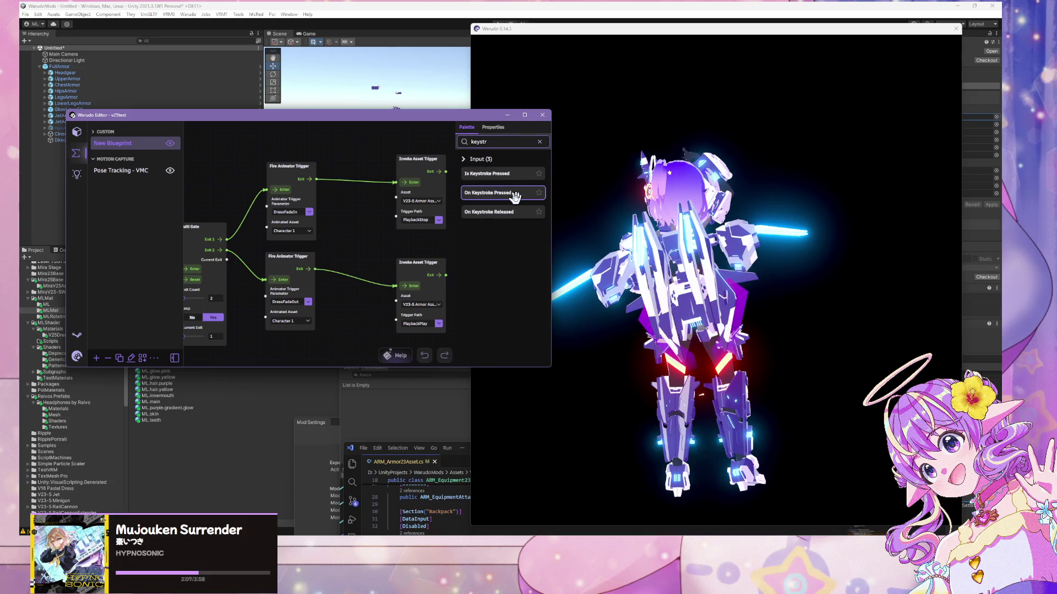
mouse_move(192, 169)
mouse_down()
mouse_move(308, 155)
mouse_move(220, 171)
mouse_up()
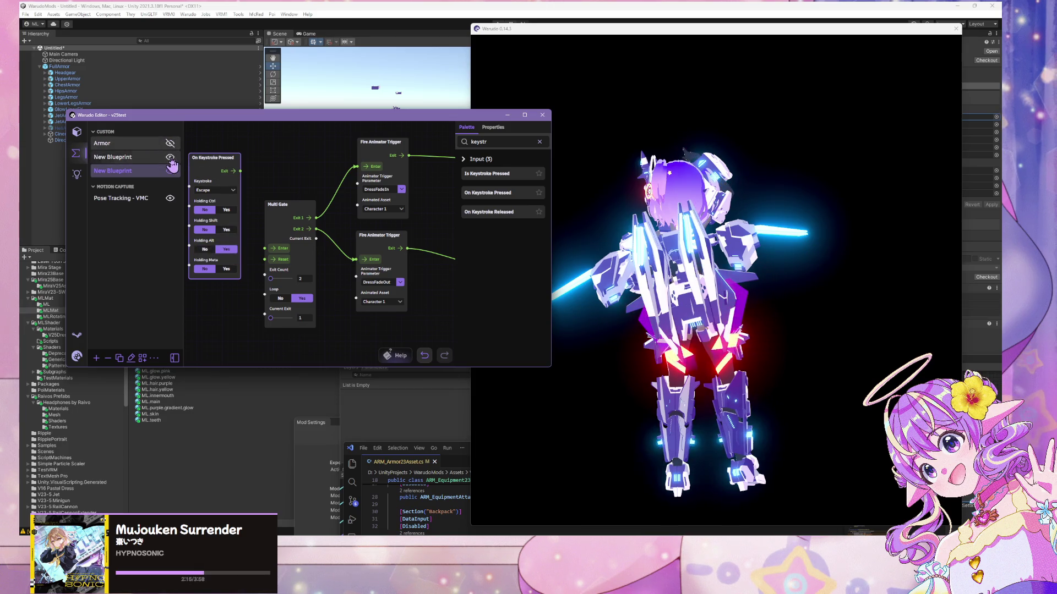
click(174, 159)
click(126, 172)
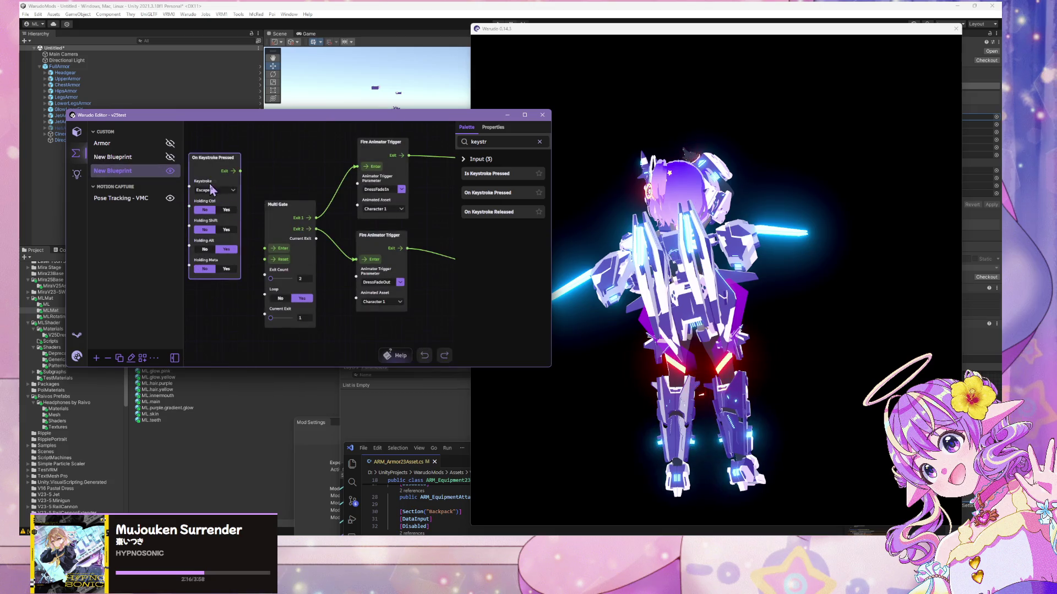
click(218, 191)
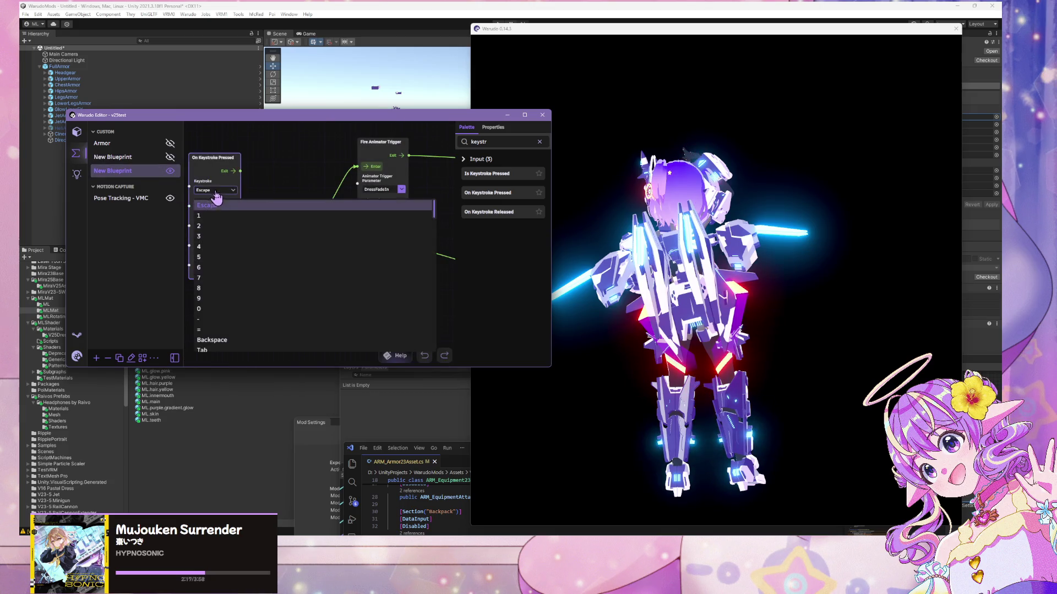
click(231, 216)
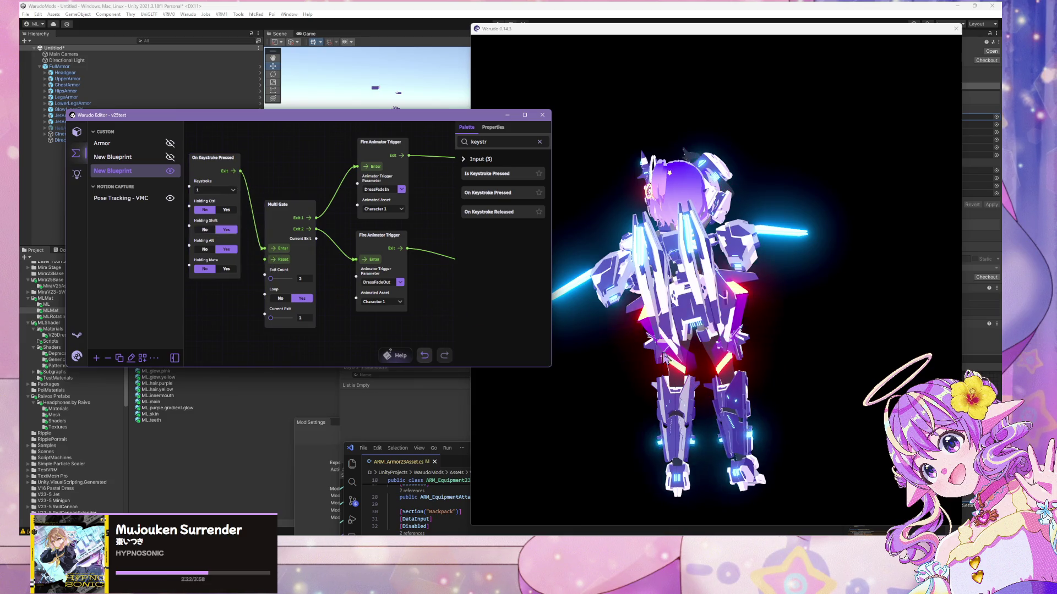
- Fire keystroke 1 from the avatar viewport to take the armor off
key(shift+1)
click(739, 337)
key(shift+1)
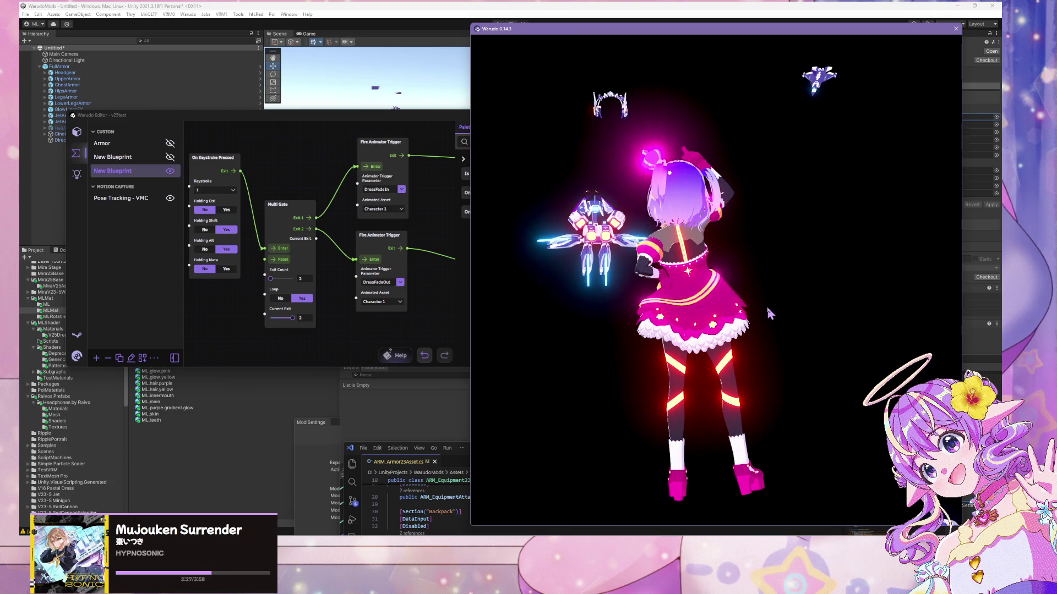
- Toggle the armor once more, then start the MMD Player dance and watch it in the avatar viewport
key(shift+1)
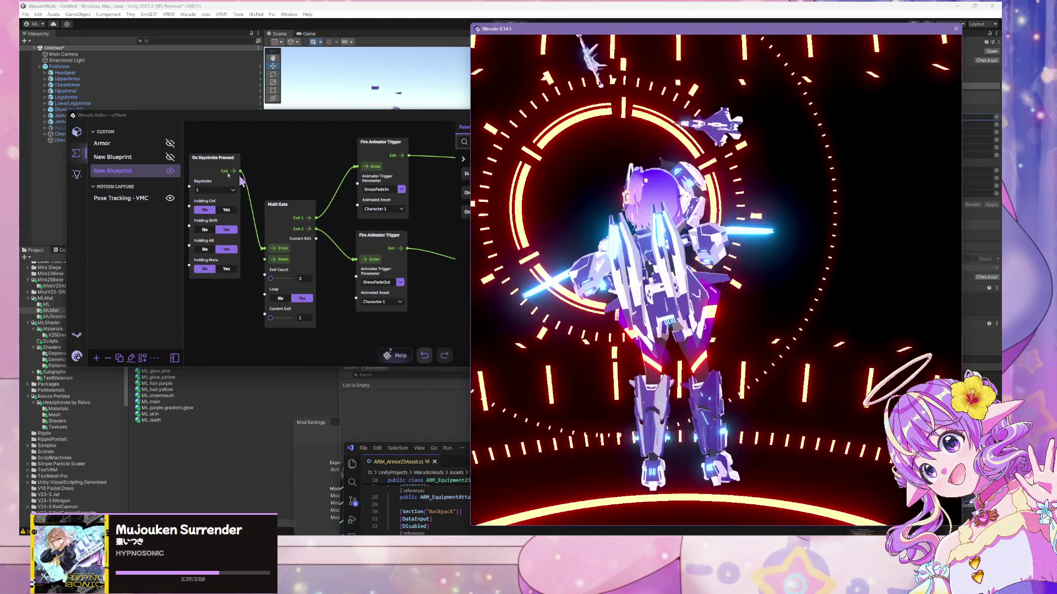
click(77, 131)
scroll(287, 220, up, 2)
click(209, 214)
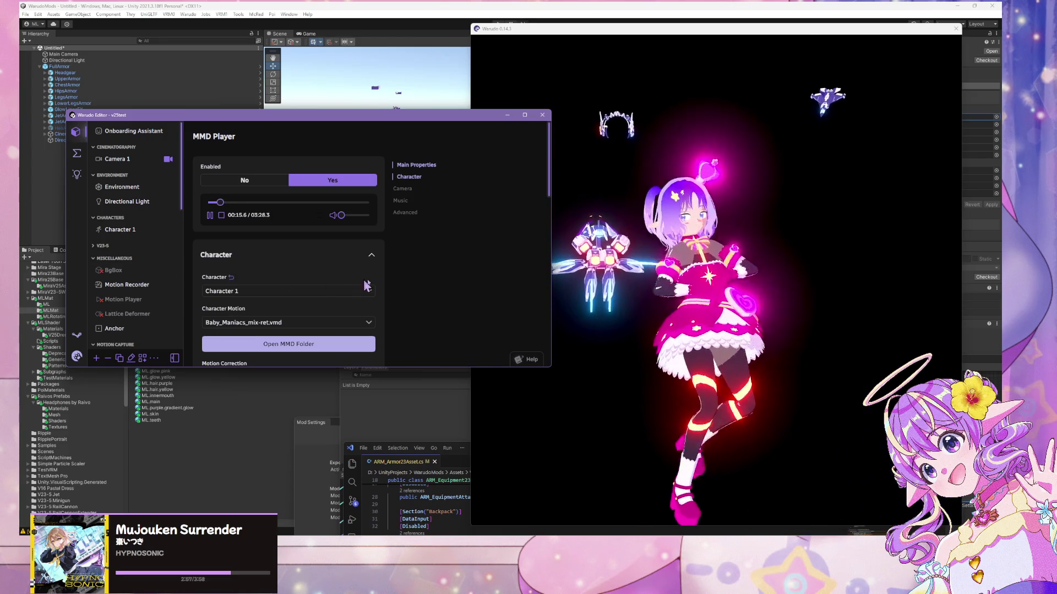
click(771, 364)
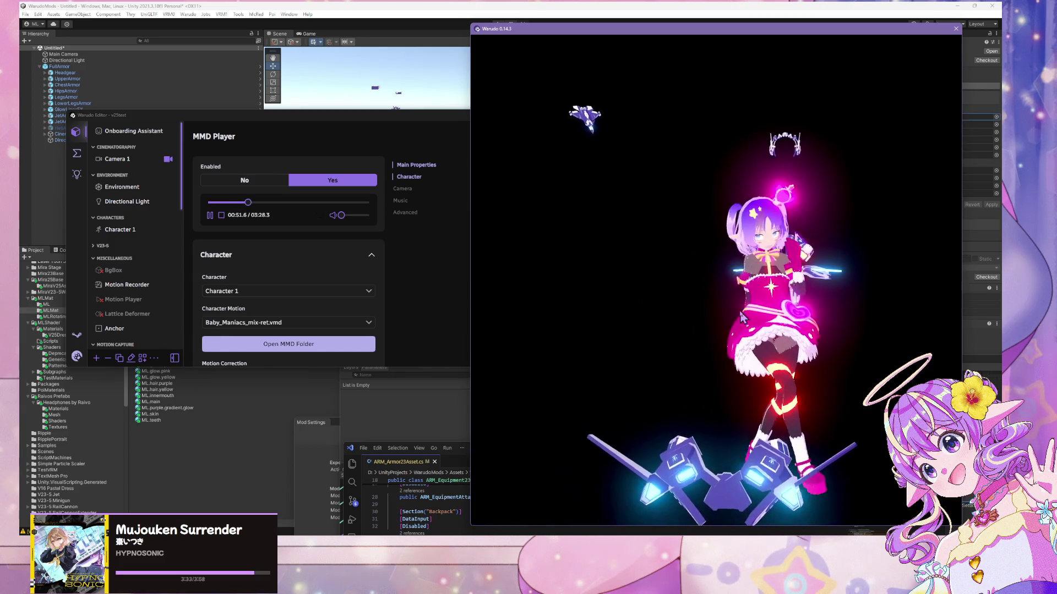
- Open the FullArmor prefab and browse its UpperArmor, JetArmor and HeliArmor branches
click(408, 7)
click(61, 66)
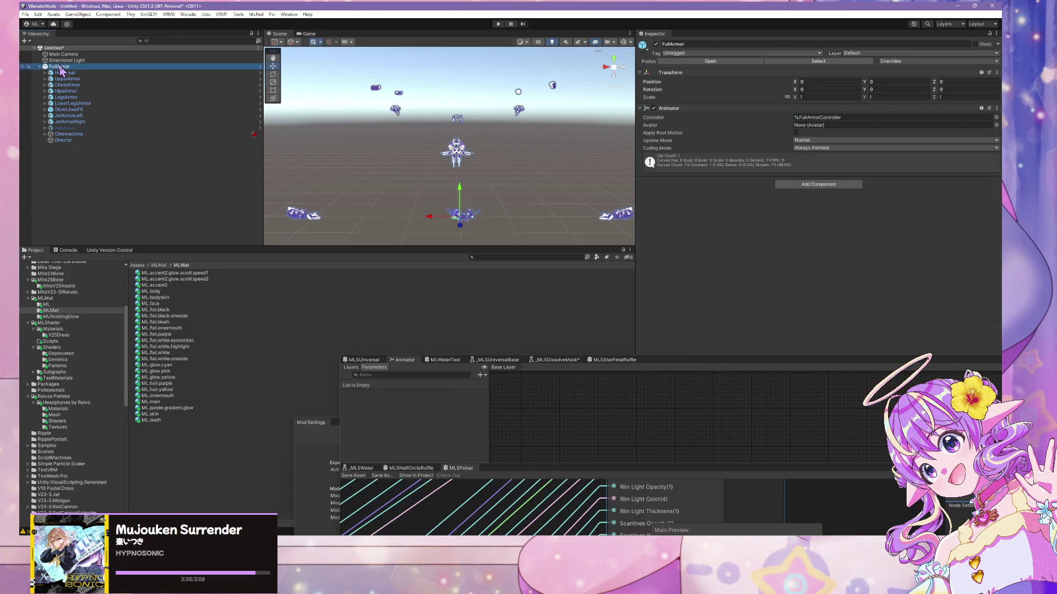
click(728, 63)
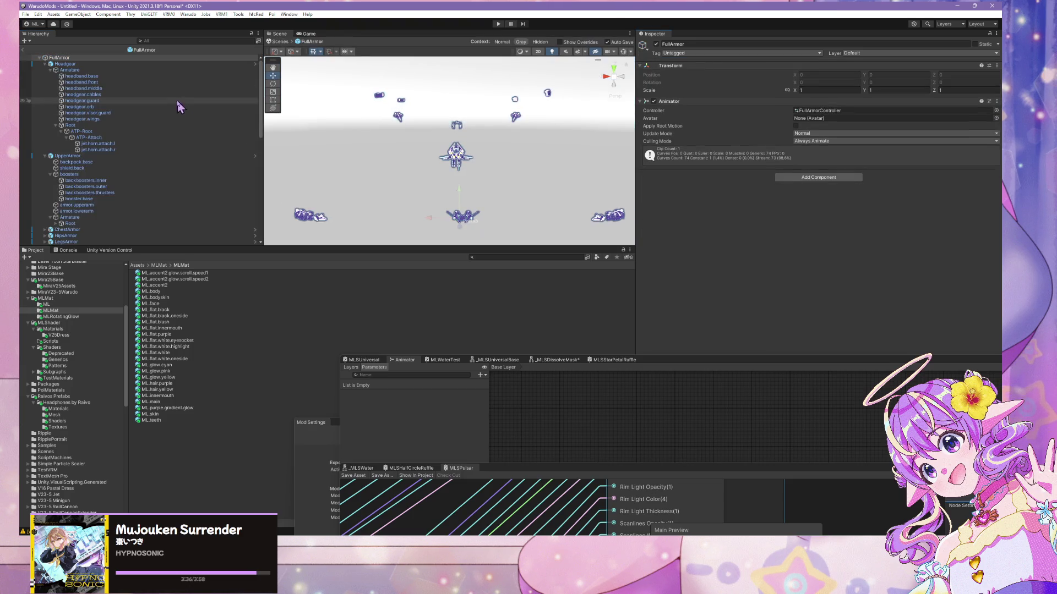
click(45, 70)
click(45, 70)
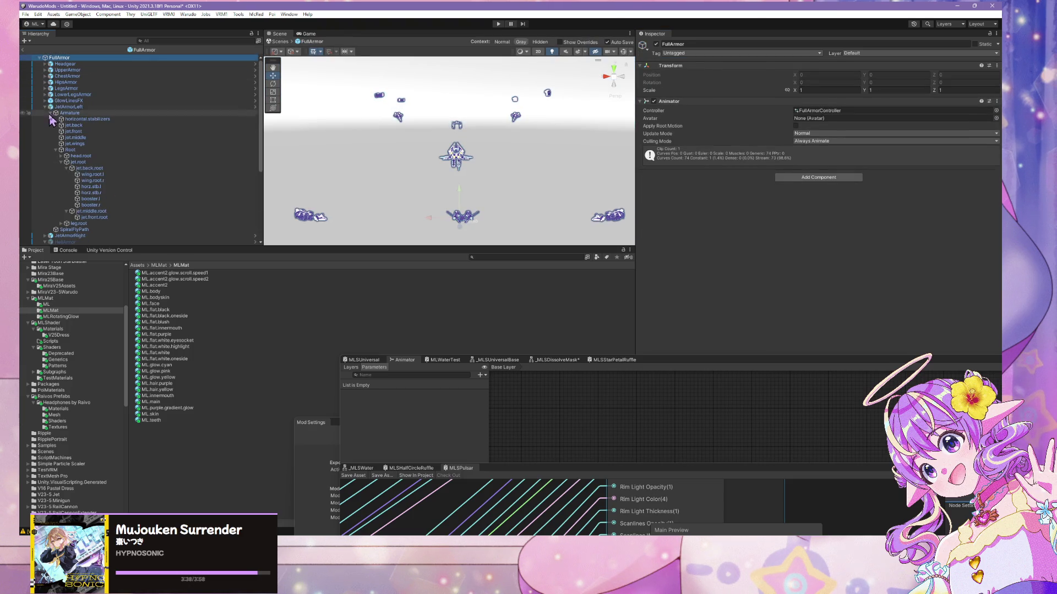
click(45, 106)
click(45, 113)
click(45, 132)
- Inspect the Cinemachine and Director objects and collapse the Playable Director's bindings
click(82, 138)
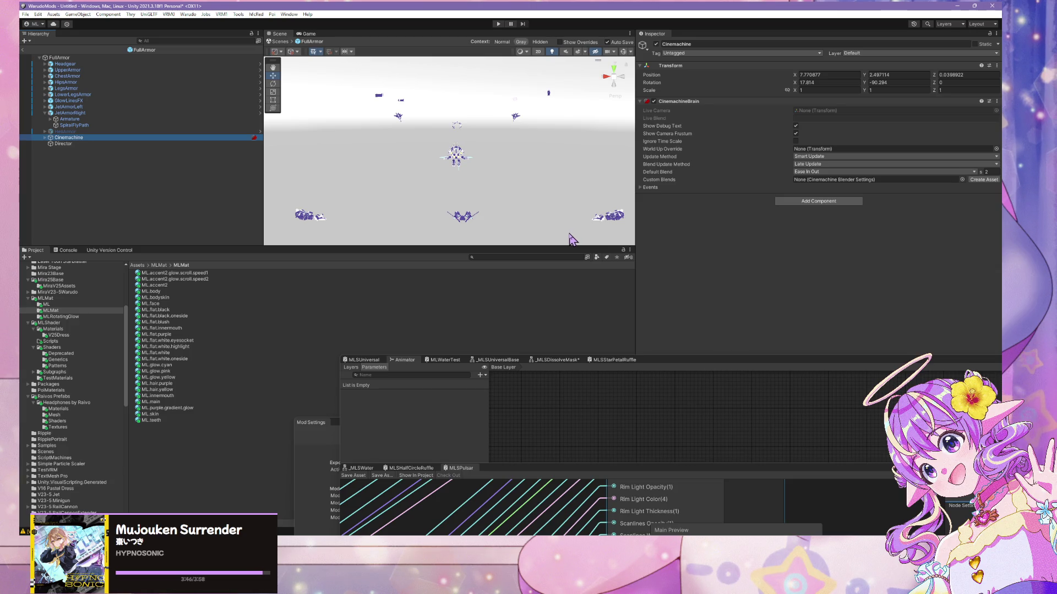
click(63, 144)
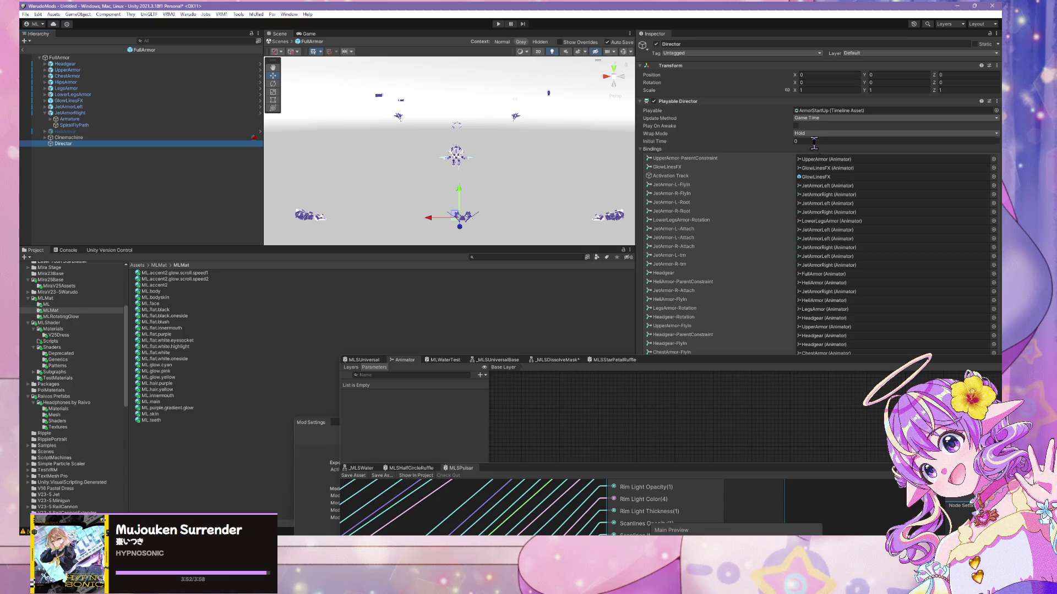
click(640, 149)
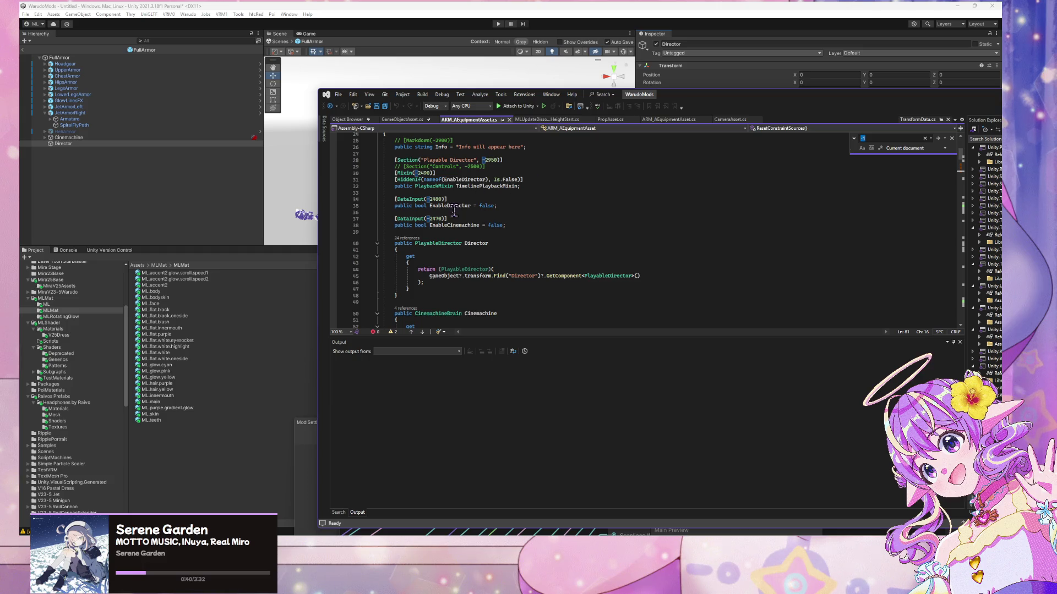
scroll(418, 222, down, 5)
scroll(417, 223, down, 7)
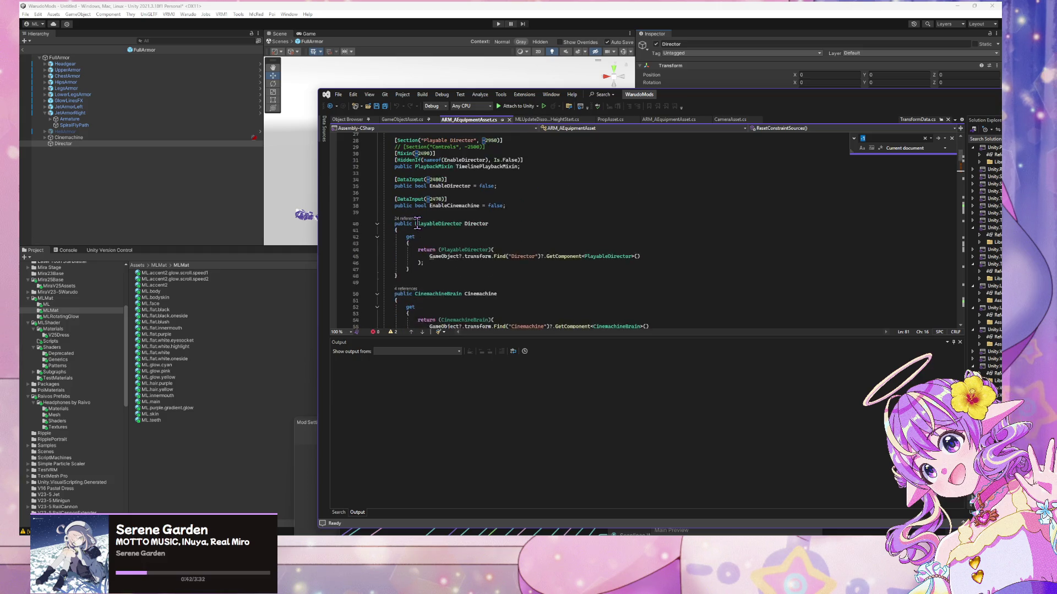
scroll(413, 224, up, 12)
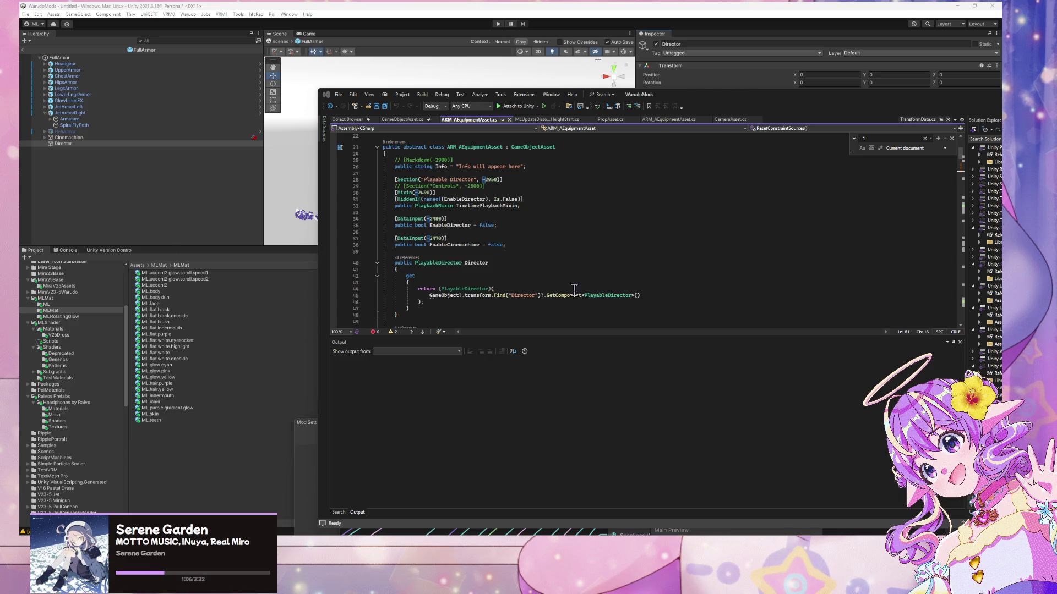
click(526, 225)
scroll(488, 198, down, 6)
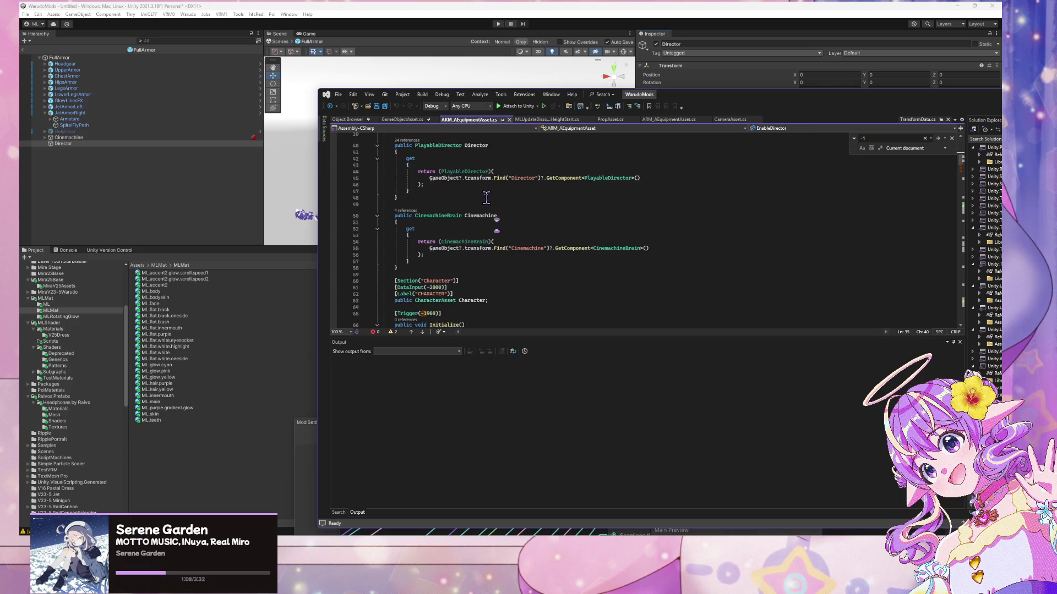
- Duplicate the Section, Mixin and HiddenIf attribute lines below the TimelinePlaybackMixin declaration
scroll(488, 198, up, 6)
click(450, 225)
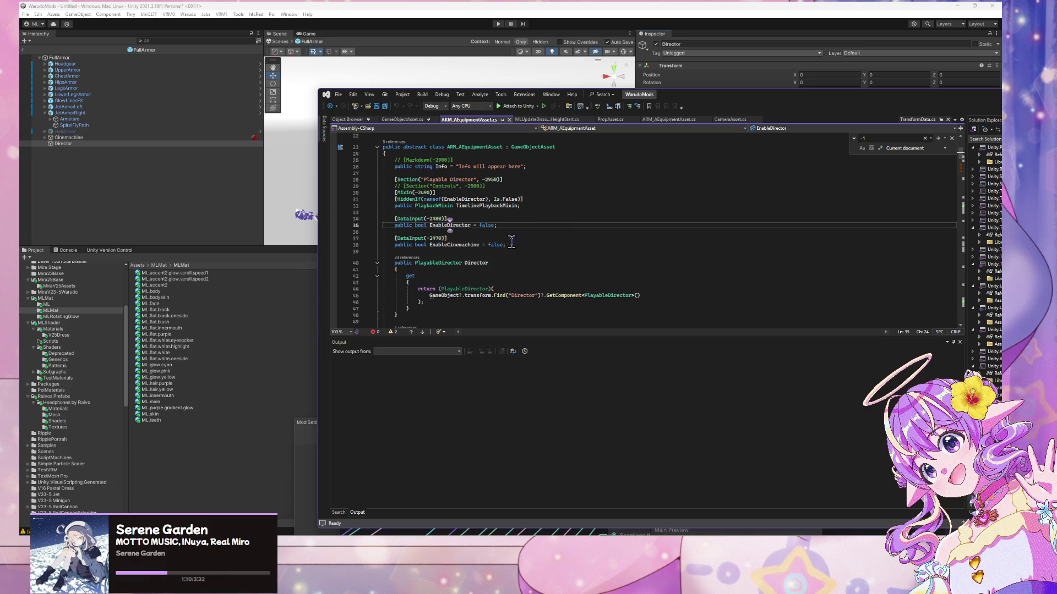
drag(515, 225, 370, 220)
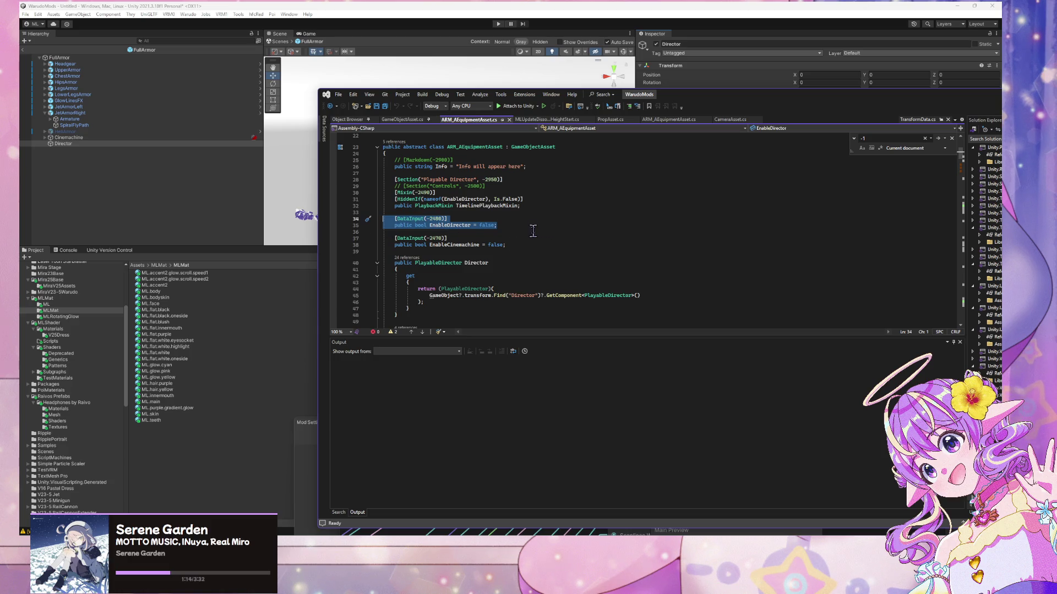
drag(522, 206, 335, 190)
click(549, 206)
key(Return)
key(Return)
key(BackSpace)
key(Return)
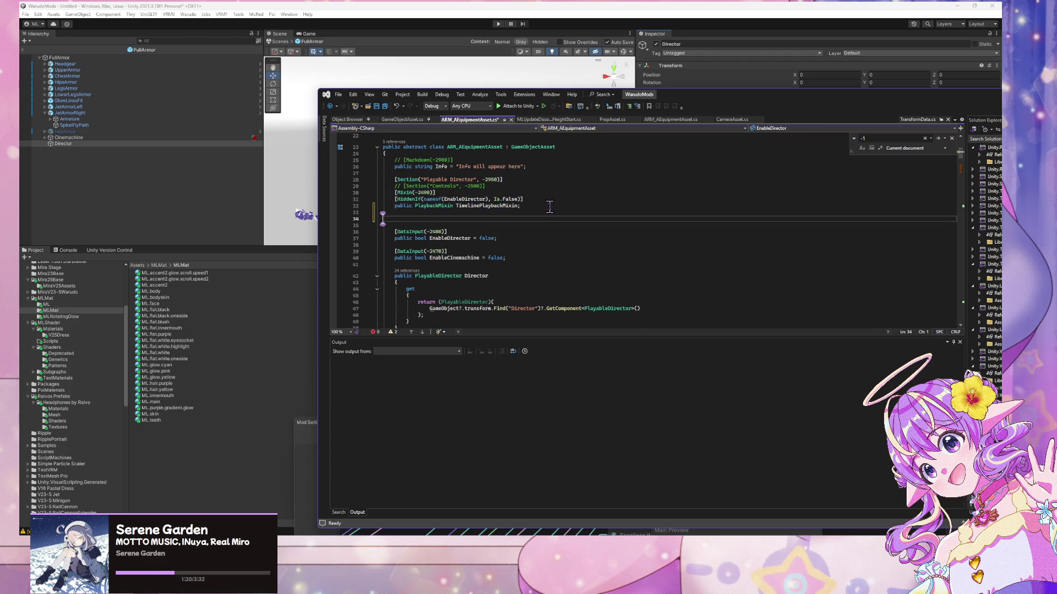
text(// [Section("Controls", -2500)]         [Mixin(-2490)]         [HiddenIf(nameof(EnableDirector), Is.False)]         public PlaybackMixin TimelinePlaybackMixin;)
- Turn the pasted mixin line into a public bool Reverse field, hidden when EnableDirector is false
click(424, 222)
click(427, 225)
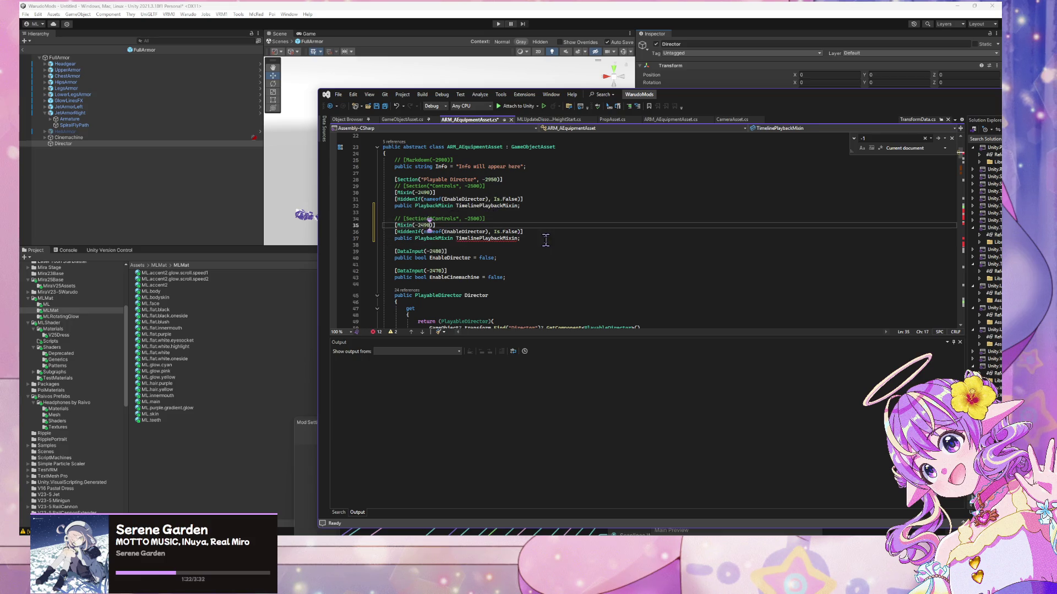
click(513, 231)
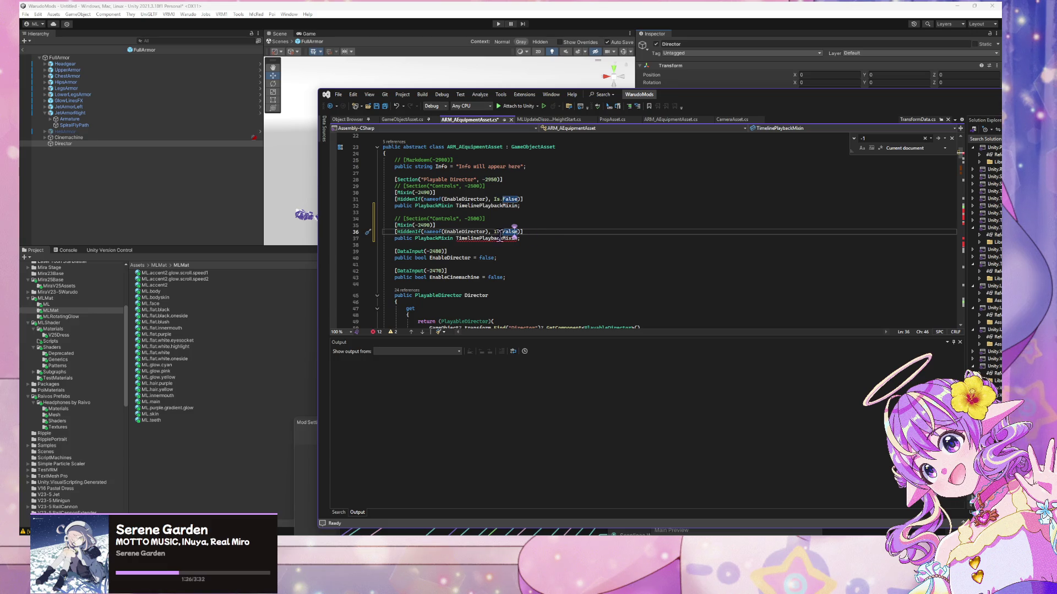
key(Down)
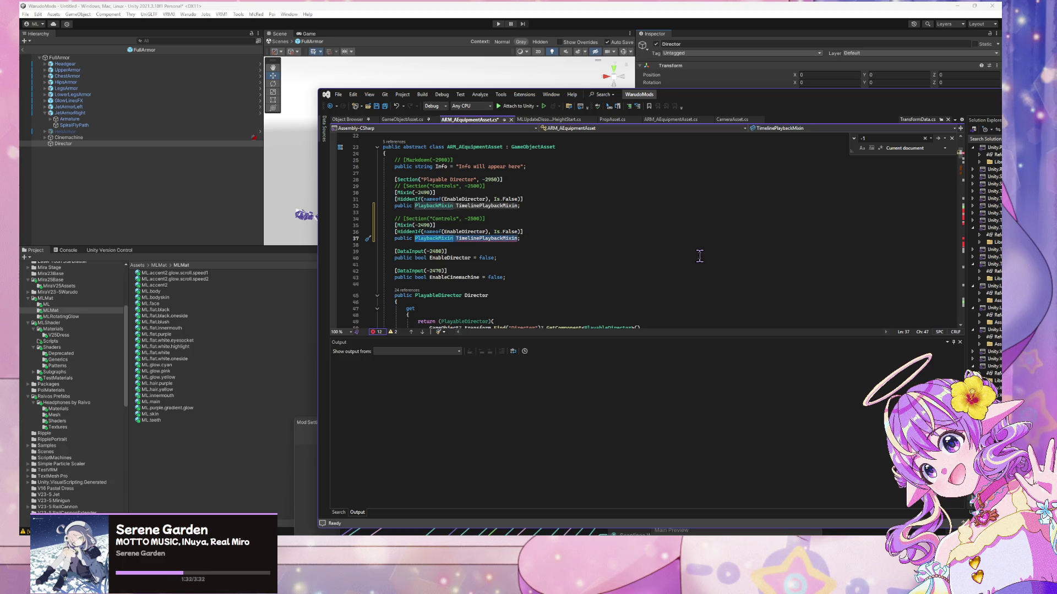
key(ctrl+BackSpace)
key(ctrl+BackSpace)
key(ctrl+BackSpace)
text(bool )
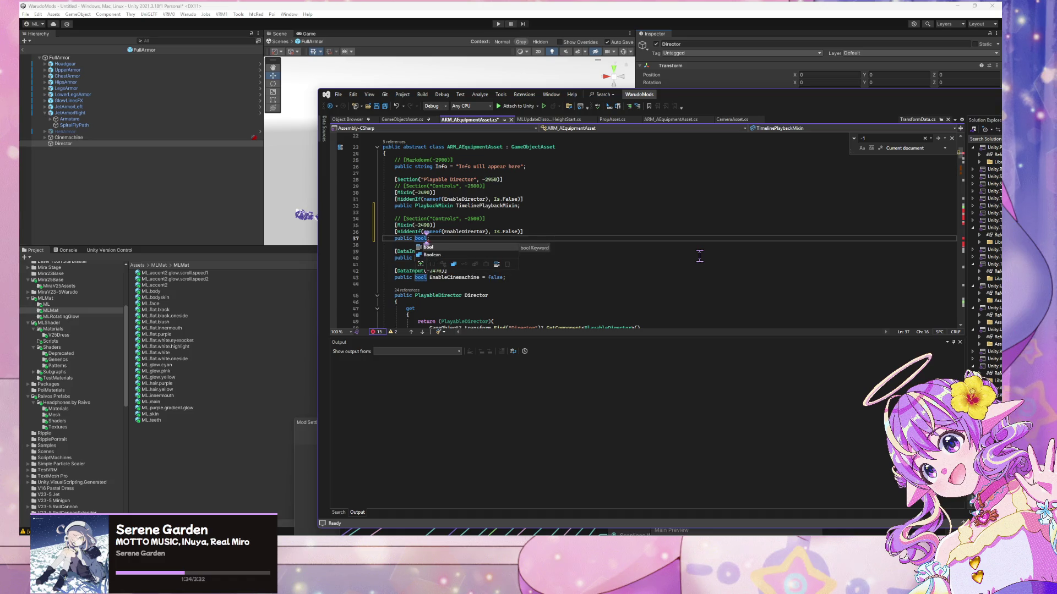
text(Reverse)
key(Down)
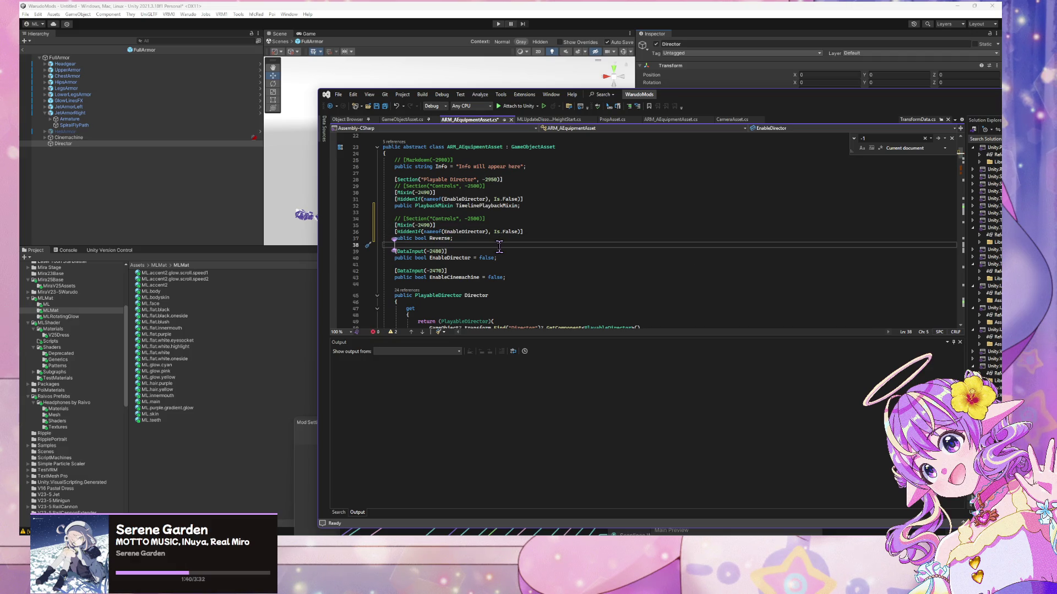
scroll(464, 207, down, 2)
click(464, 200)
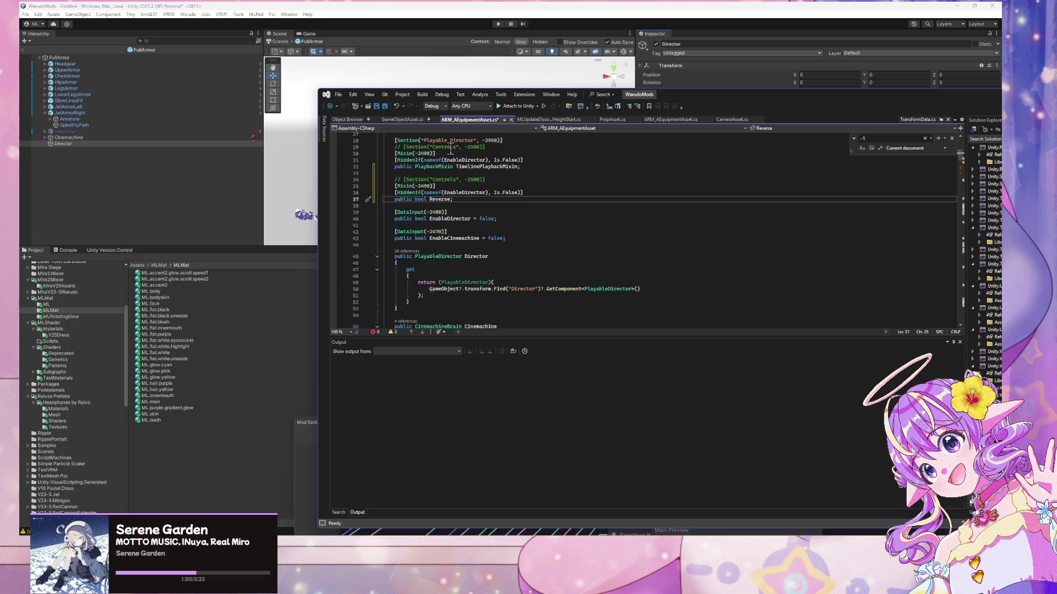
- Open a new line after the Cinemachine Watch block in OnCreate
scroll(495, 182, down, 3)
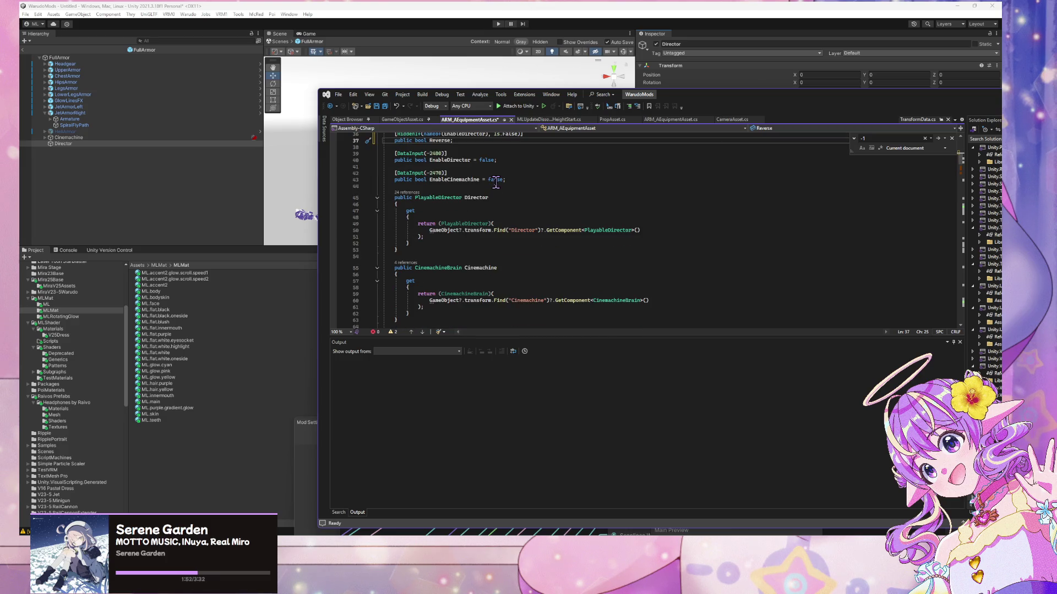
scroll(495, 183, down, 20)
scroll(495, 183, up, 1)
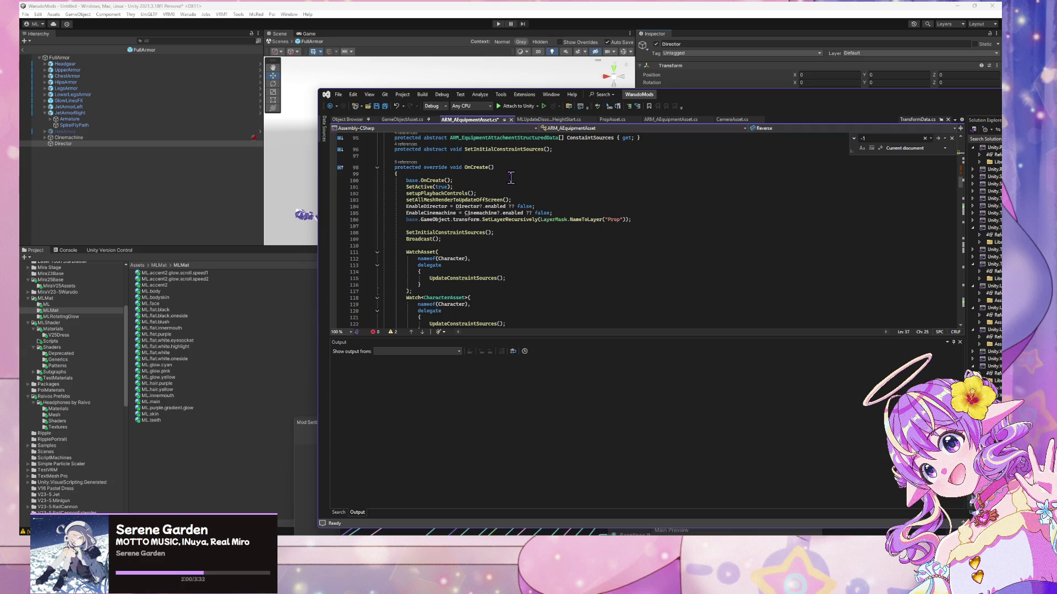
scroll(511, 177, down, 4)
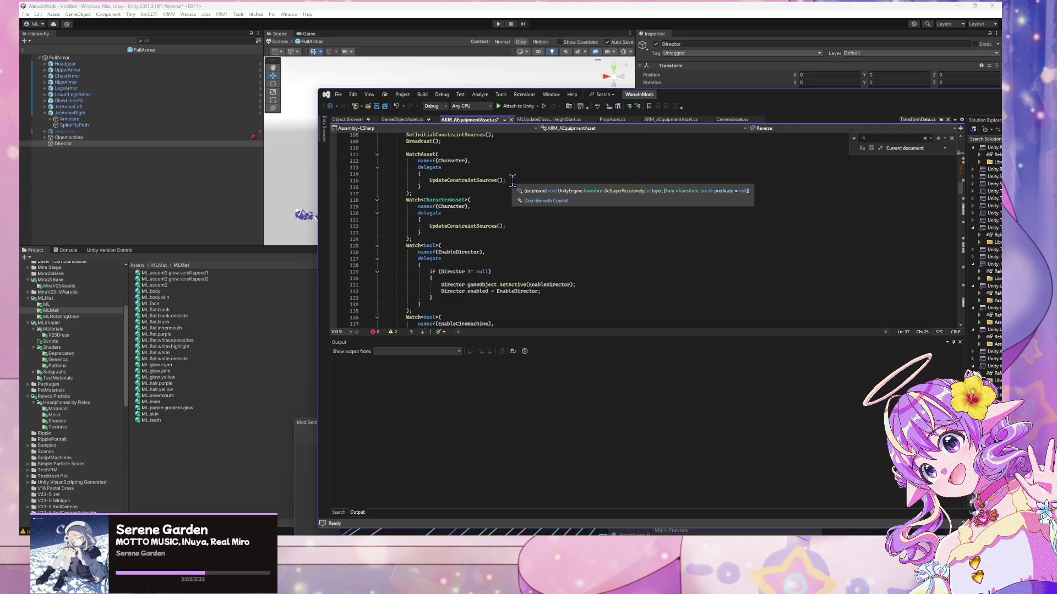
scroll(511, 180, down, 5)
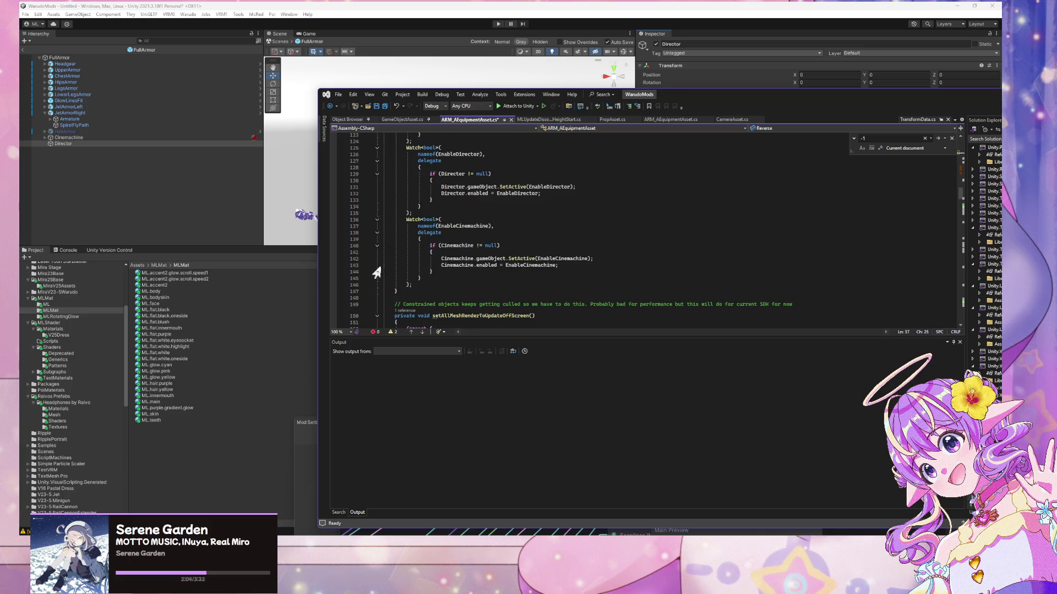
click(430, 285)
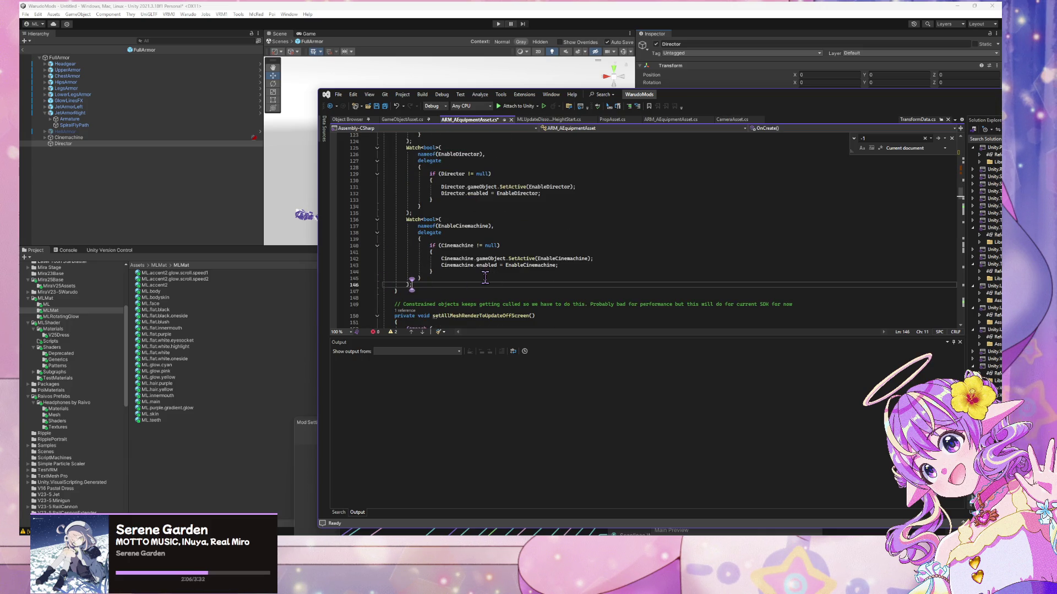
key(Return)
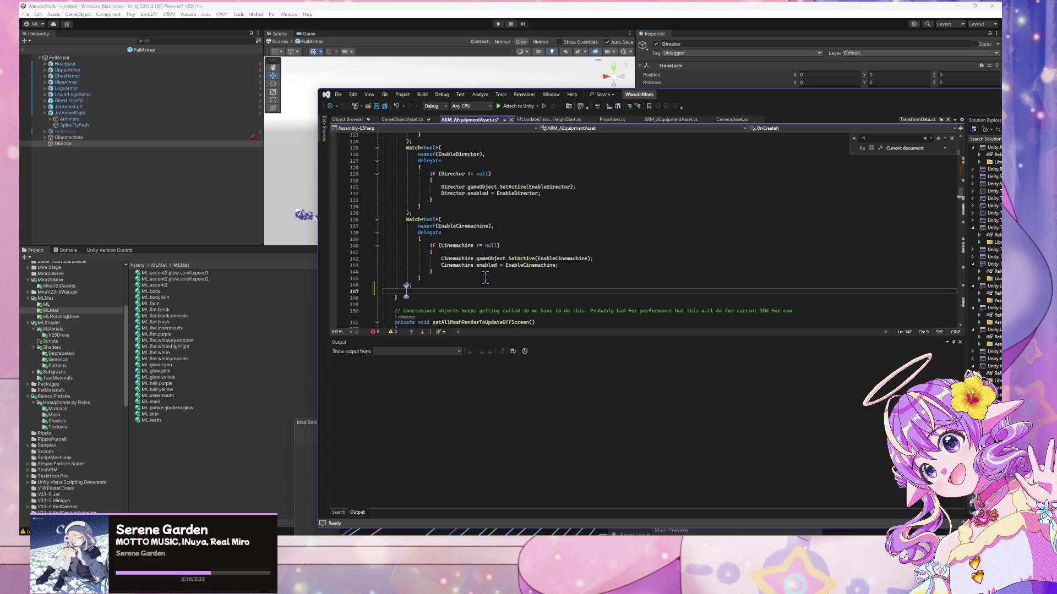
- Add a Watch<bool> on nameof(Reverse) that sets the root playable speed to -1 or 1
text(Watch<b)
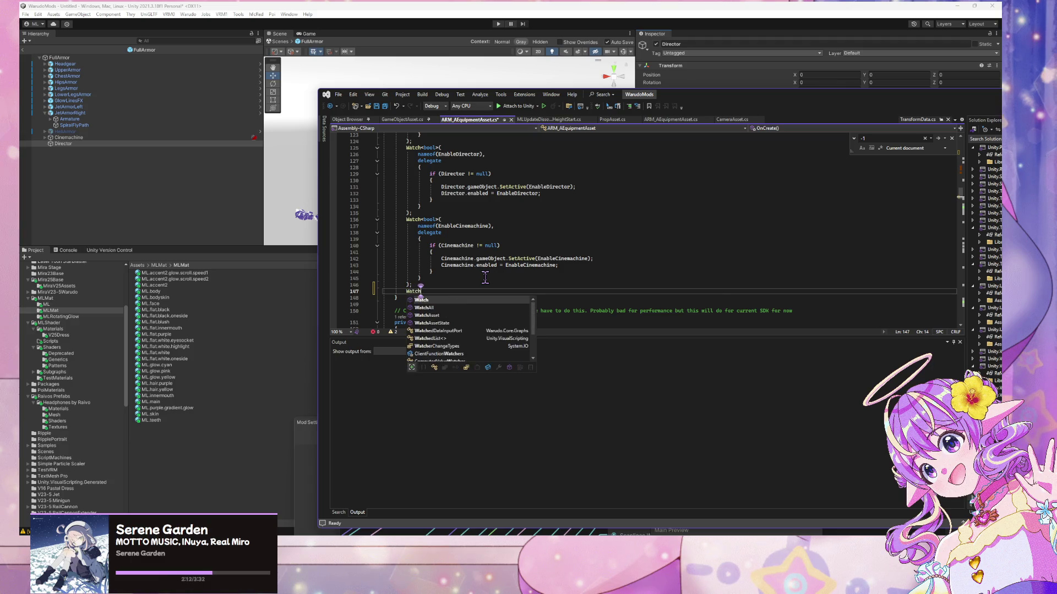
key(Tab)
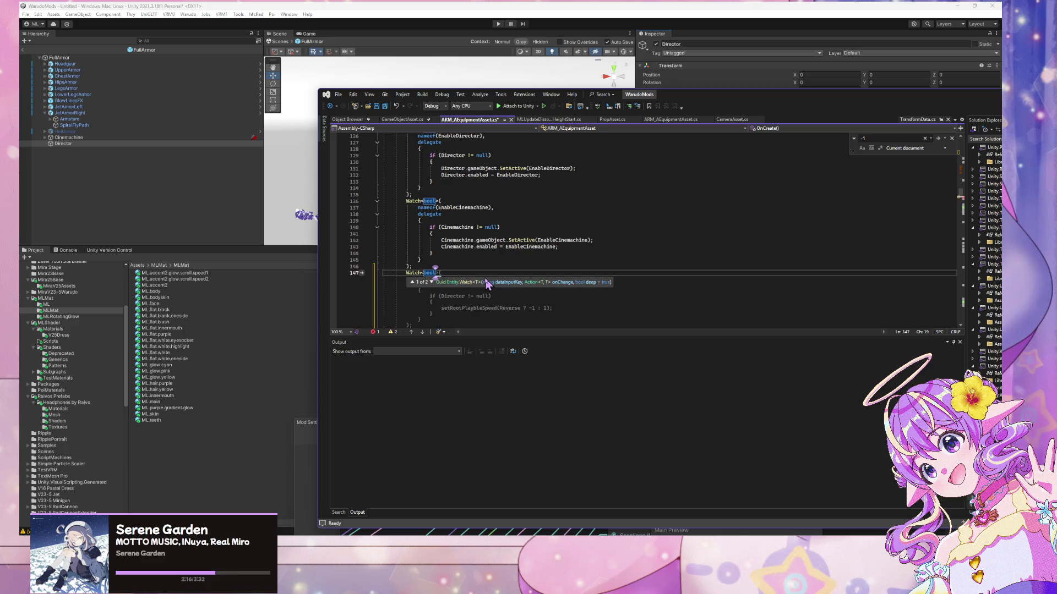
key(Right)
key(Tab)
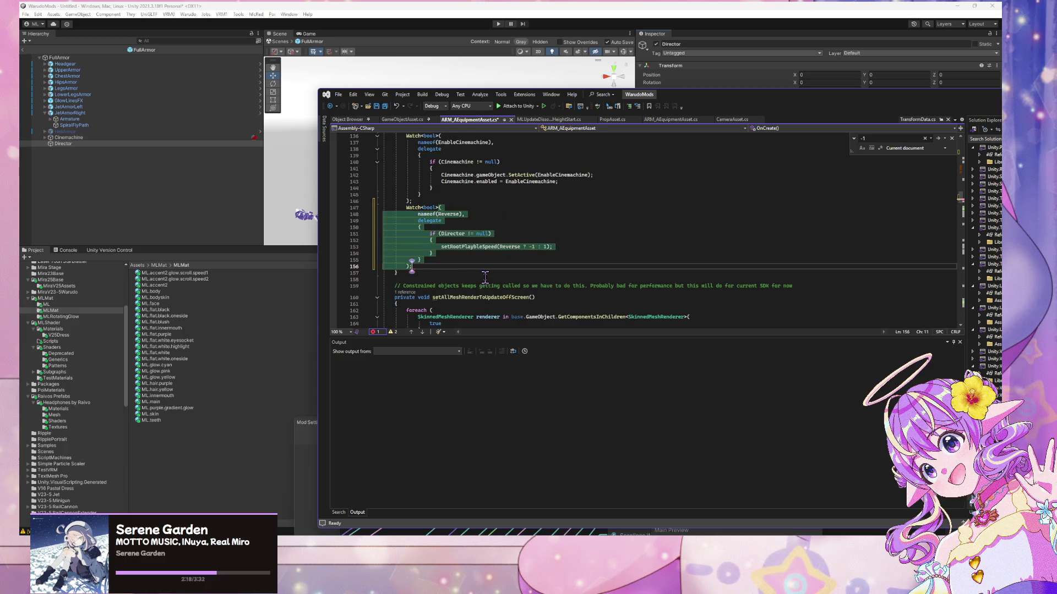
key(Up)
key(End)
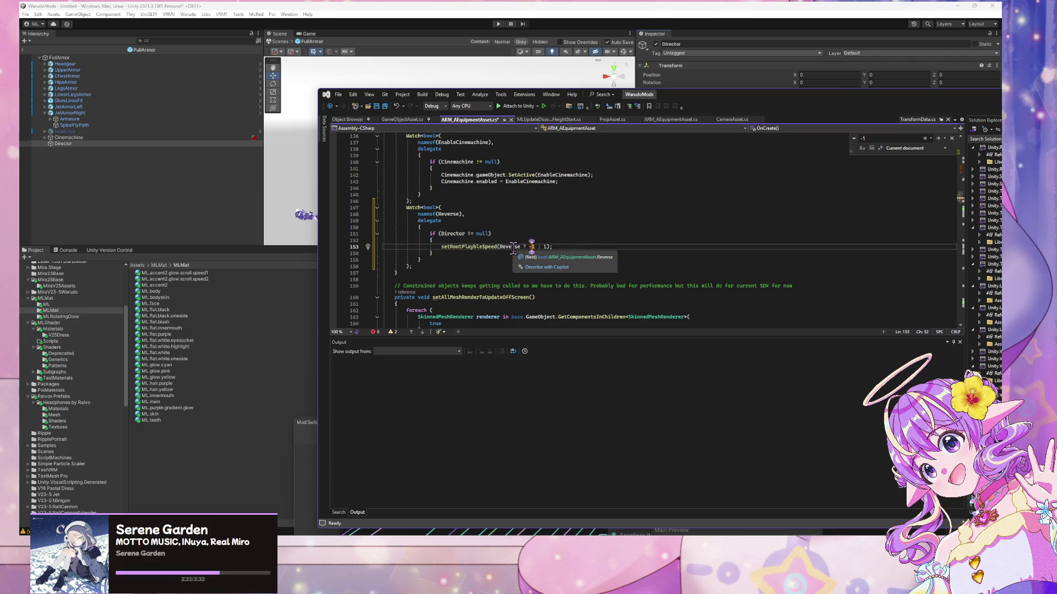
mouse_move(444, 247)
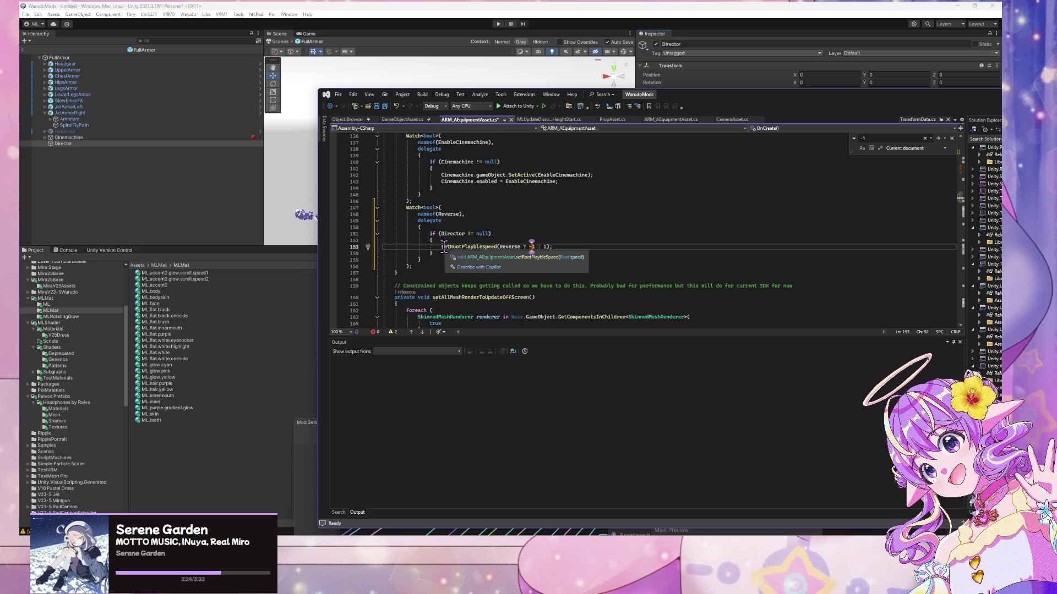
scroll(475, 184, down, 8)
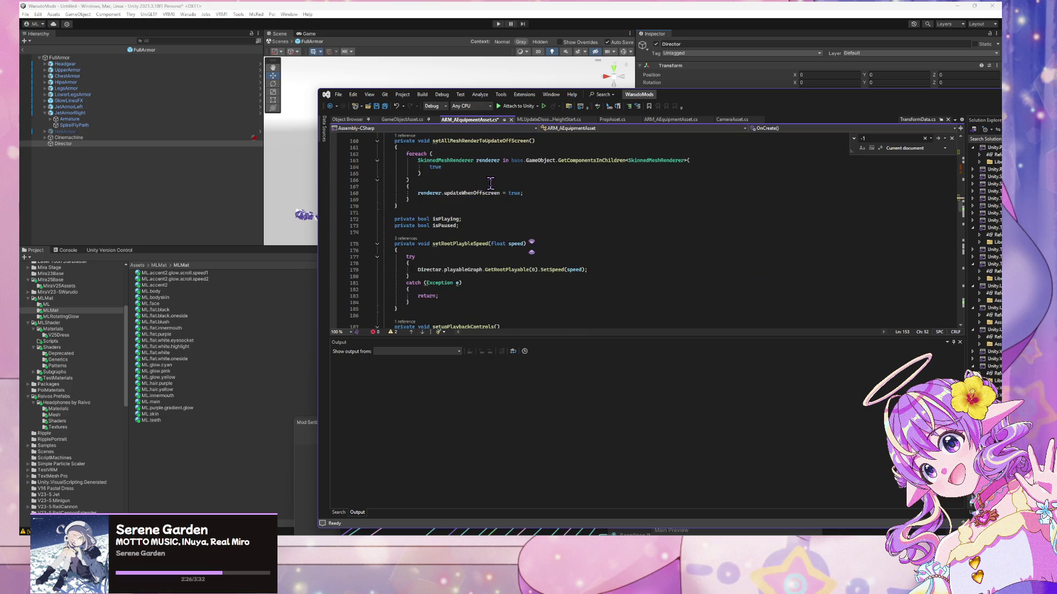
double_click(459, 243)
key(ctrl+f)
key(Return)
key(Return)
key(Return)
key(Return)
key(Return)
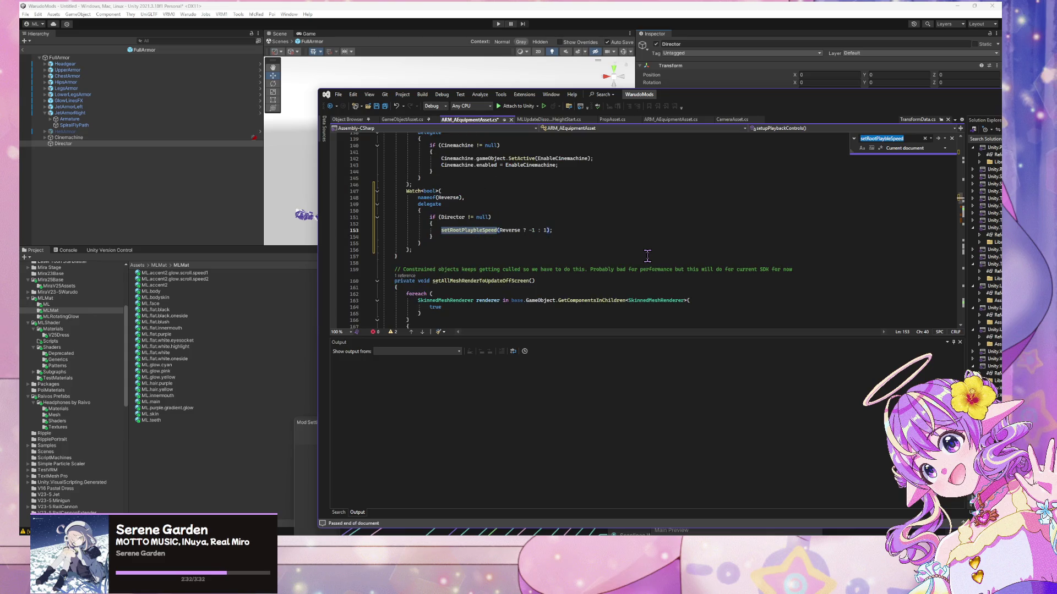
key(Return)
key(Return)
key(Return)
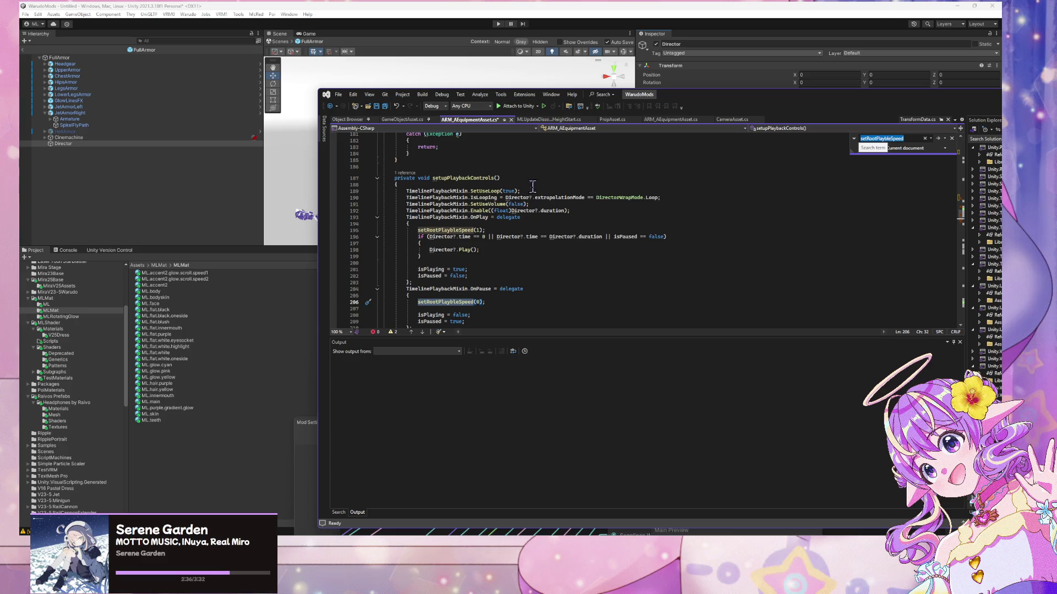
scroll(528, 169, down, 1)
scroll(527, 169, down, 2)
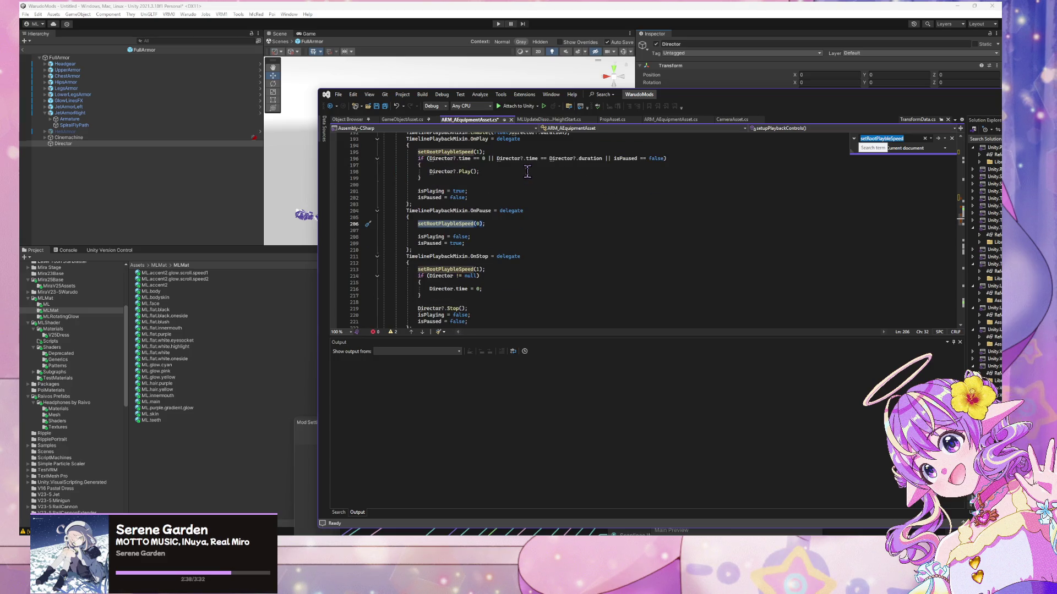
scroll(527, 170, down, 3)
scroll(527, 172, up, 4)
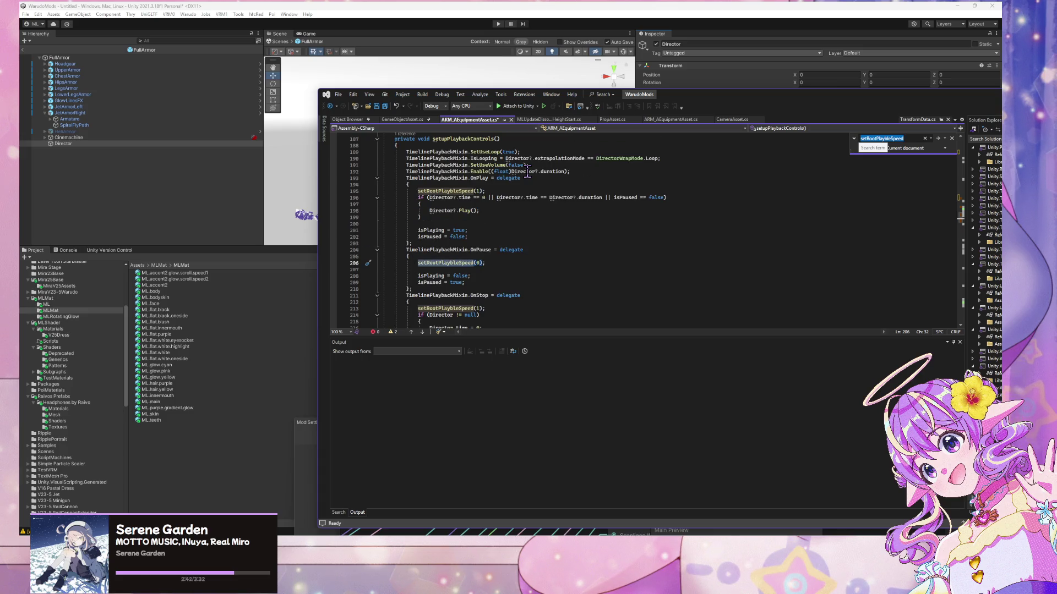
click(476, 191)
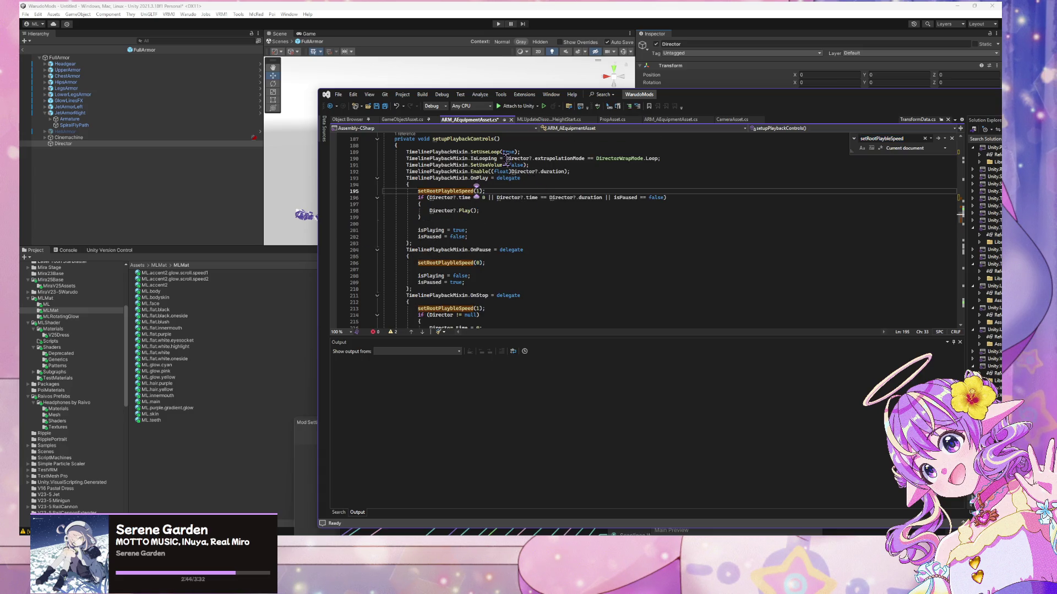
scroll(505, 160, up, 8)
scroll(503, 159, up, 9)
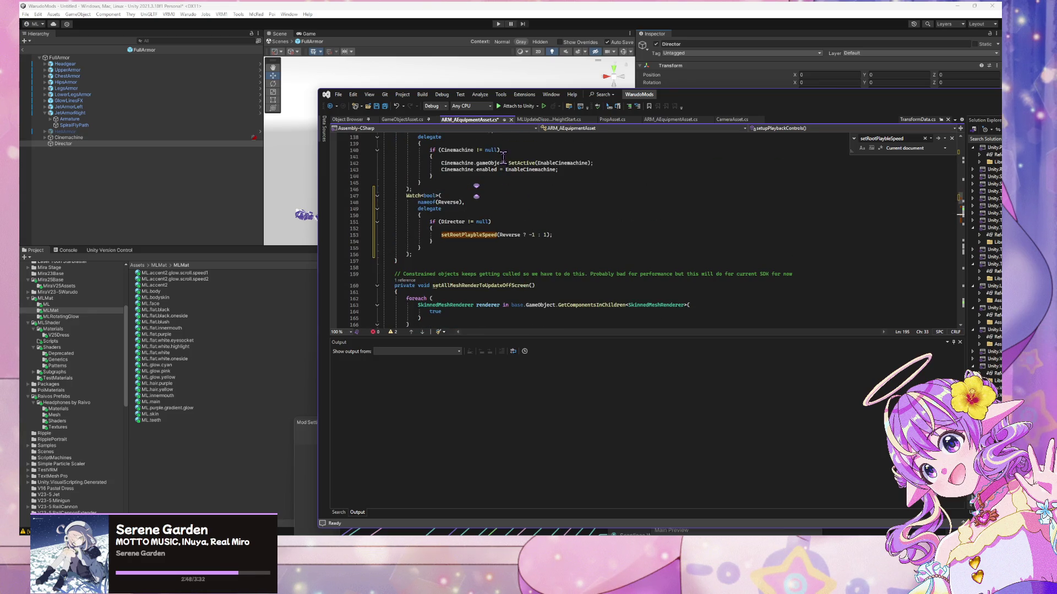
scroll(503, 158, up, 1)
click(536, 261)
mouse_move(425, 274)
mouse_down()
mouse_move(385, 255)
mouse_move(352, 216)
mouse_up()
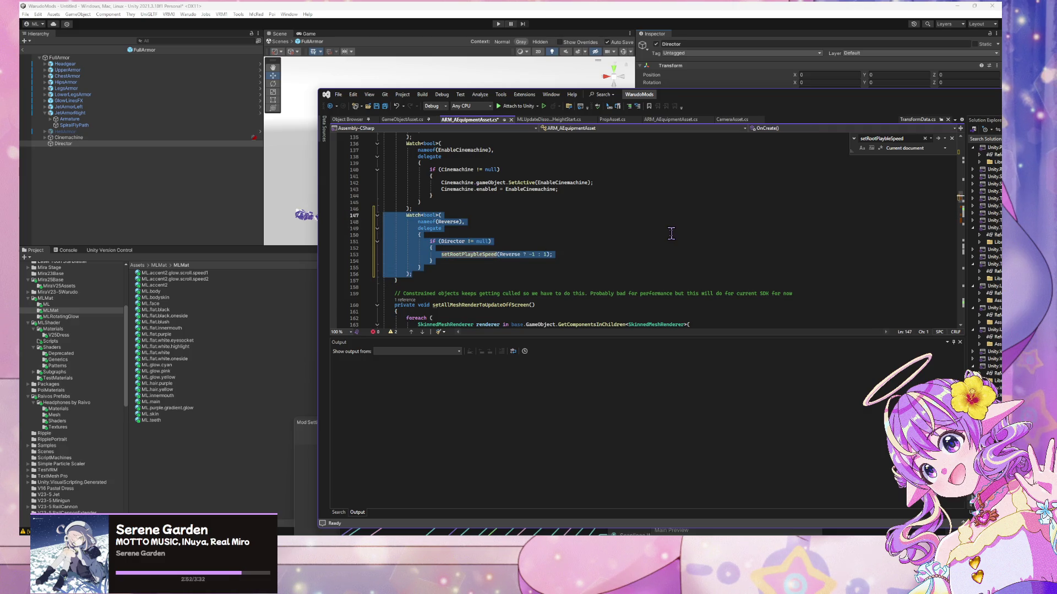
key(BackSpace)
key(BackSpace)
key(ctrl+s)
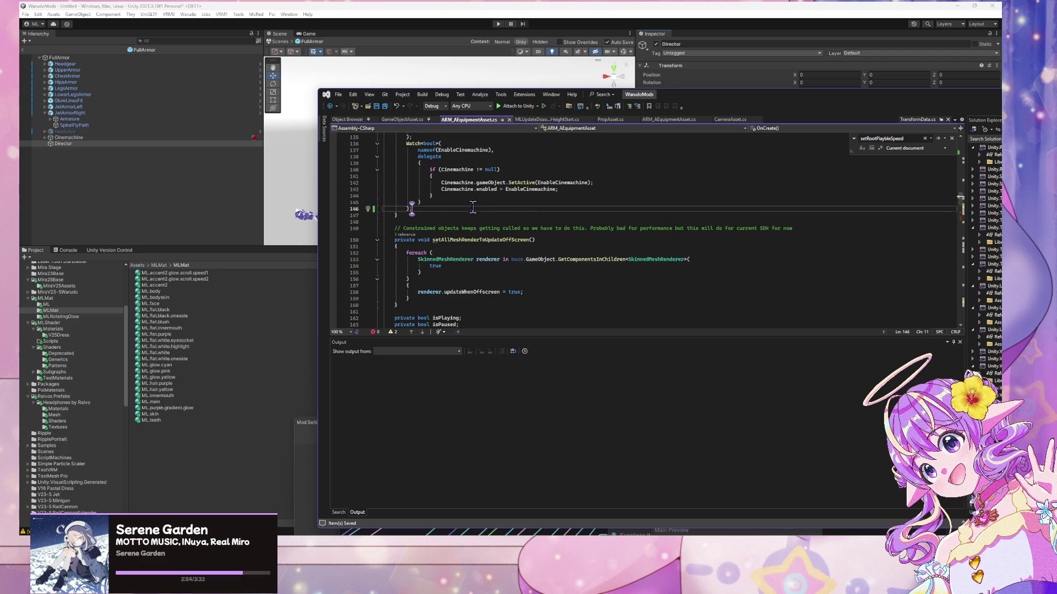
scroll(473, 206, up, 20)
scroll(473, 196, down, 20)
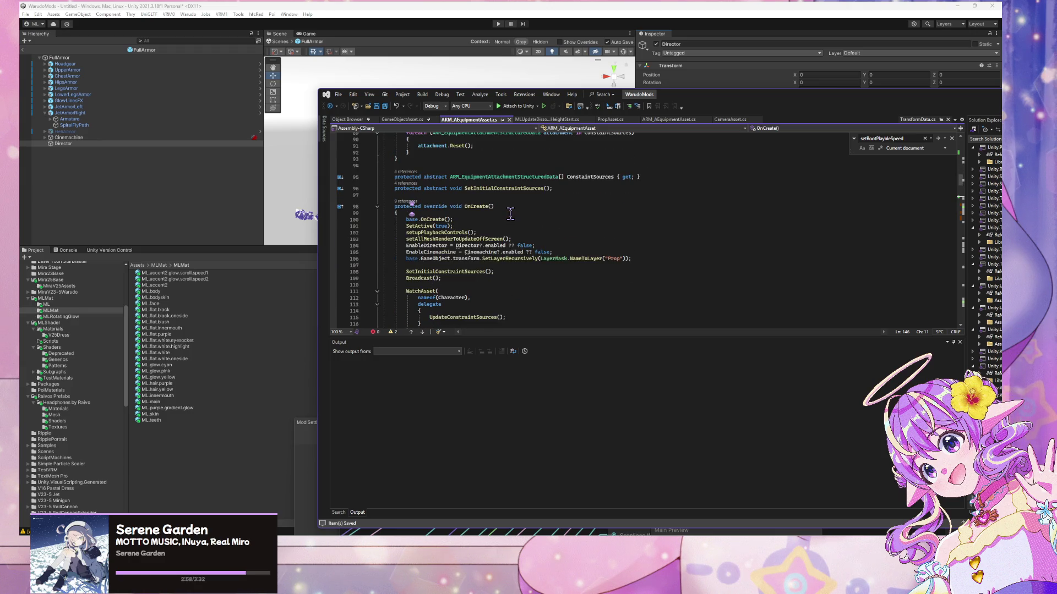
scroll(499, 193, down, 2)
click(496, 220)
click(506, 278)
scroll(516, 262, down, 13)
scroll(516, 262, down, 5)
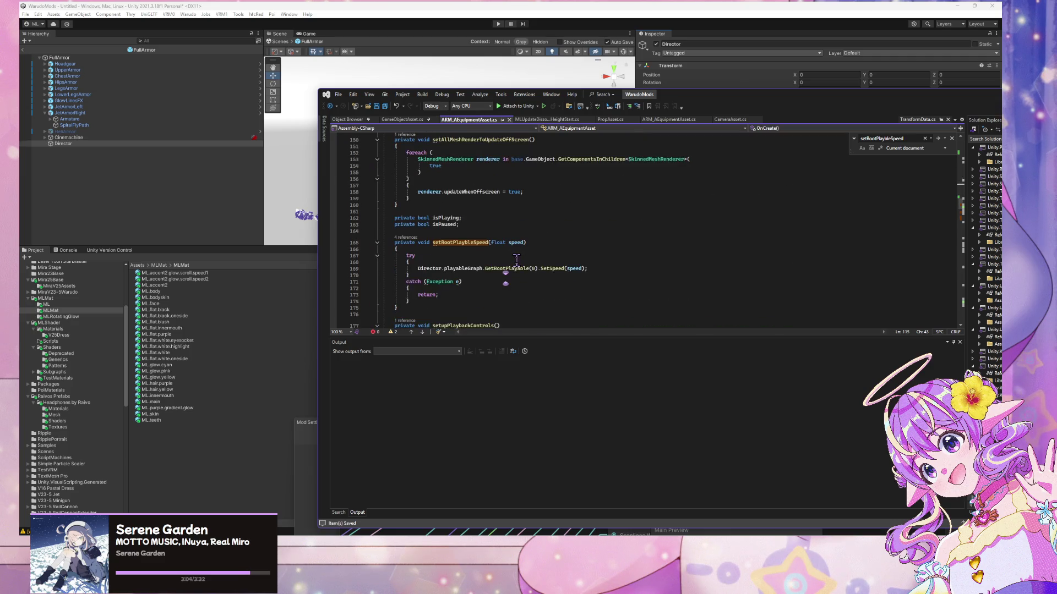
scroll(516, 259, down, 3)
click(569, 242)
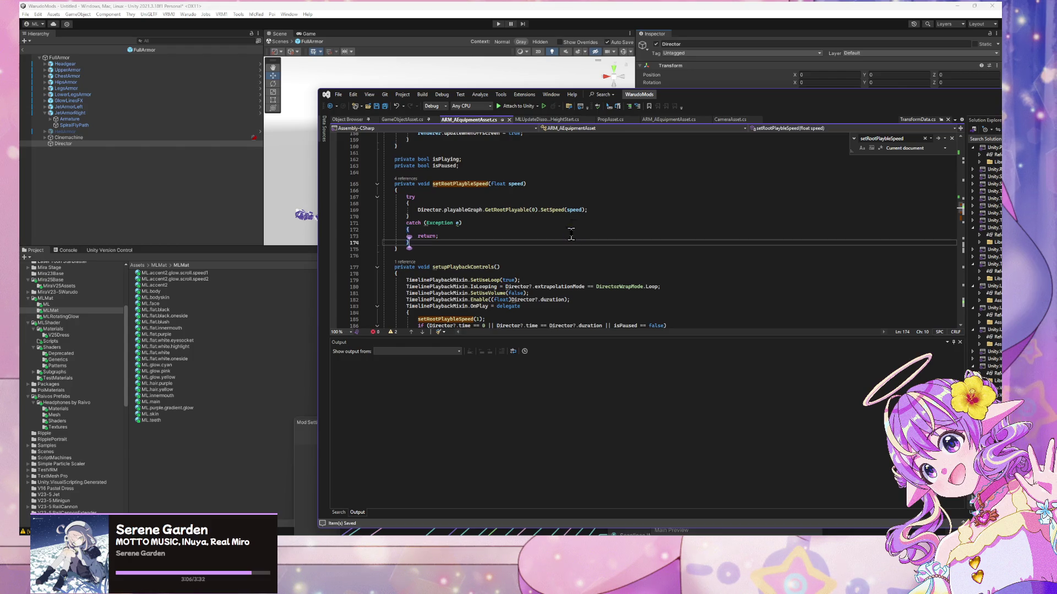
scroll(560, 222, down, 3)
drag(485, 261, 417, 262)
key(ctrl+f)
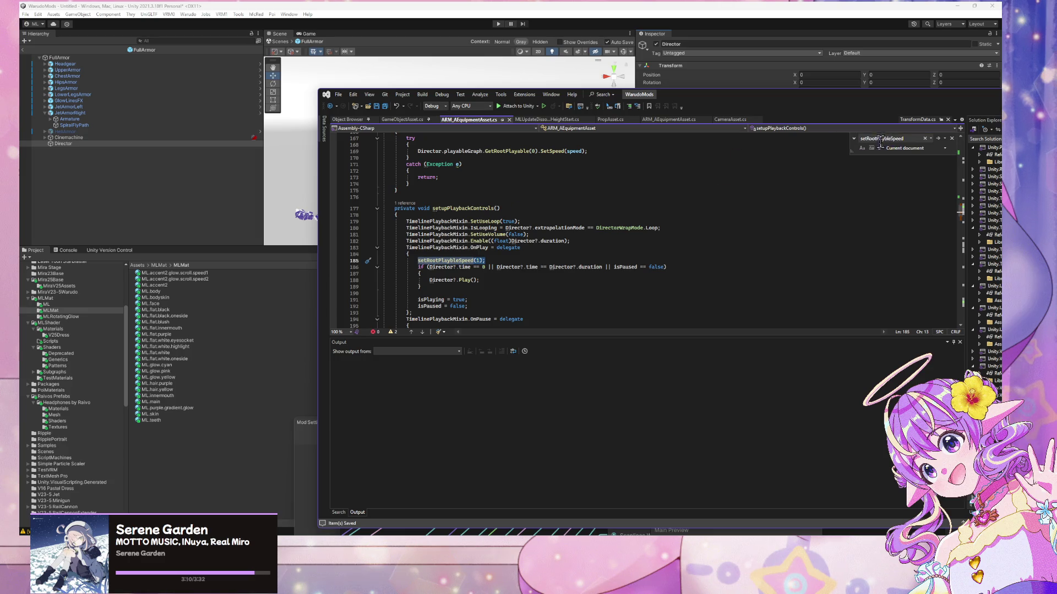
click(895, 138)
key(Return)
key(BackSpace)
key(BackSpace)
key(BackSpace)
key(Return)
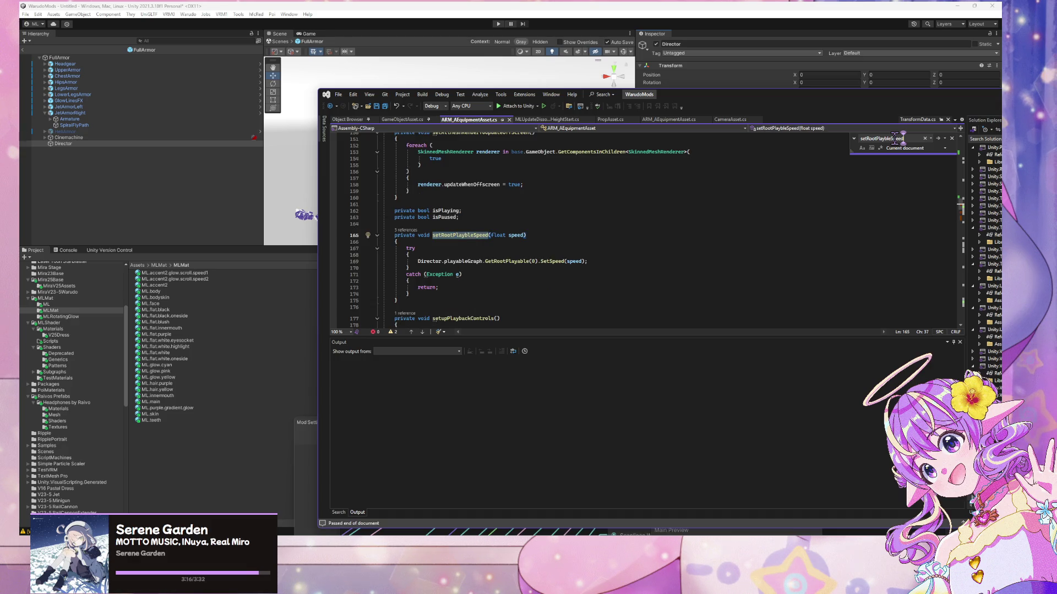
key(Return)
key(Return)
key(Return)
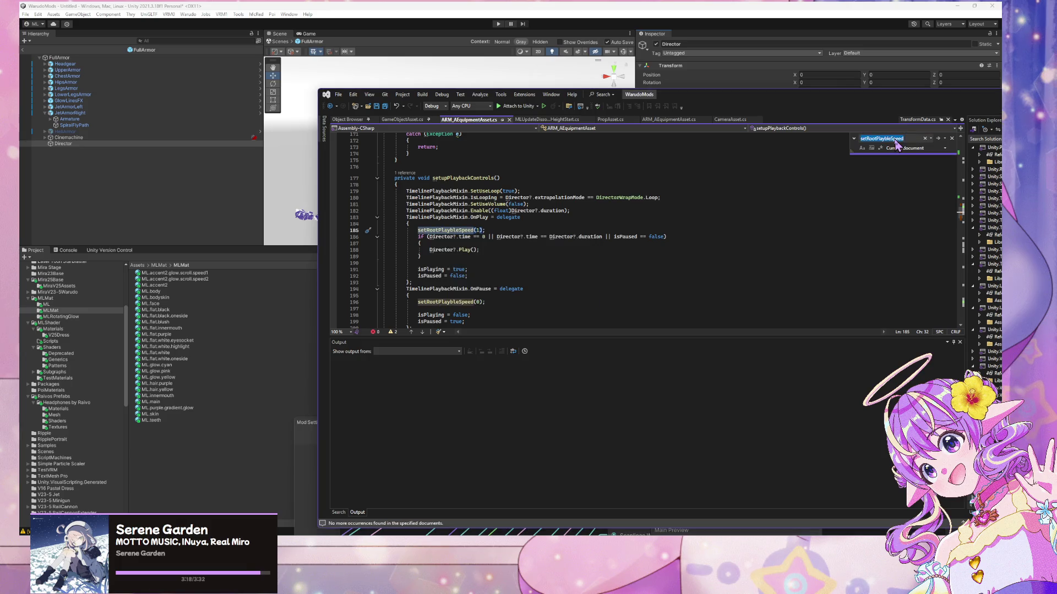
key(Return)
key(Return)
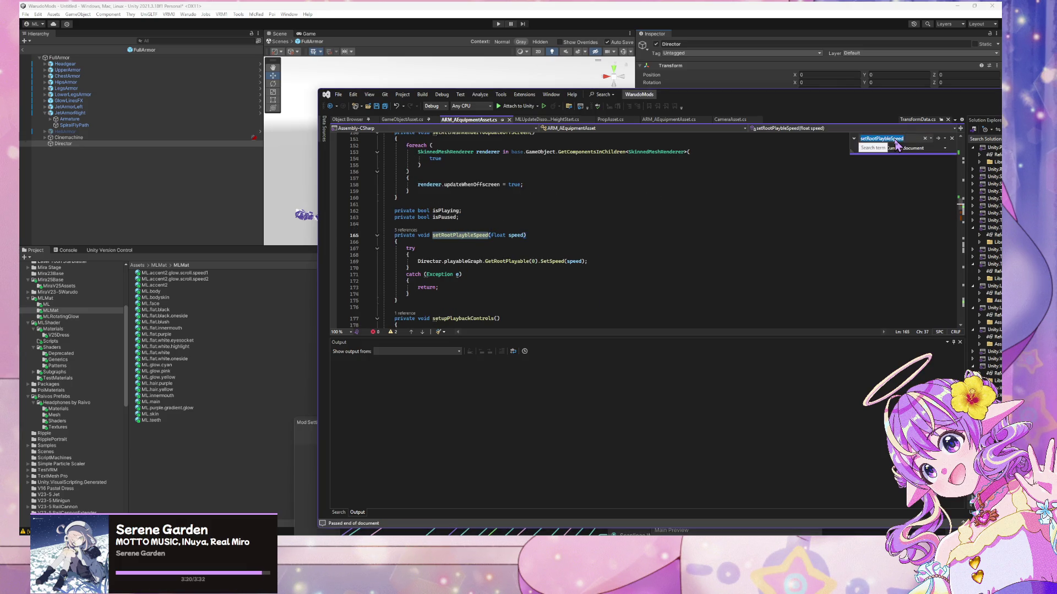
key(Return)
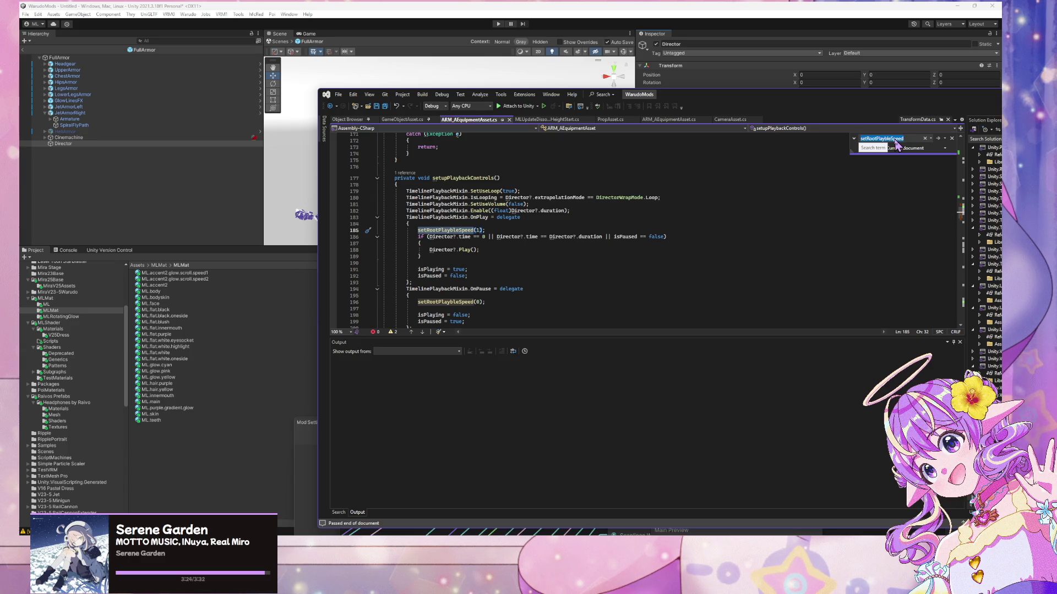
key(Return)
key(Return)
key(Return)
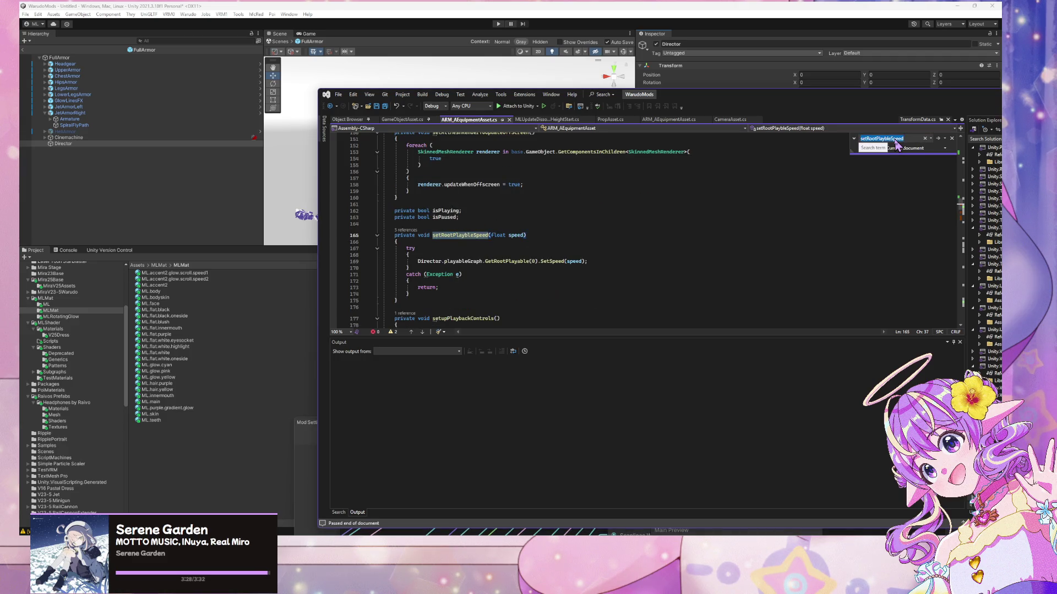
key(Return)
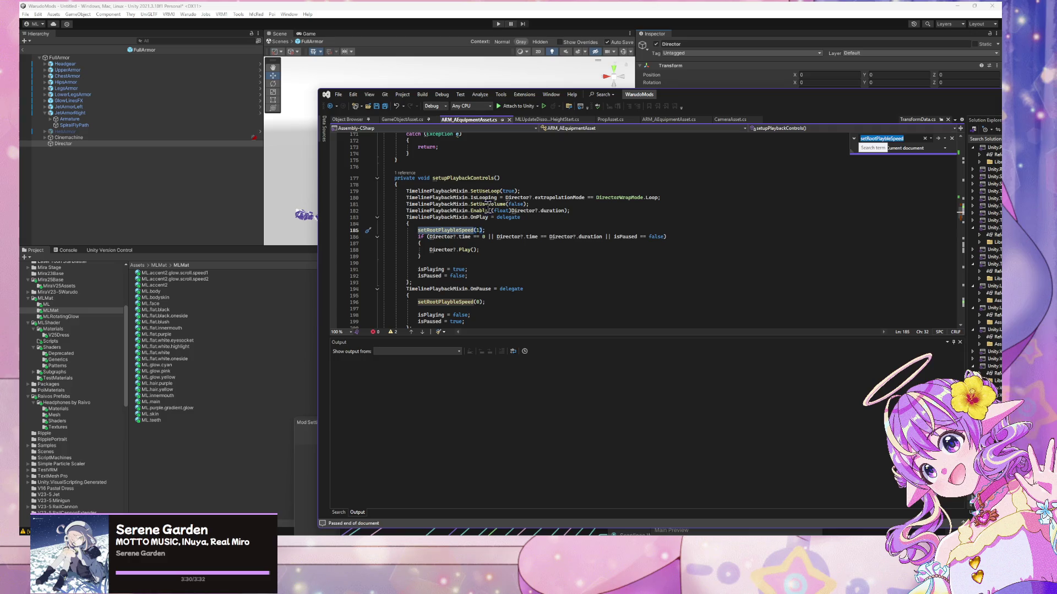
drag(418, 230, 419, 227)
click(891, 140)
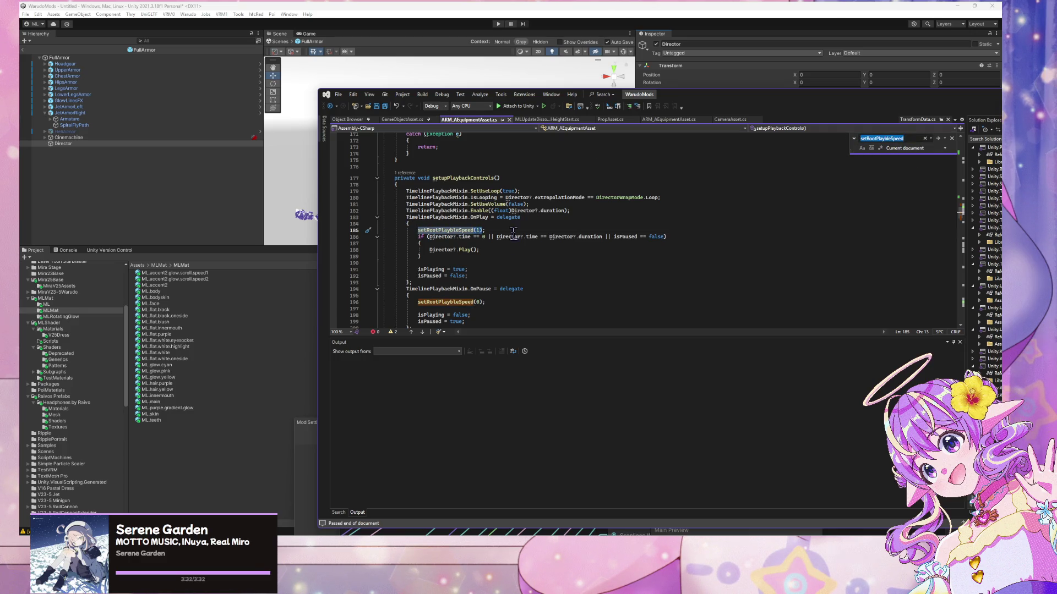
scroll(534, 189, up, 20)
scroll(533, 189, up, 16)
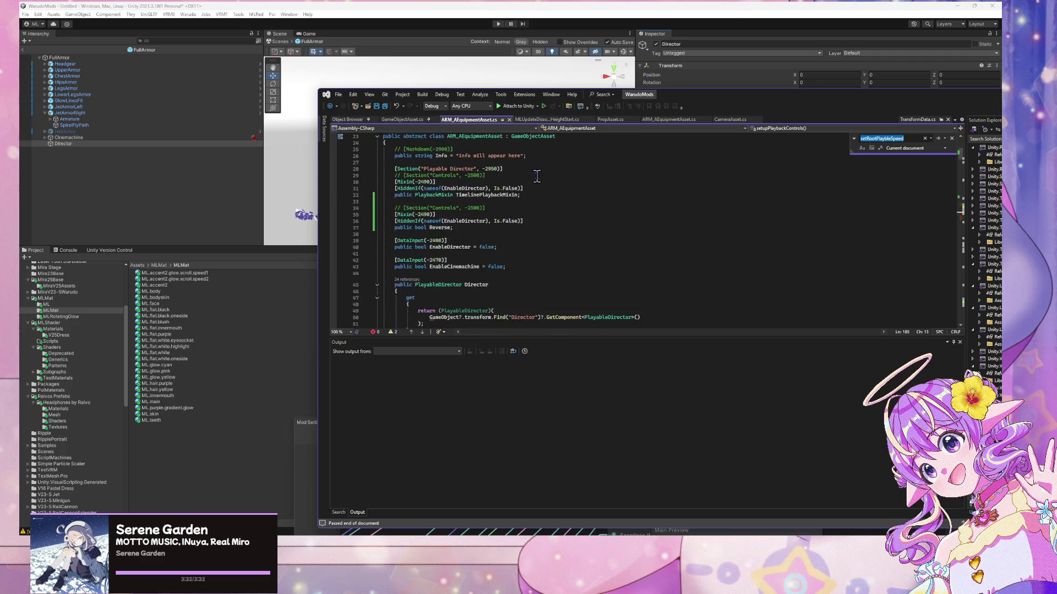
scroll(540, 167, down, 11)
scroll(541, 165, down, 7)
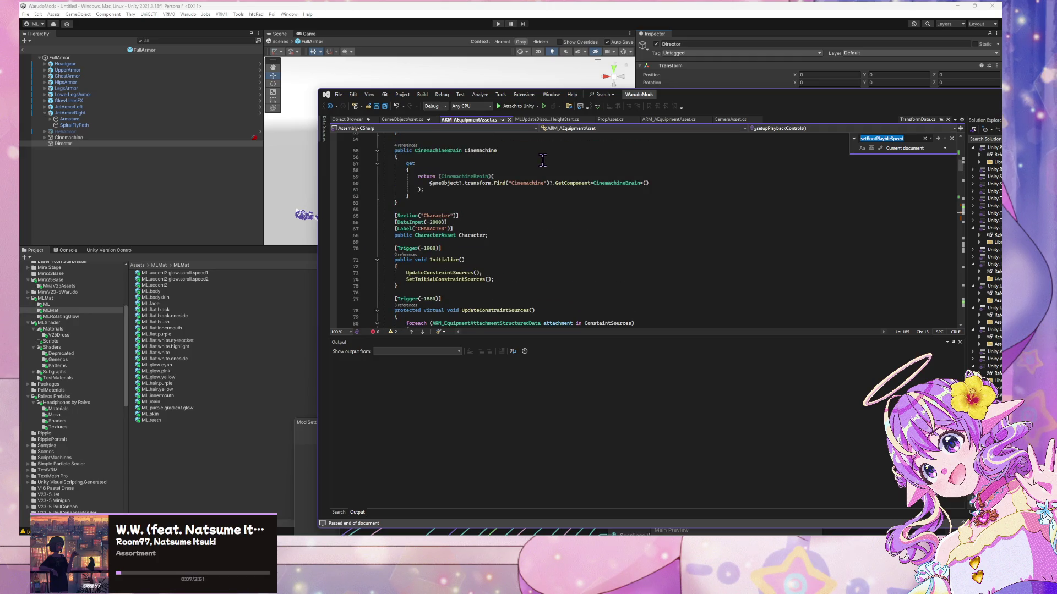
scroll(492, 182, up, 2)
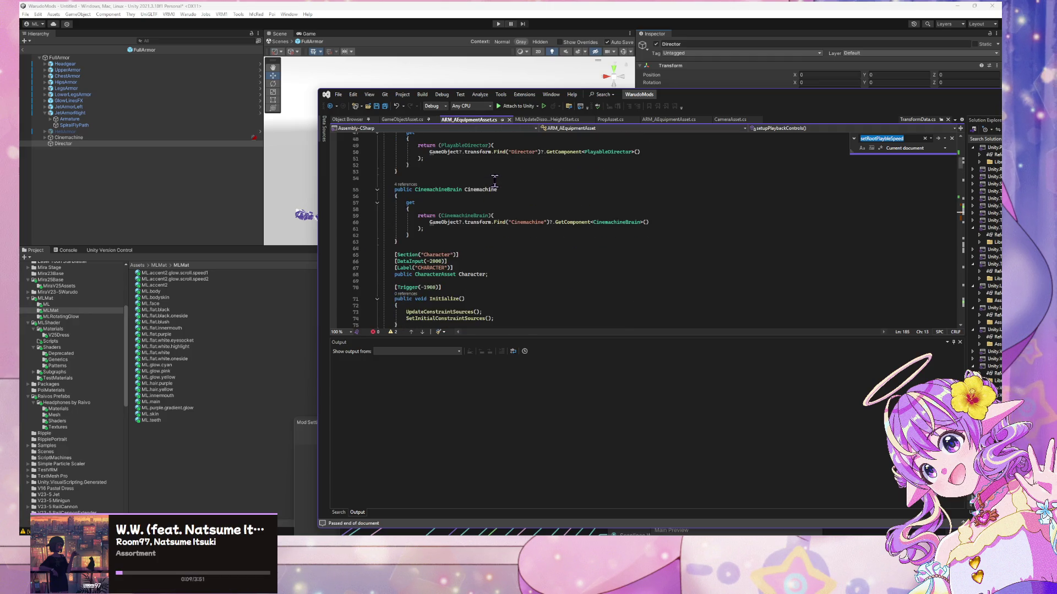
scroll(495, 181, down, 4)
scroll(514, 180, down, 2)
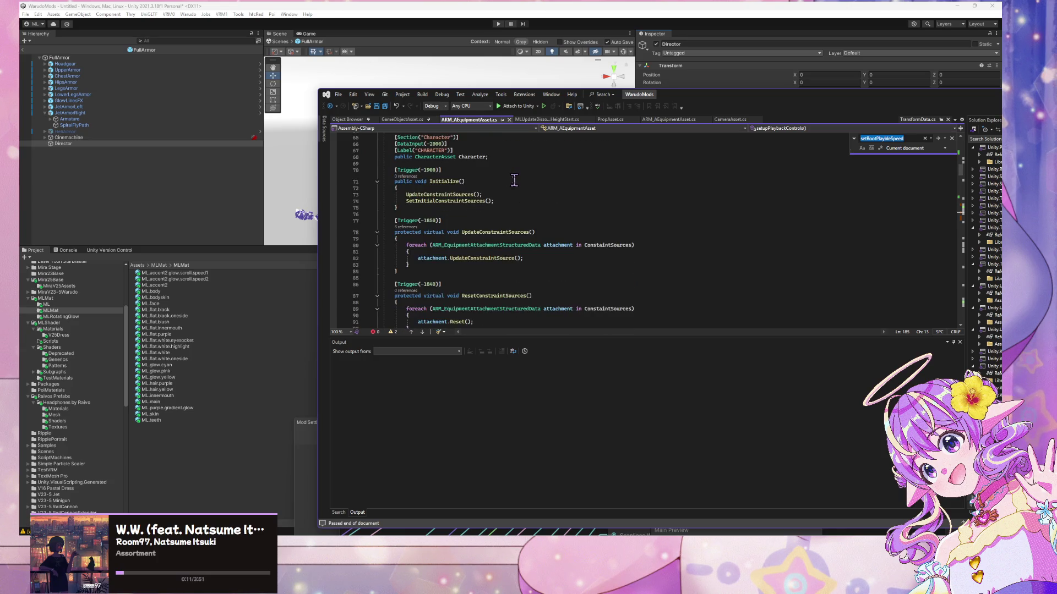
scroll(520, 209, down, 7)
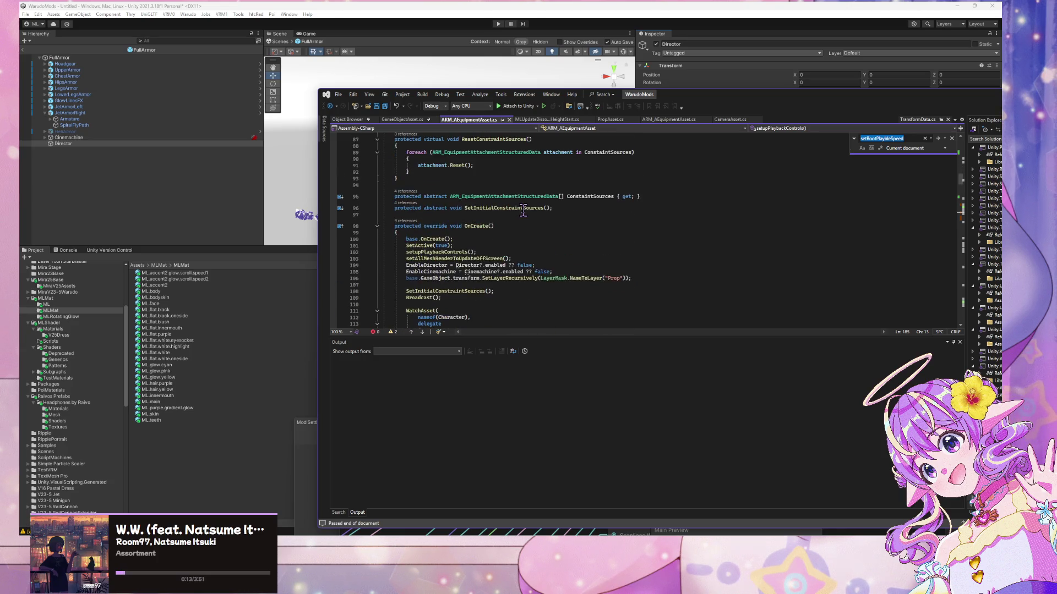
scroll(572, 218, down, 4)
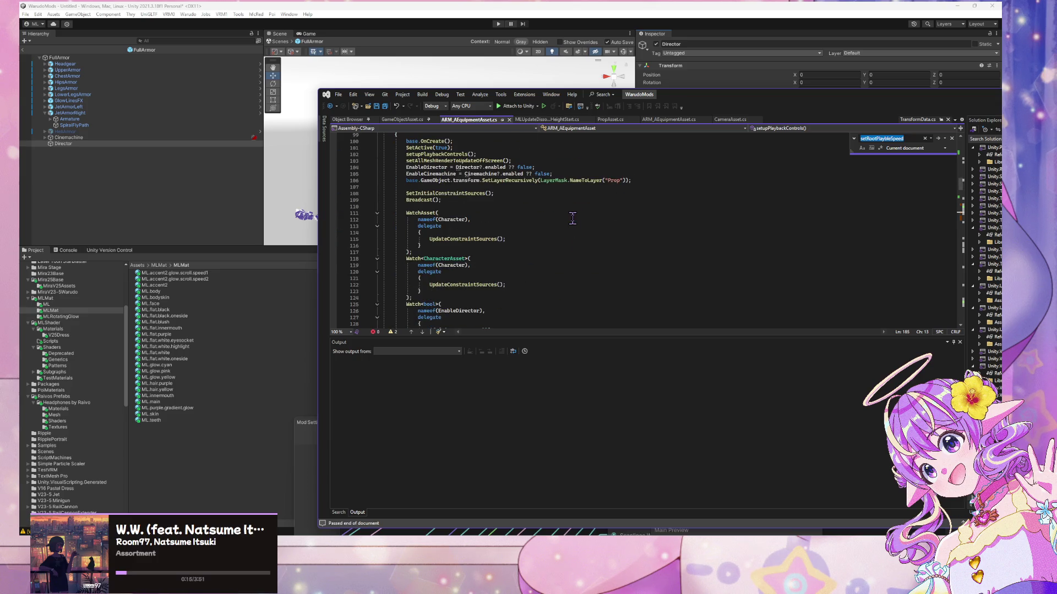
scroll(572, 218, up, 11)
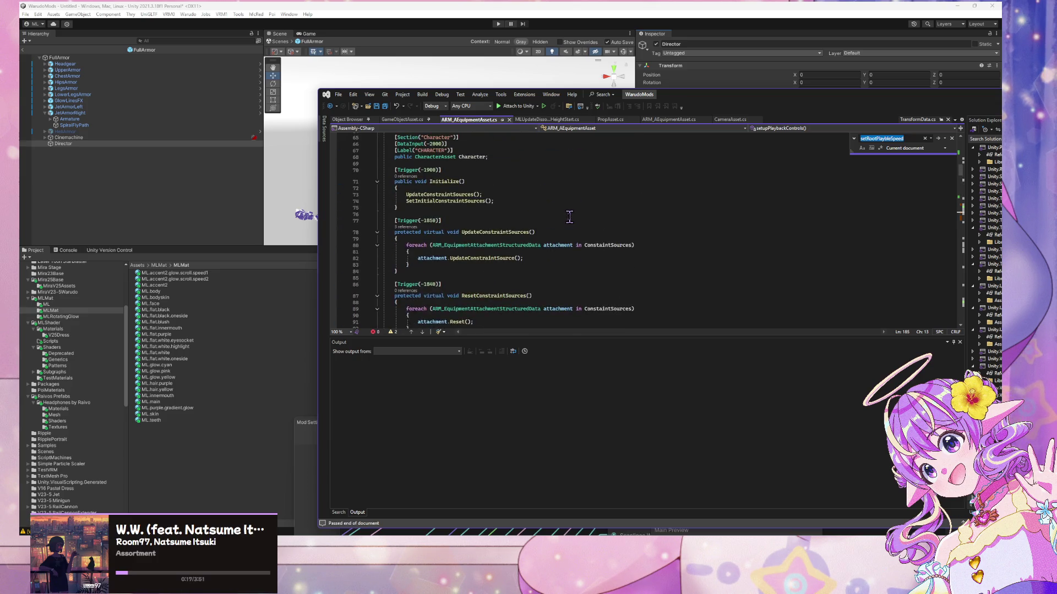
scroll(570, 216, up, 5)
scroll(570, 216, up, 8)
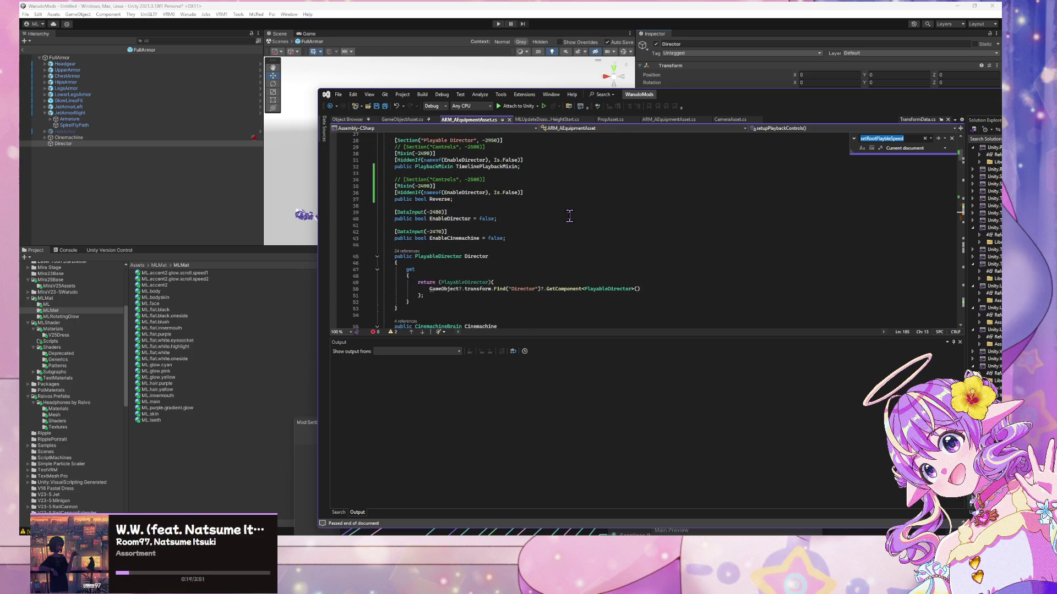
click(489, 198)
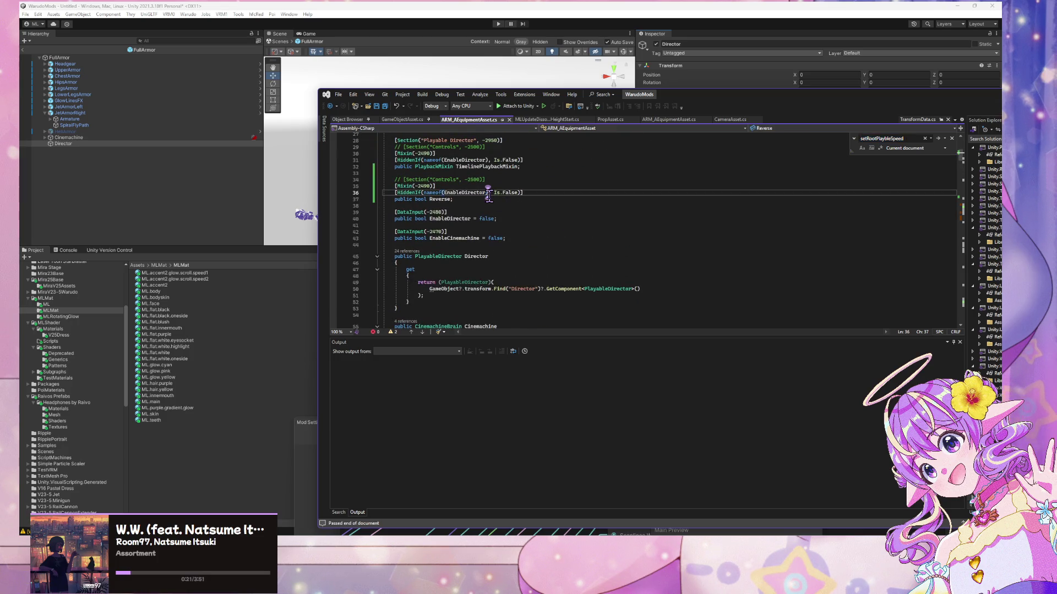
- Give the Reverse field a default value of false
text(= false)
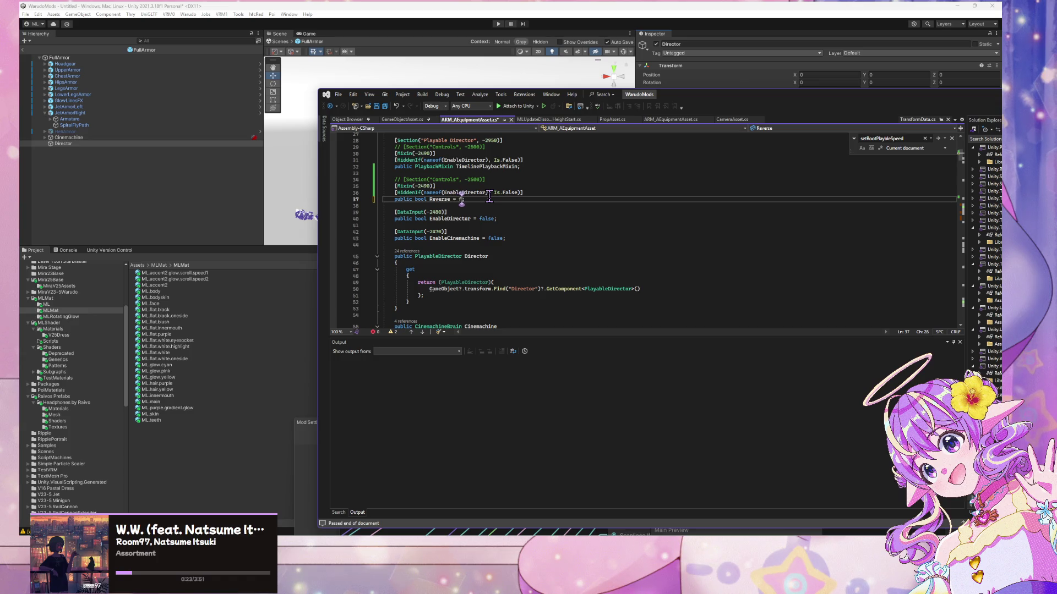
key(End)
key(Return)
key(Return)
- Start a private float declaration on the new line below Reverse
text(Par)
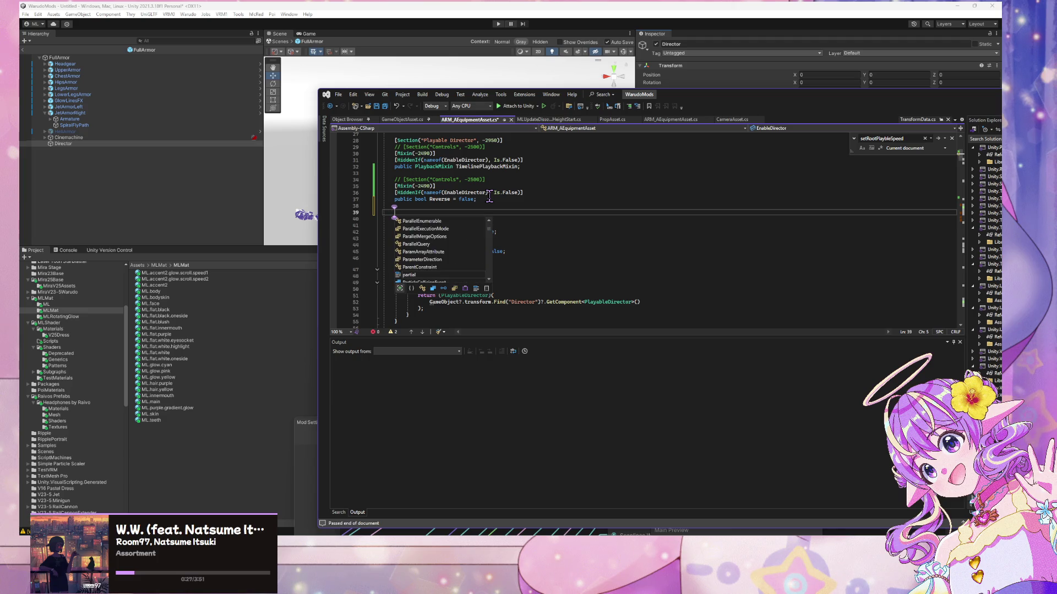
click(426, 208)
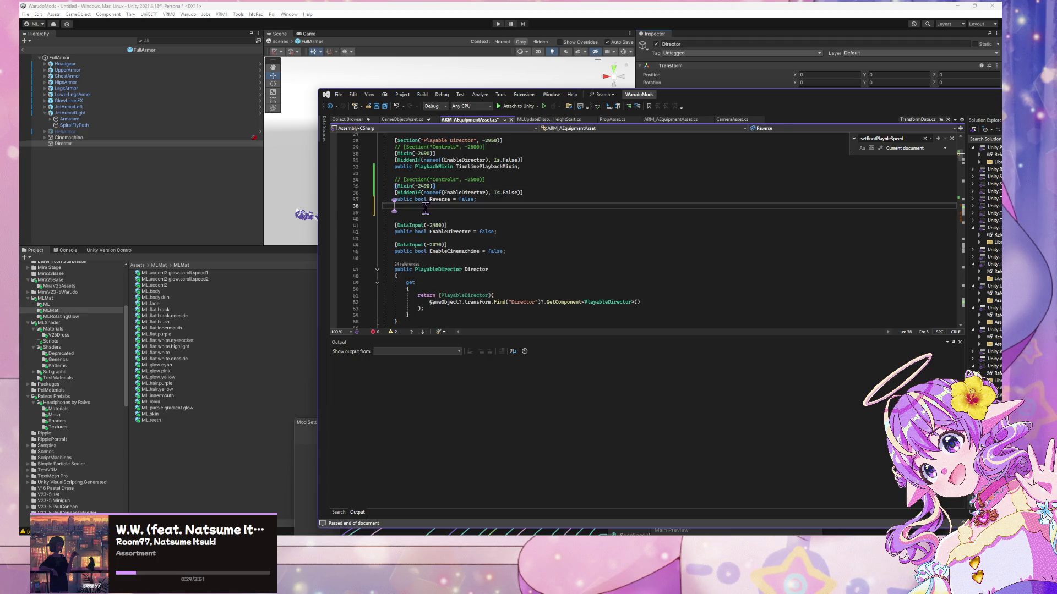
key(Down)
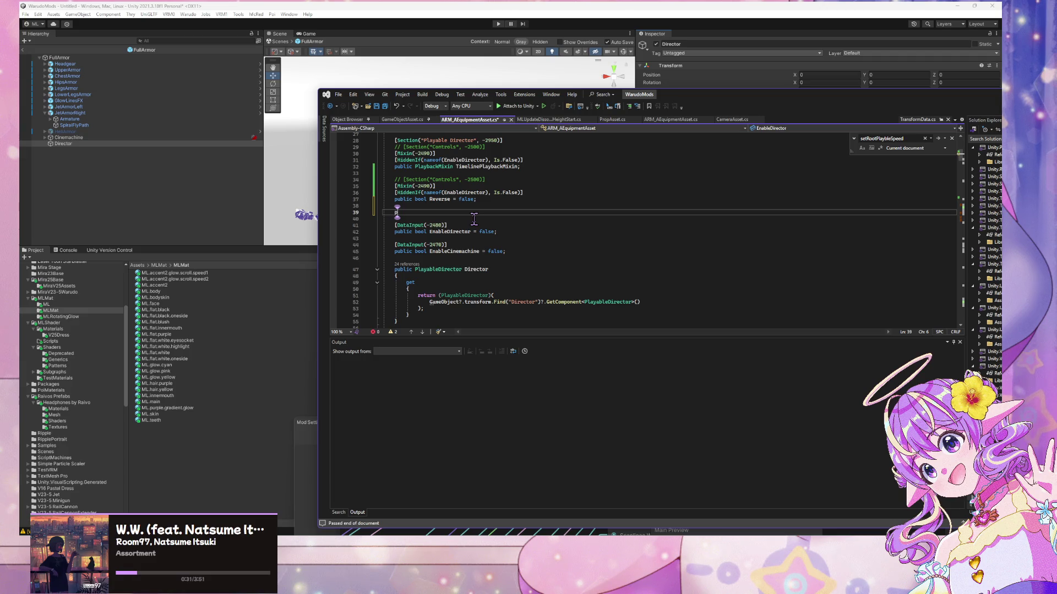
text(rivate B)
key(BackSpace)
text(float)
drag(435, 213, 393, 212)
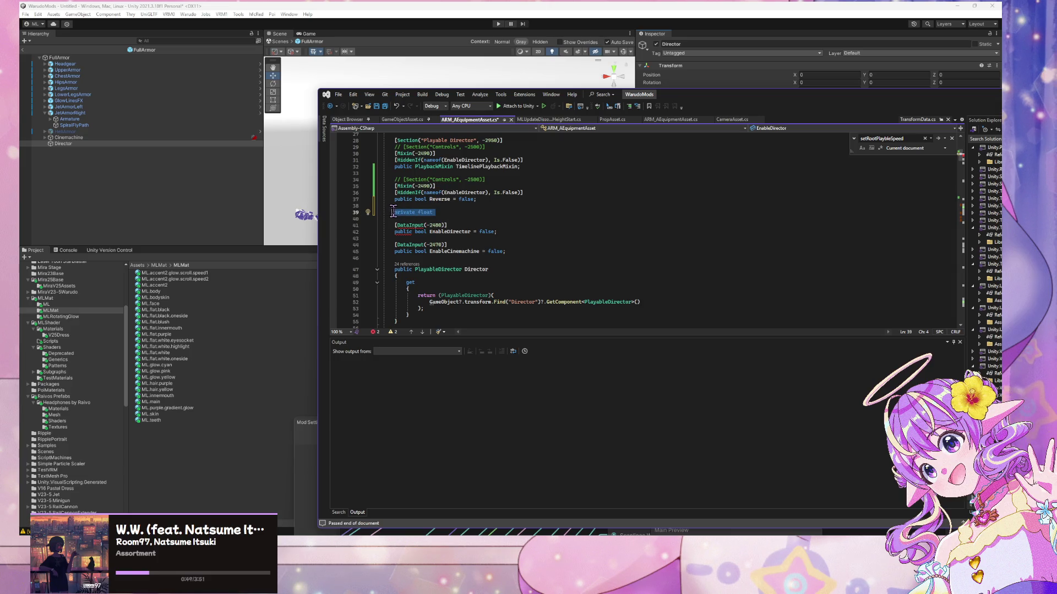
- Retype the new line as 'public float' and rename the Reverse field to ReversePlayback
text(public )
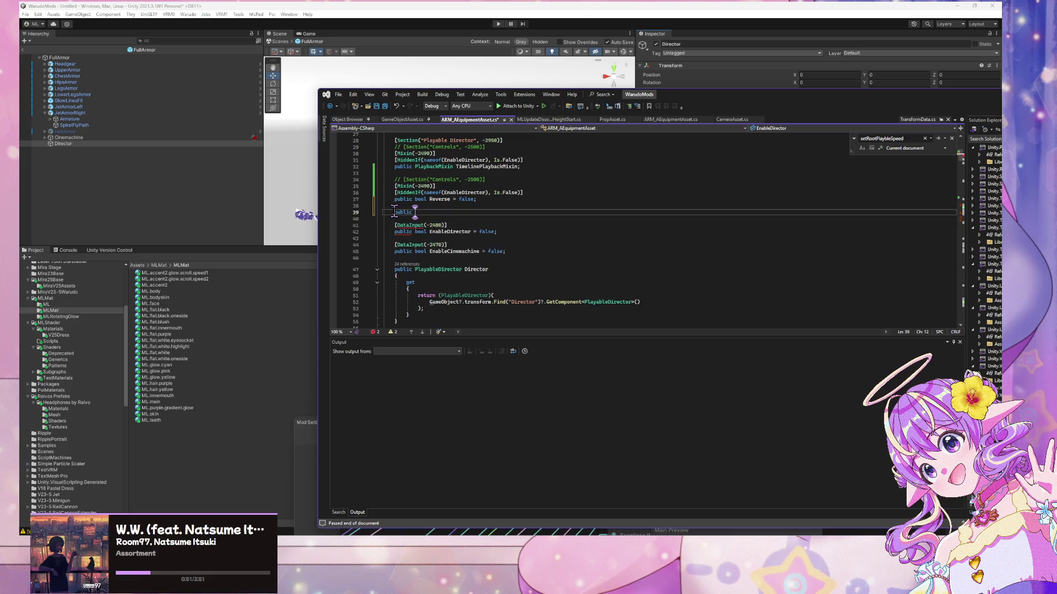
text(float )
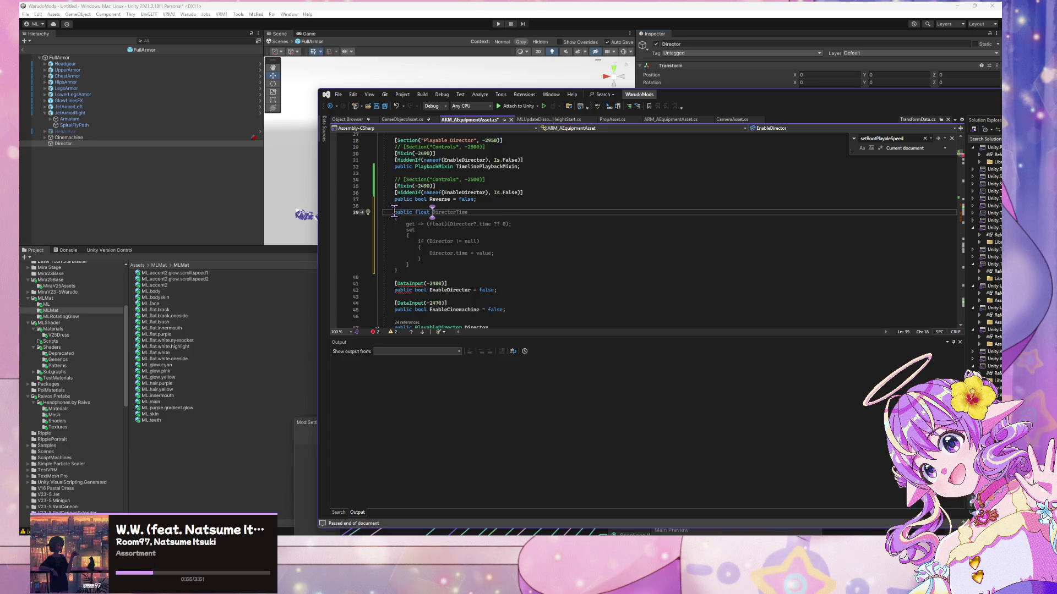
text(D)
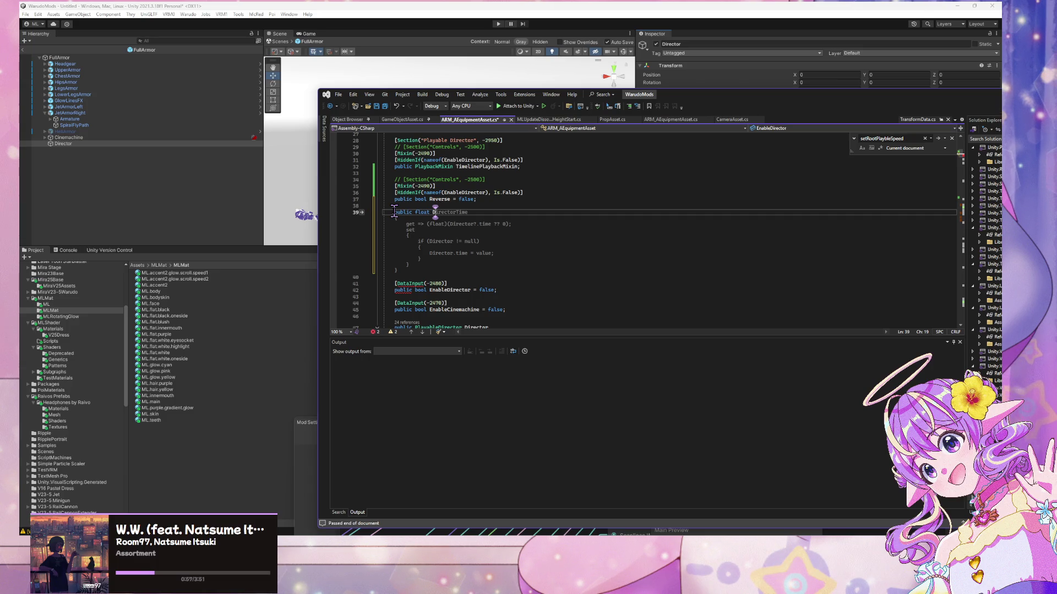
key(BackSpace)
text(Pl)
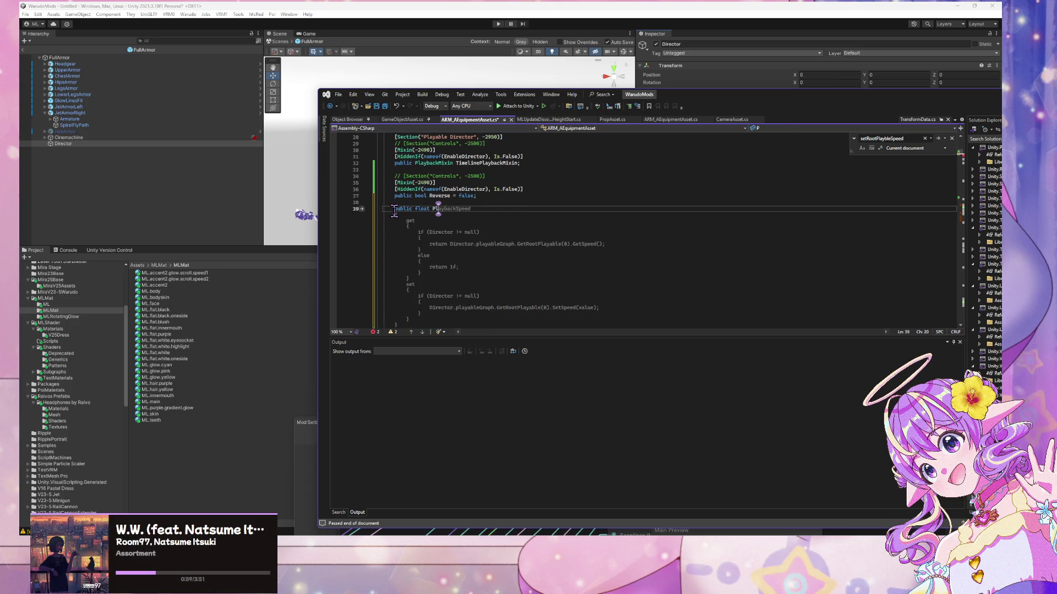
key(BackSpace)
key(BackSpace)
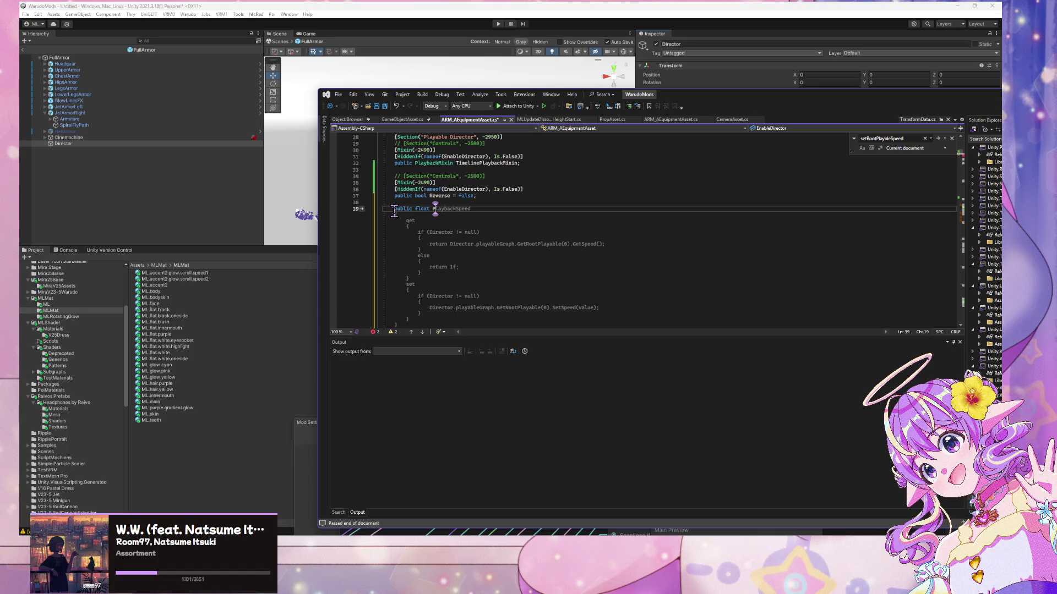
key(Up)
key(Up)
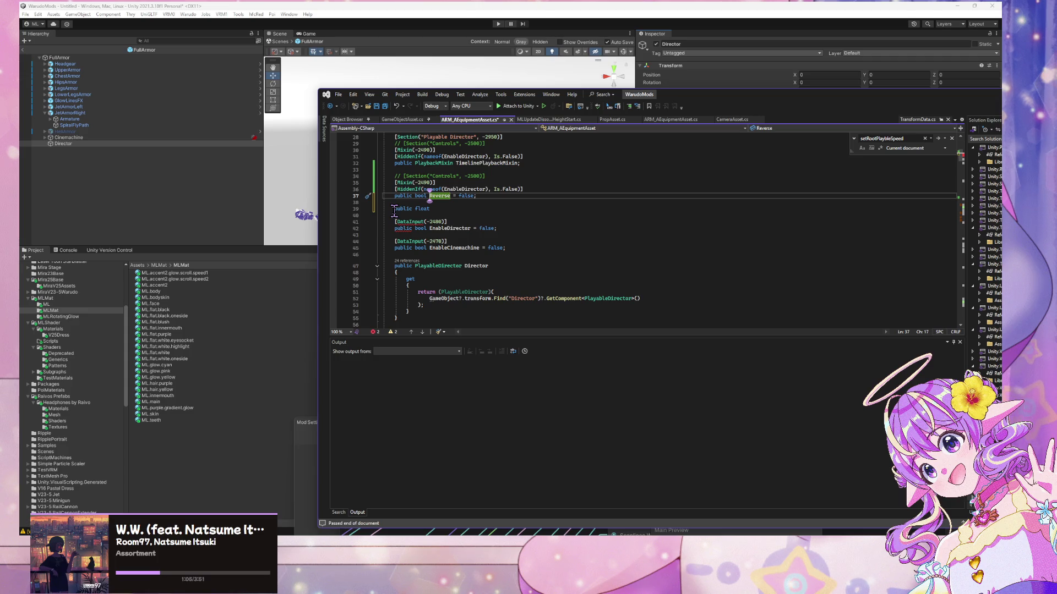
key(Right)
key(Right)
key(Right)
text(Playback)
- Name the float PlaybackSpeed and give it an empty brace block
click(457, 209)
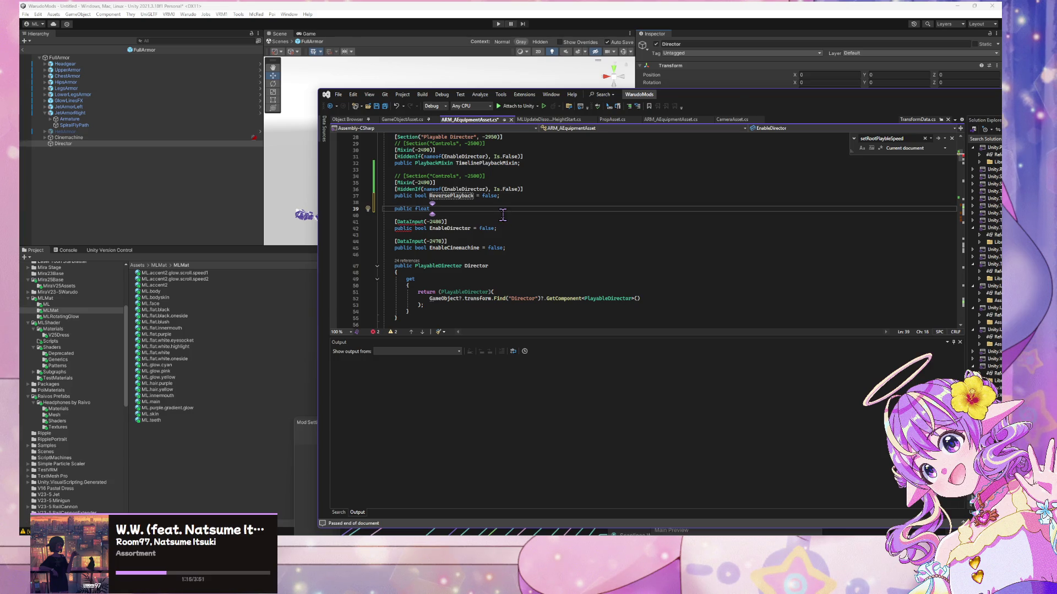
text(Playb)
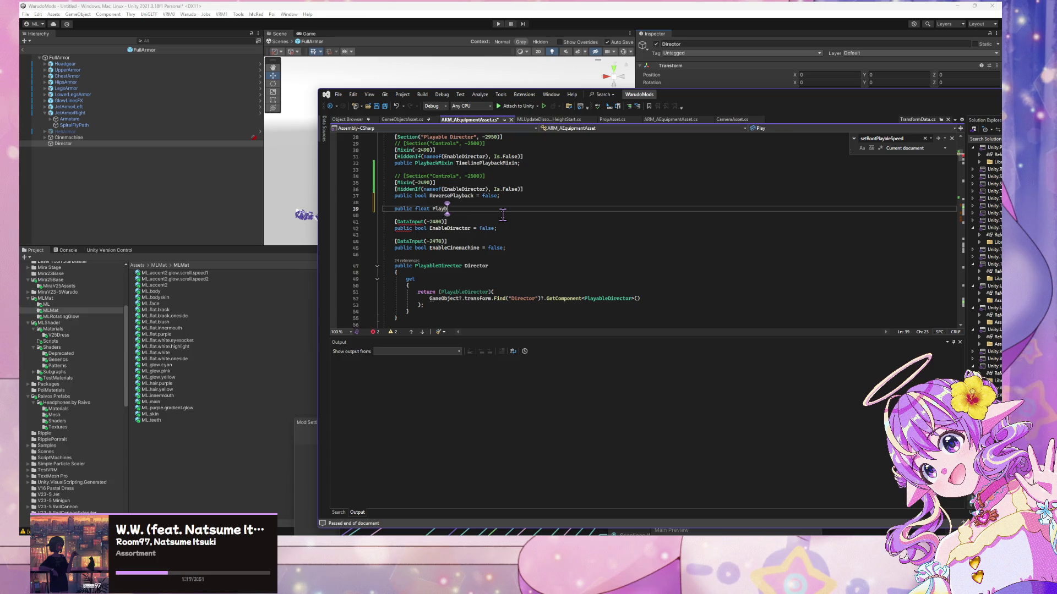
text(ackSpeed)
key(BackSpace)
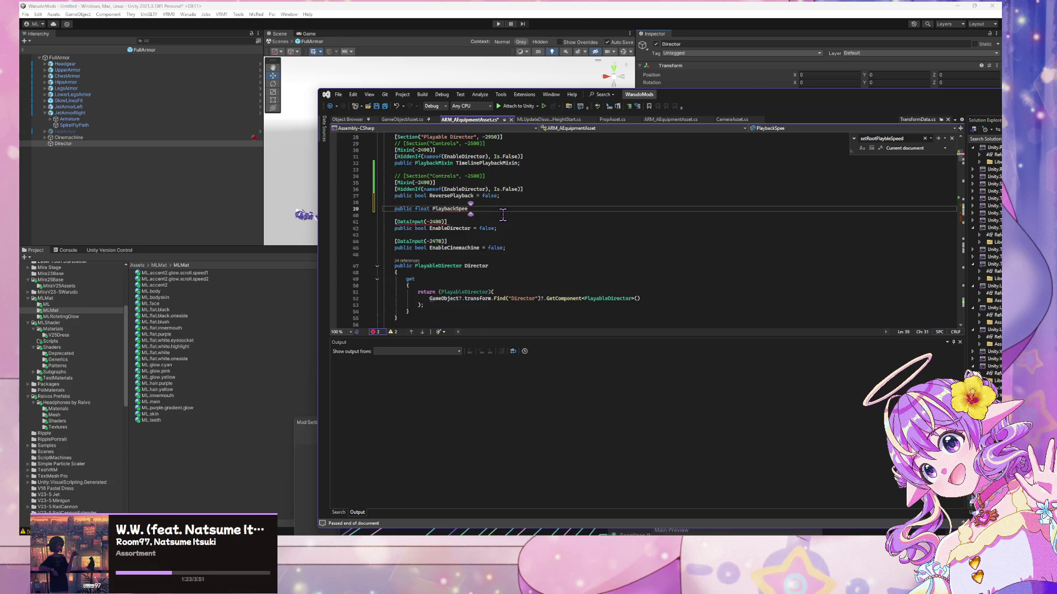
key(Return)
text({)
key(Return)
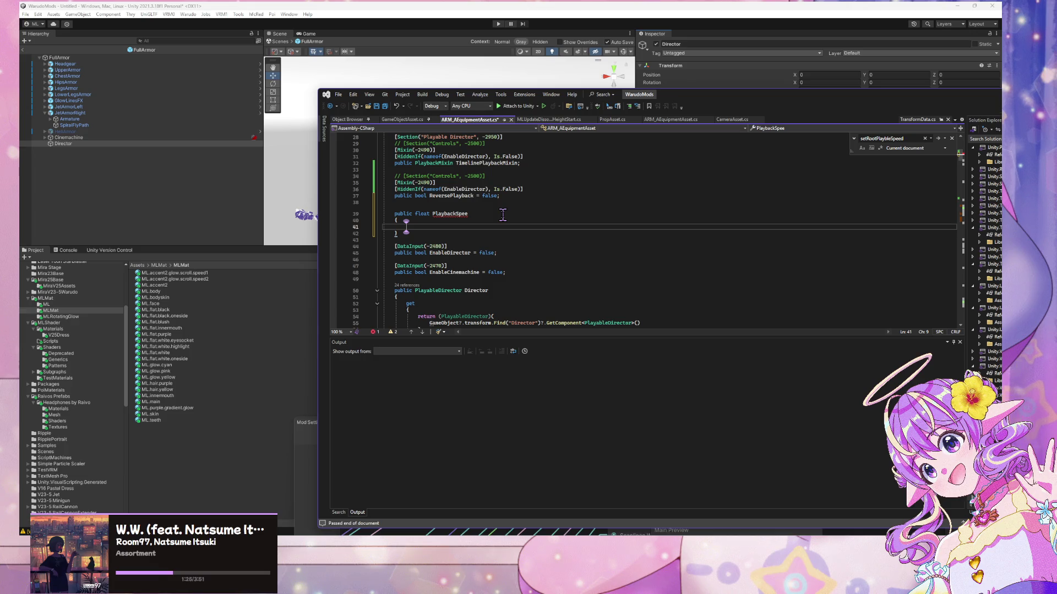
- Add a get accessor with an empty brace block inside PlaybackSpeed
text(d)
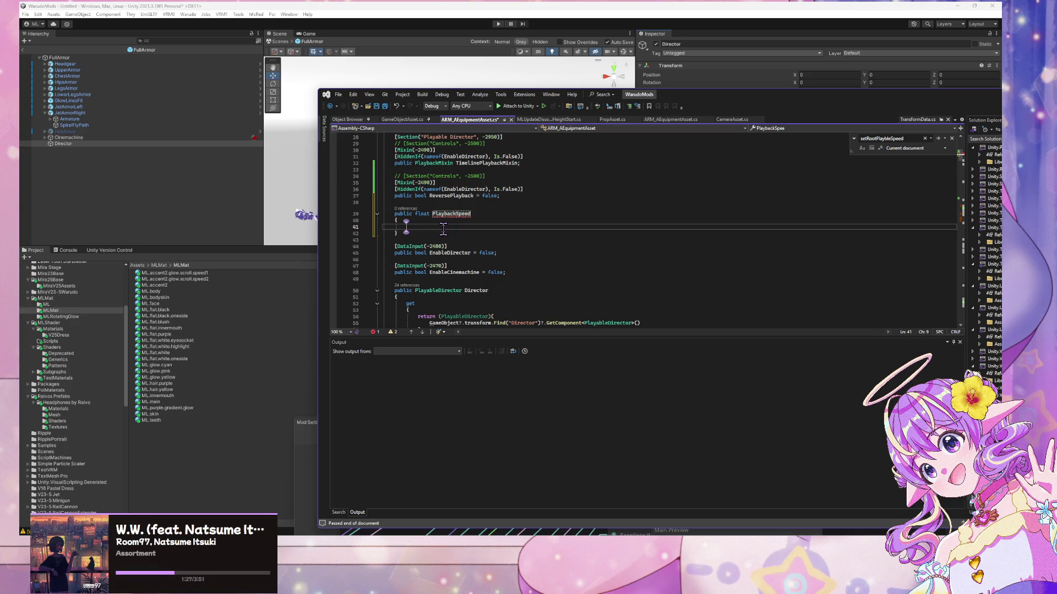
scroll(464, 218, down, 2)
text(get)
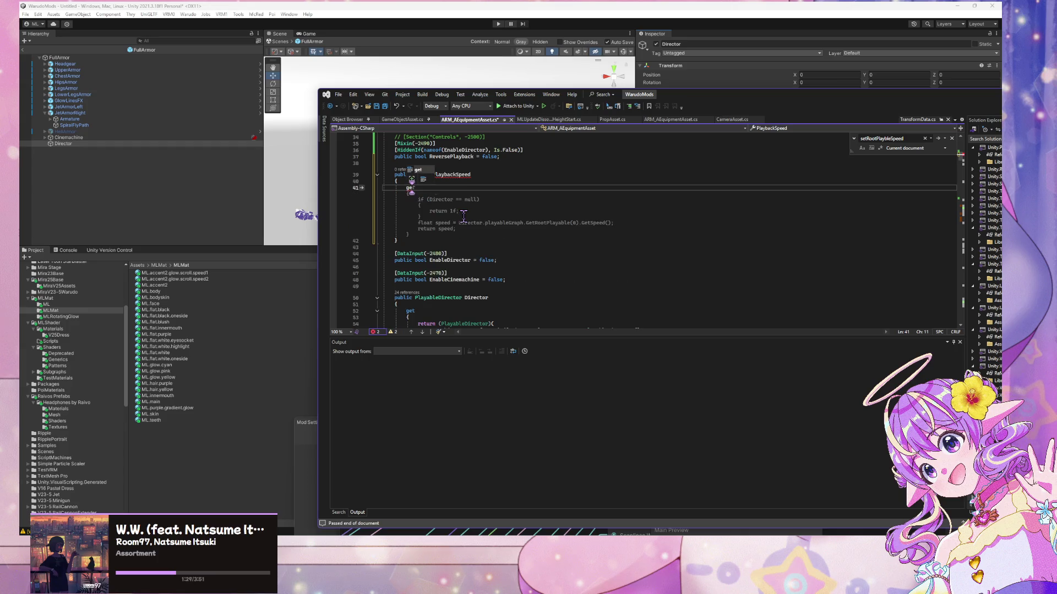
key(Return)
text({)
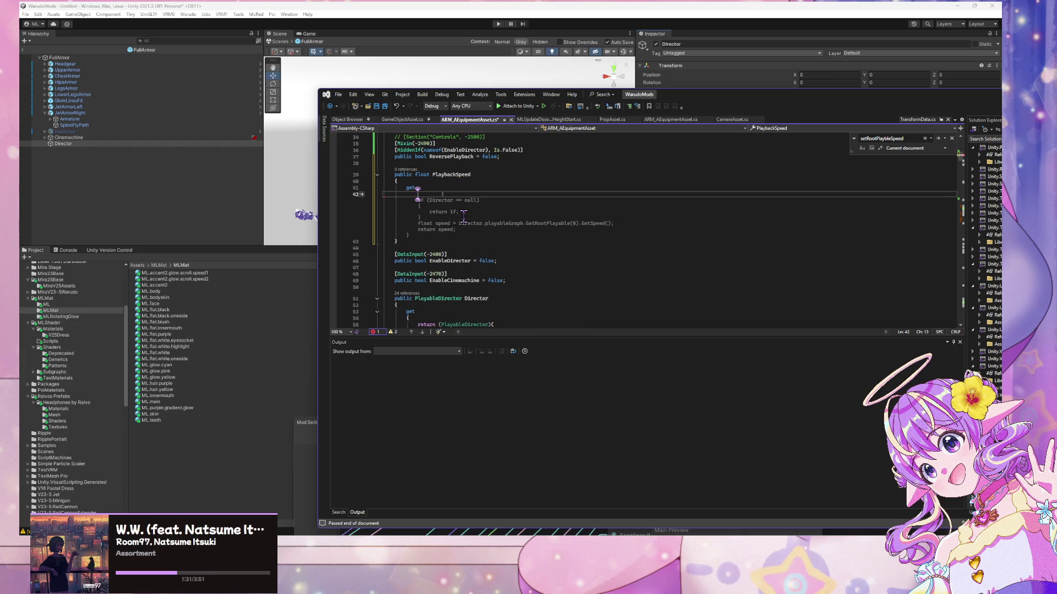
key(Left)
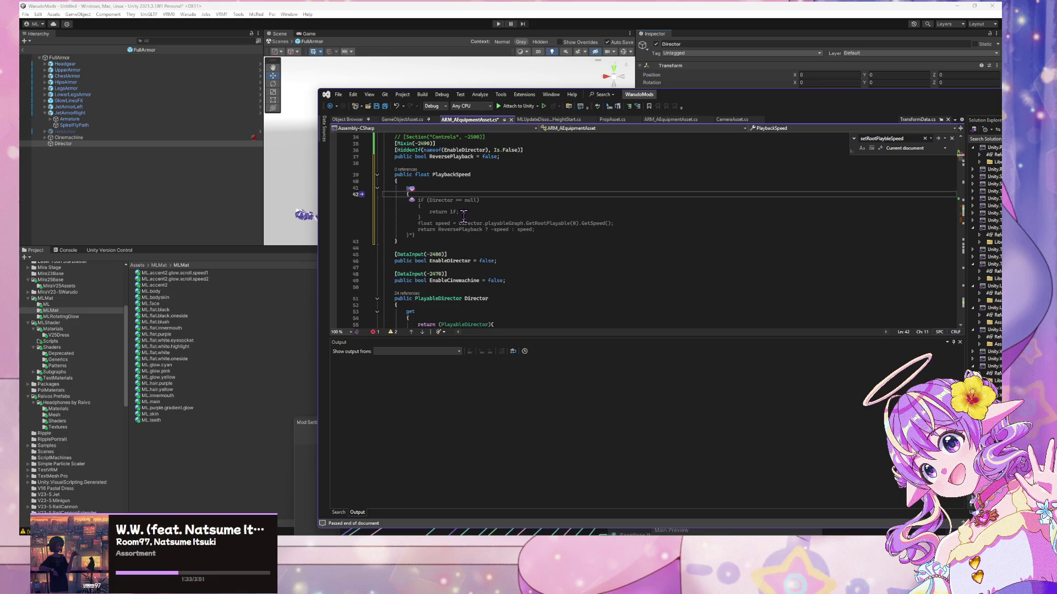
key(Return)
key(Return)
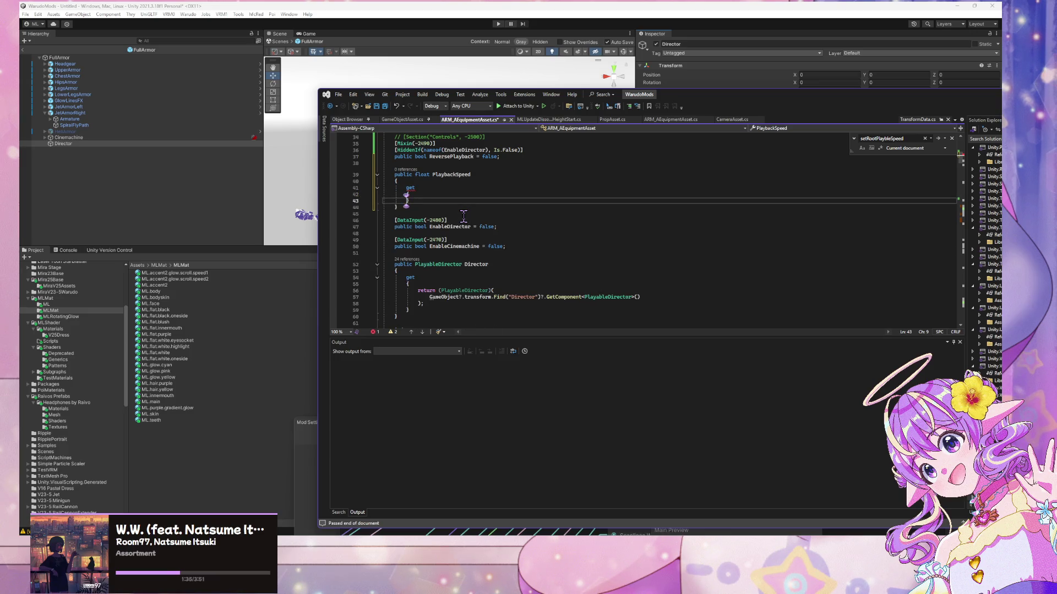
key(Up)
- Make the getter return this.ReversePlayback ? -1f : 1f and save the file
text(re)
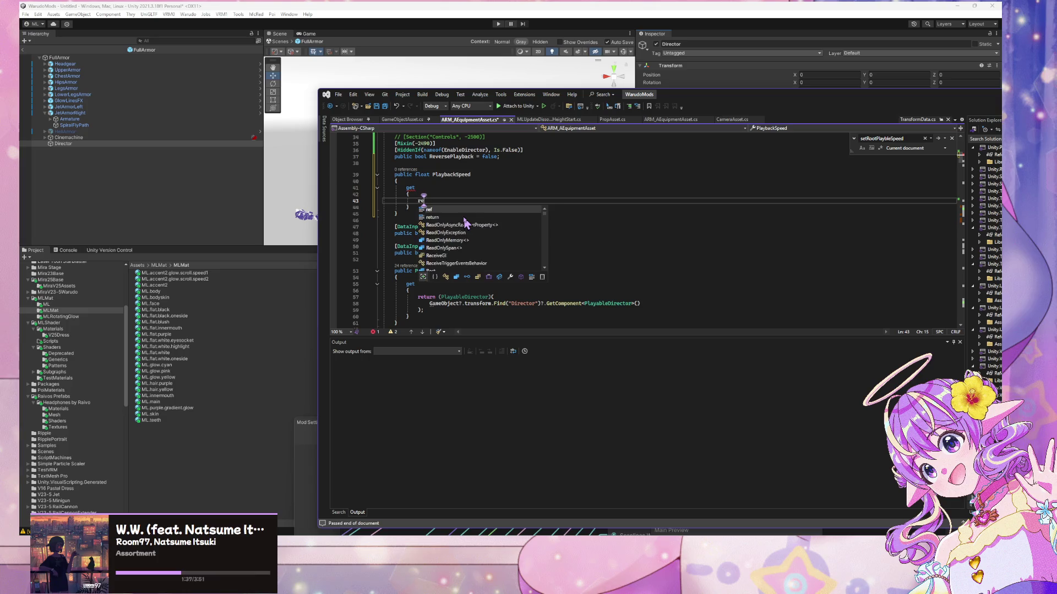
text(turn )
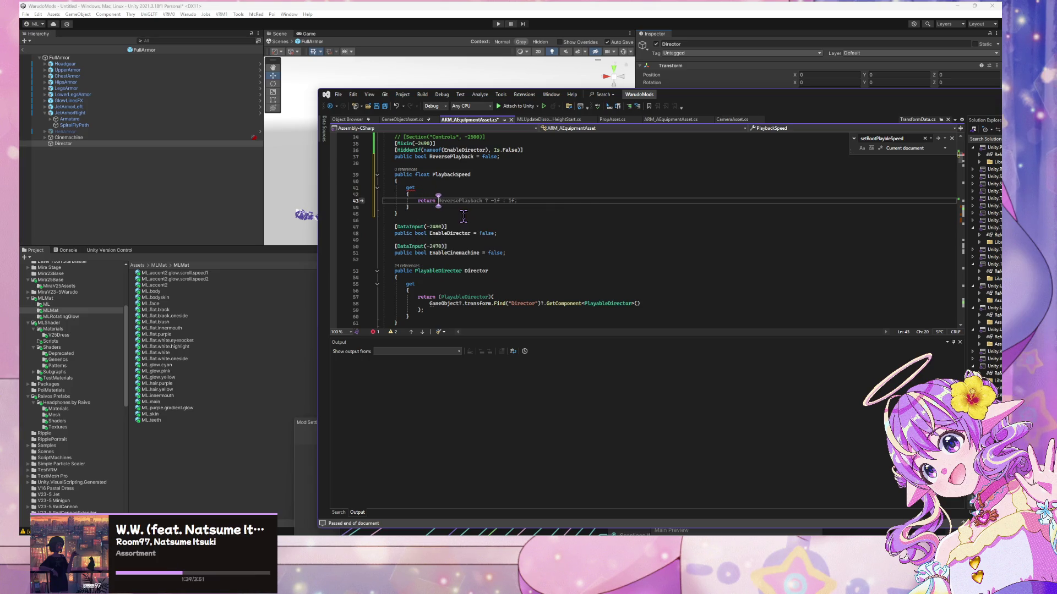
text(this.)
text(PlaybackSpee)
key(BackSpace)
key(BackSpace)
key(BackSpace)
key(BackSpace)
text(Rever)
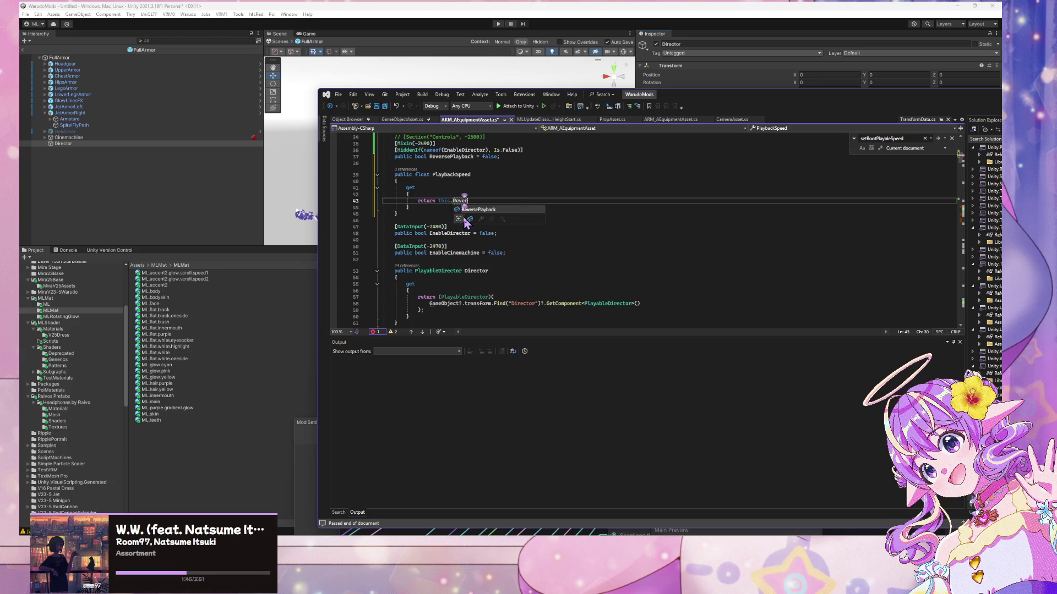
key(Tab)
text(?)
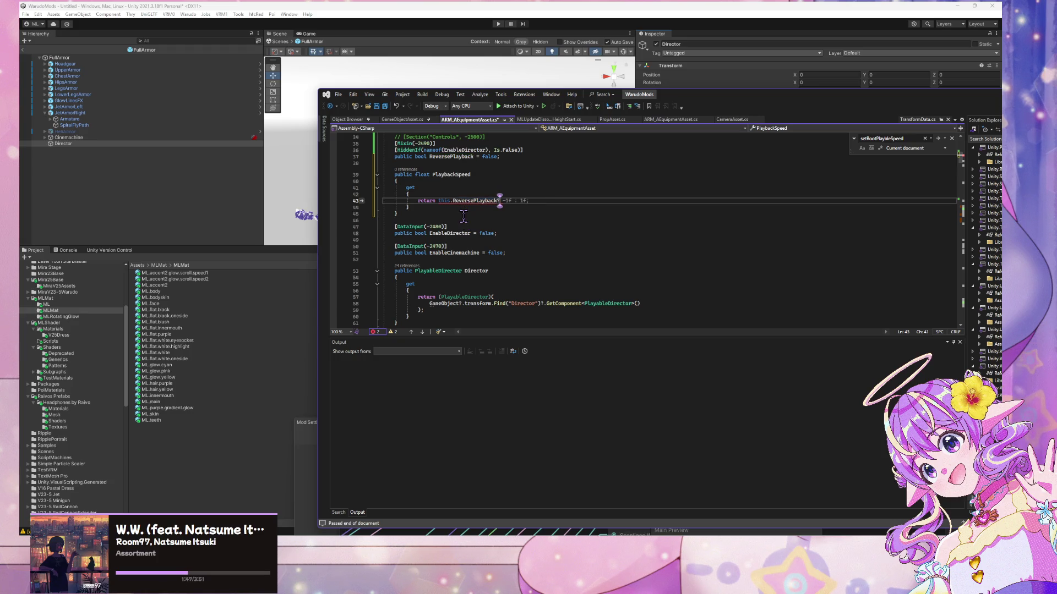
key(BackSpace)
text(?)
key(Tab)
key(ctrl+s)
click(605, 297)
scroll(560, 198, up, 2)
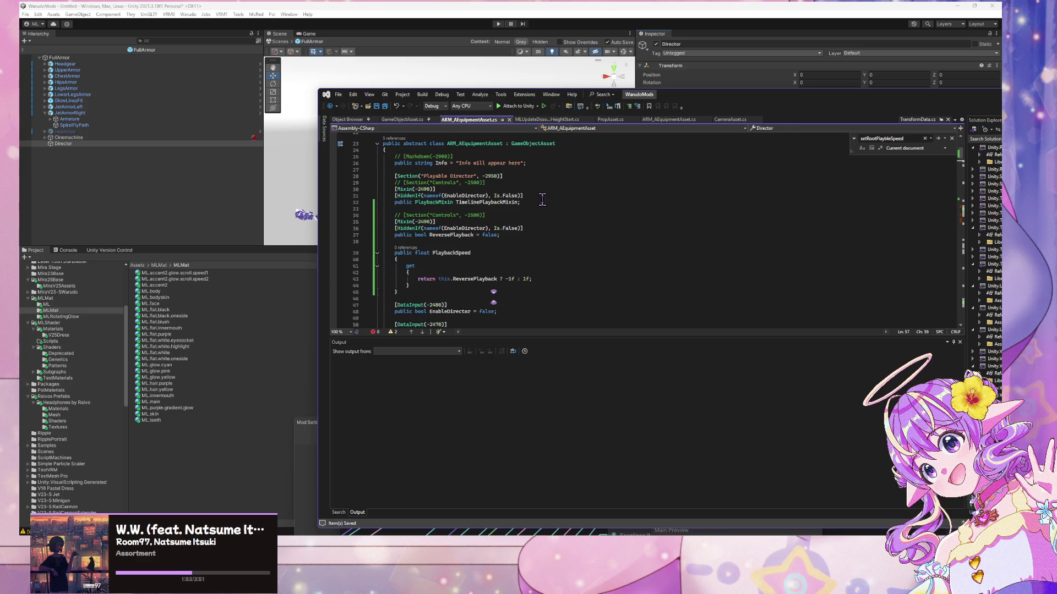
- Set up a find-and-replace from setRootPlaybleSpeed(1) to setRootPlaybleSpeed(this.PlaybackSpeed)
scroll(531, 211, down, 10)
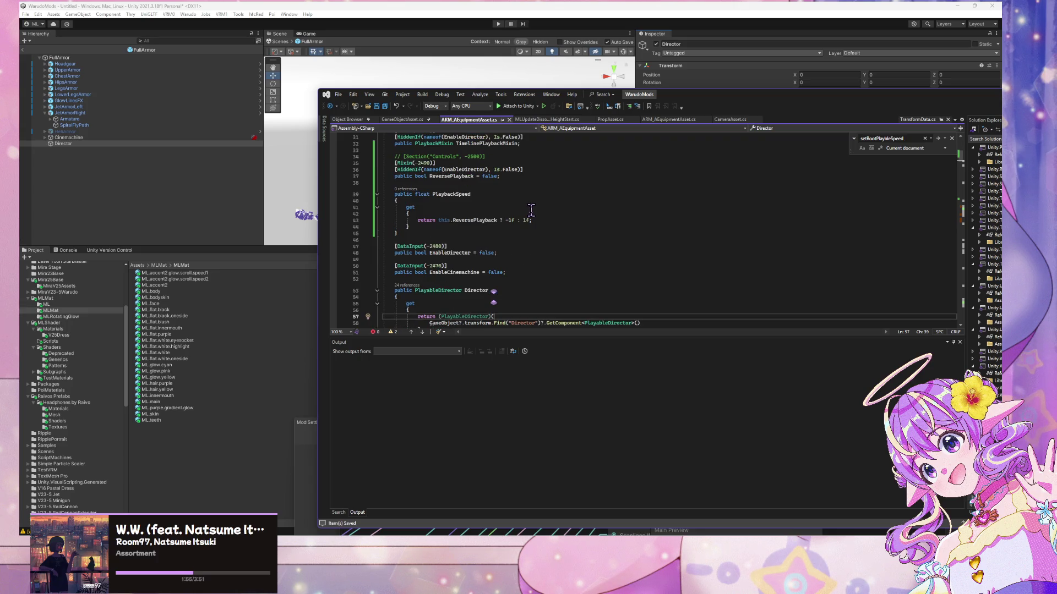
scroll(532, 209, down, 19)
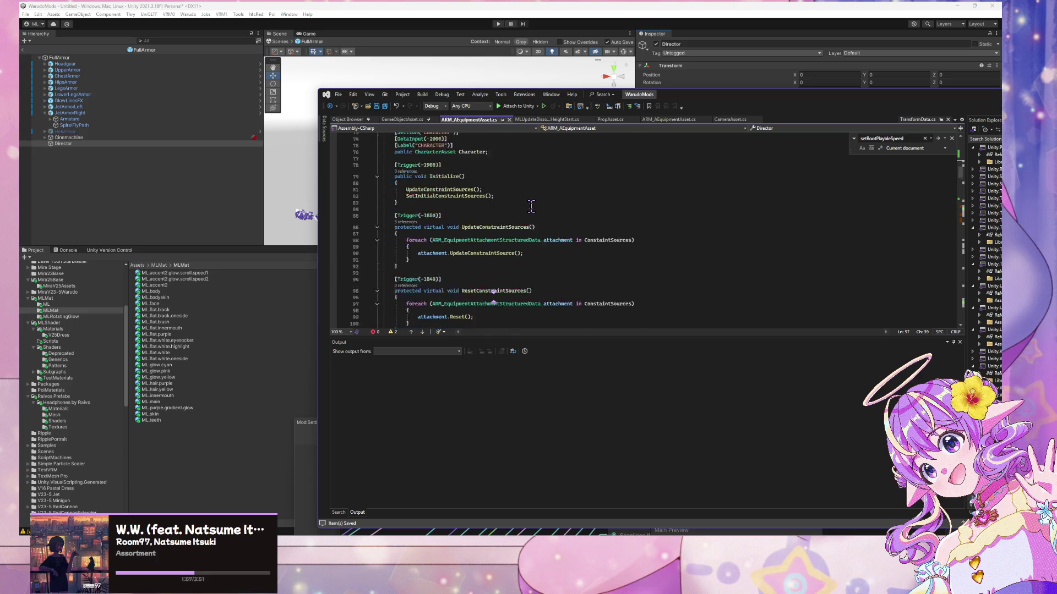
scroll(529, 214, down, 20)
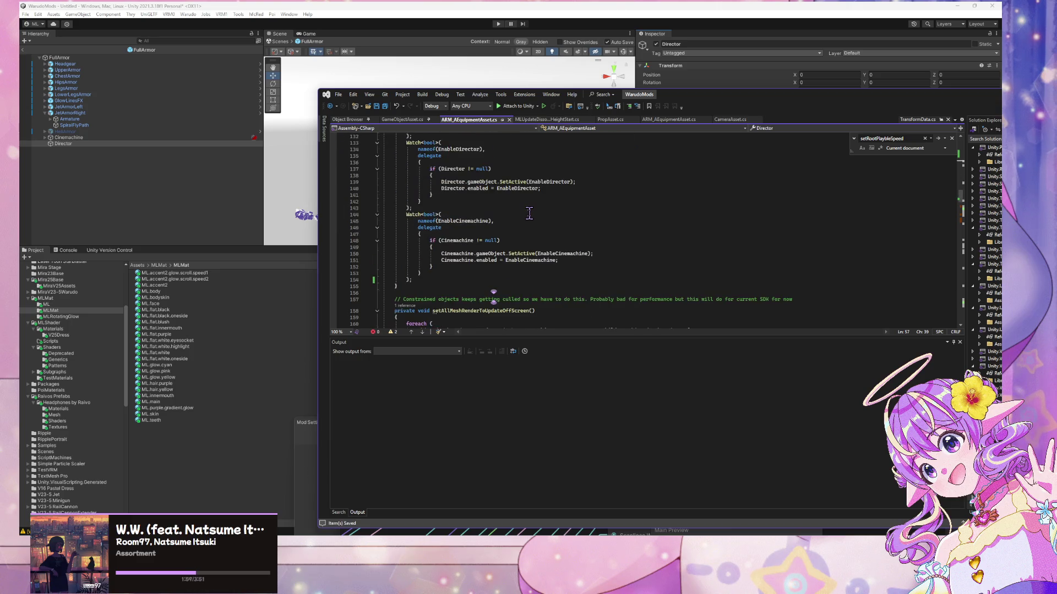
scroll(529, 211, down, 10)
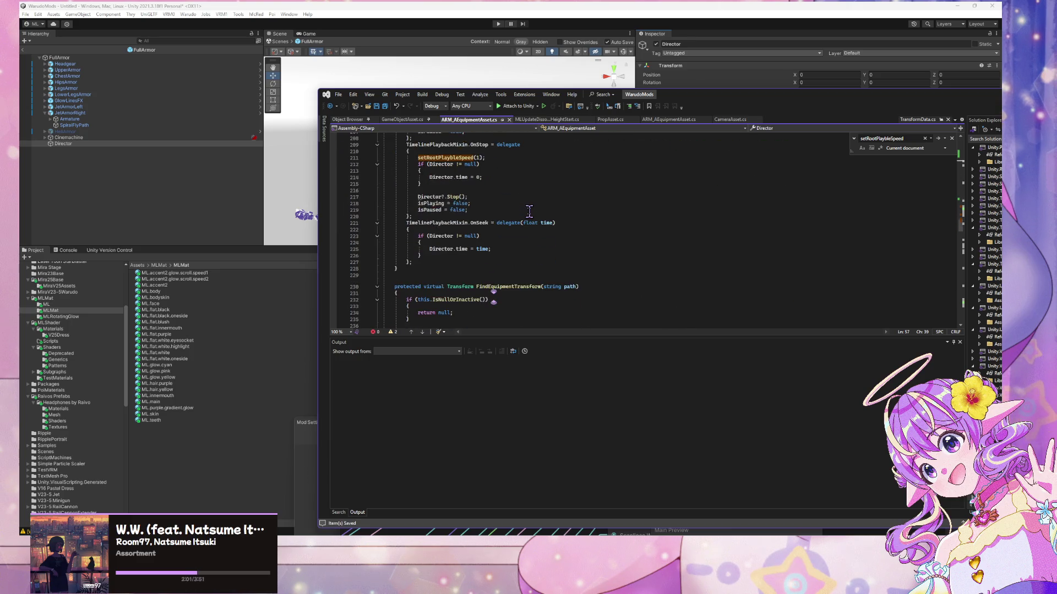
scroll(530, 211, up, 4)
scroll(522, 204, up, 1)
drag(485, 178, 417, 178)
key(ctrl+c)
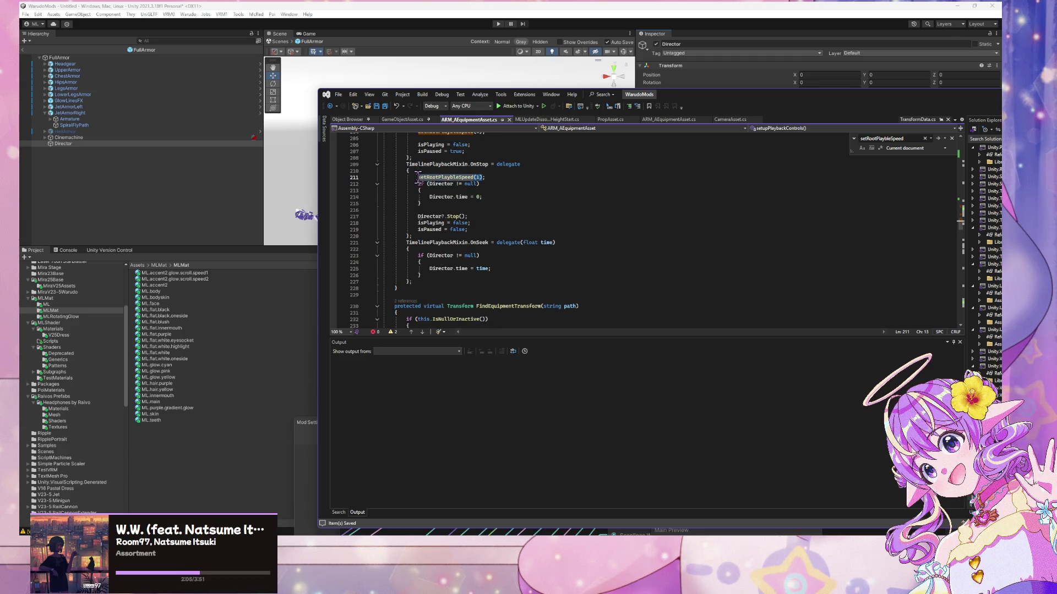
double_click(892, 139)
key(ctrl+v)
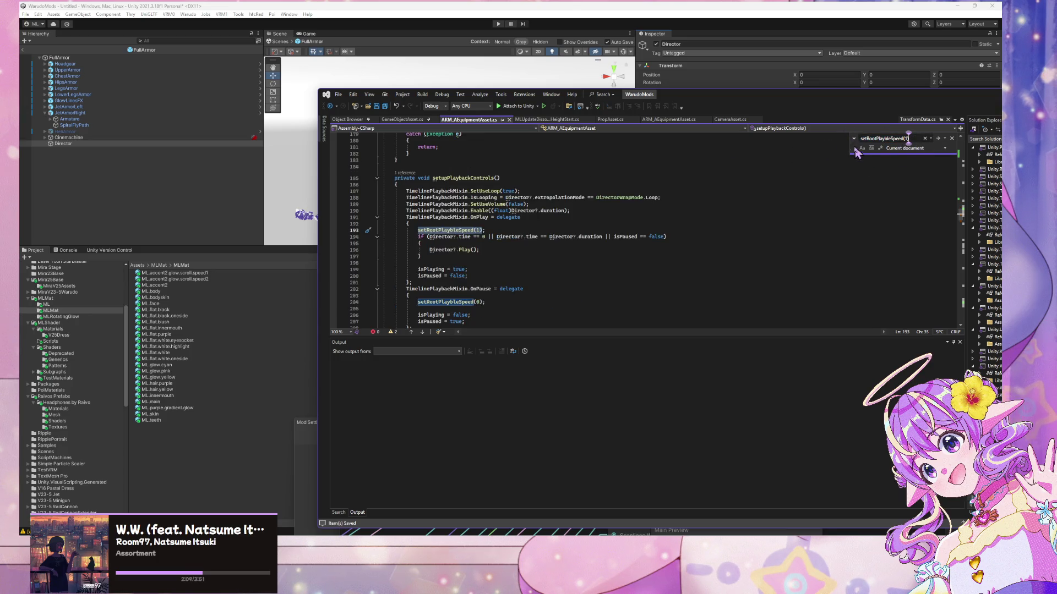
click(855, 140)
click(920, 149)
key(ctrl+v)
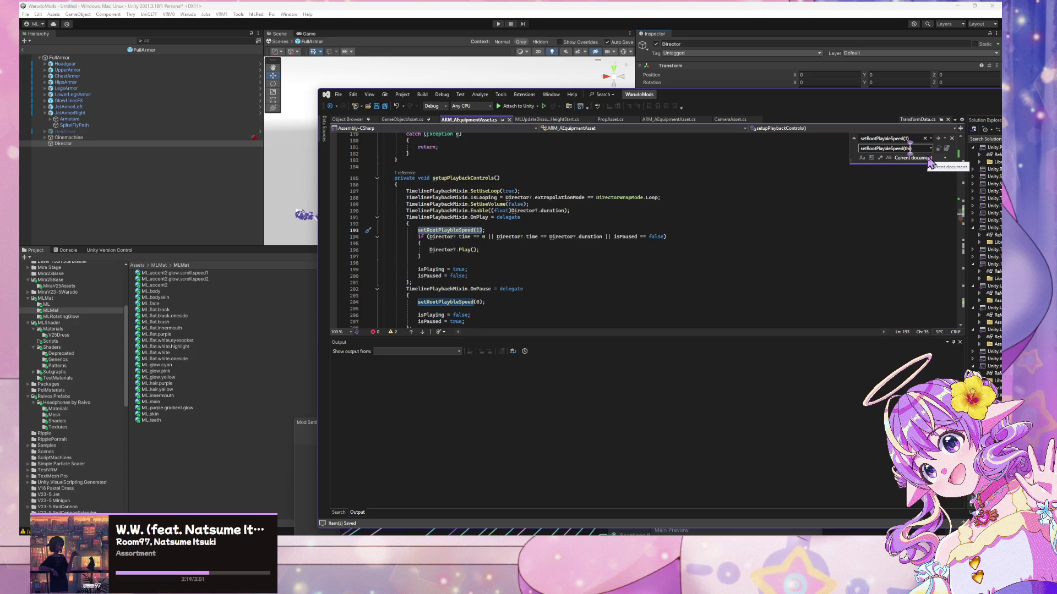
text(ackSpeed)
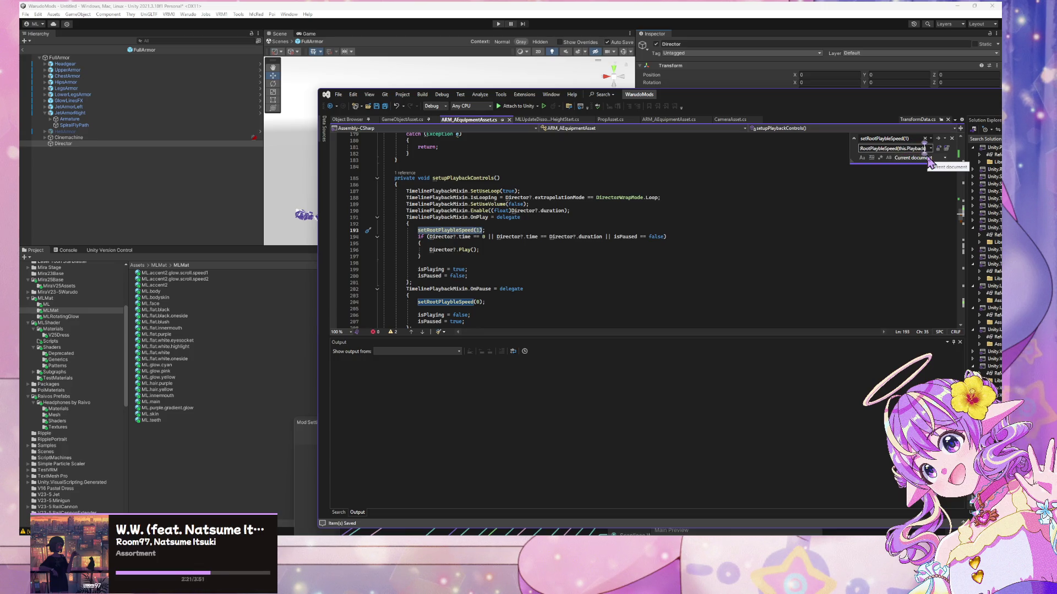
- Replace all matching calls and save ARM_AEquipmentAsset.cs
scroll(641, 220, up, 20)
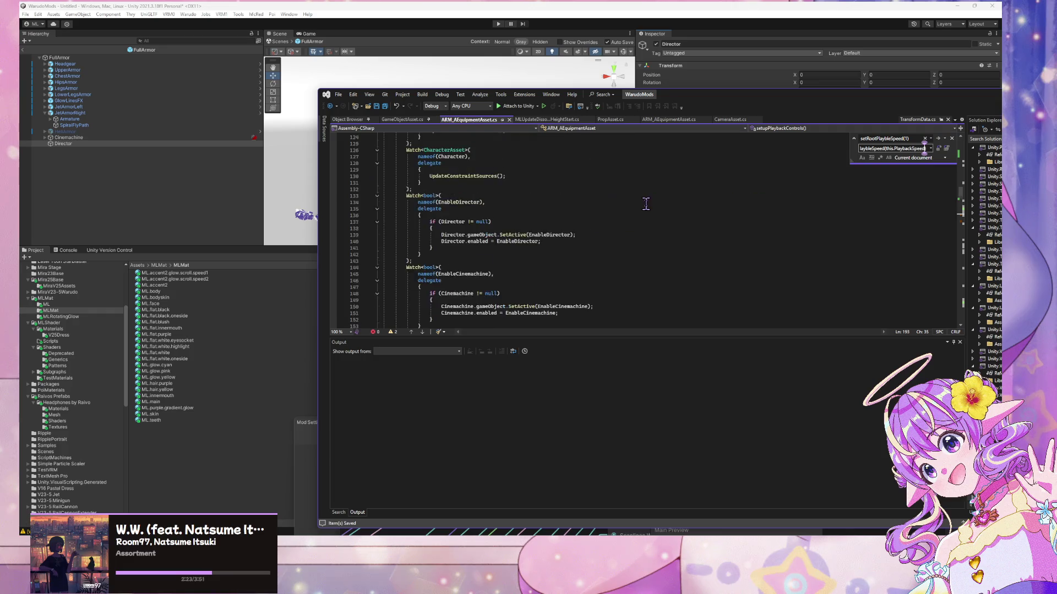
scroll(652, 182, down, 4)
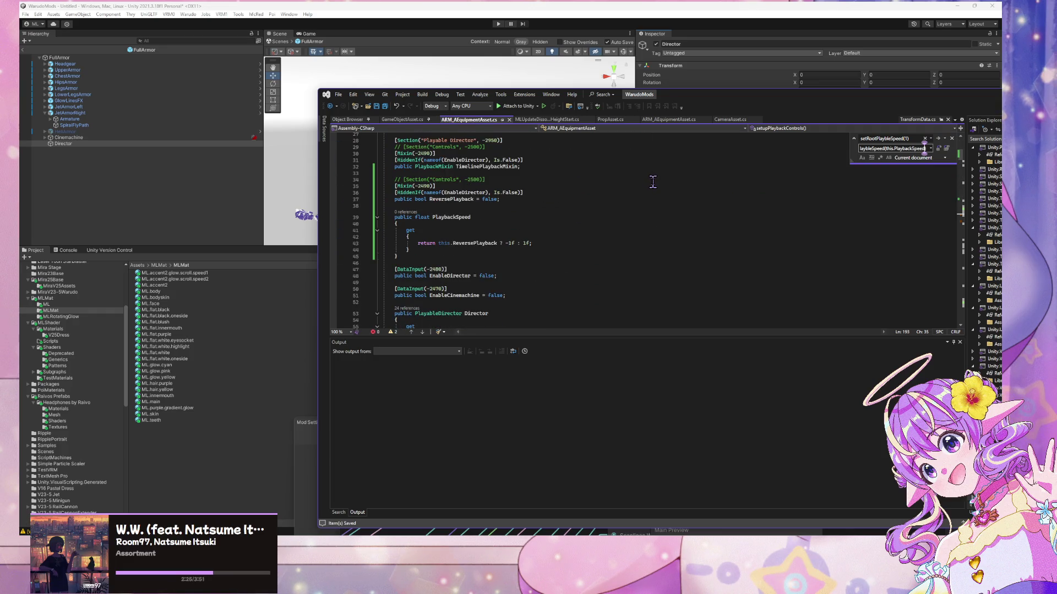
click(947, 149)
click(576, 297)
click(515, 225)
key(ctrl+s)
- Review the rest of the script, save again, and return to Unity to recompile
mouse_move(718, 96)
mouse_down()
mouse_move(743, 76)
mouse_move(783, 75)
mouse_up()
scroll(600, 221, down, 15)
scroll(599, 220, down, 20)
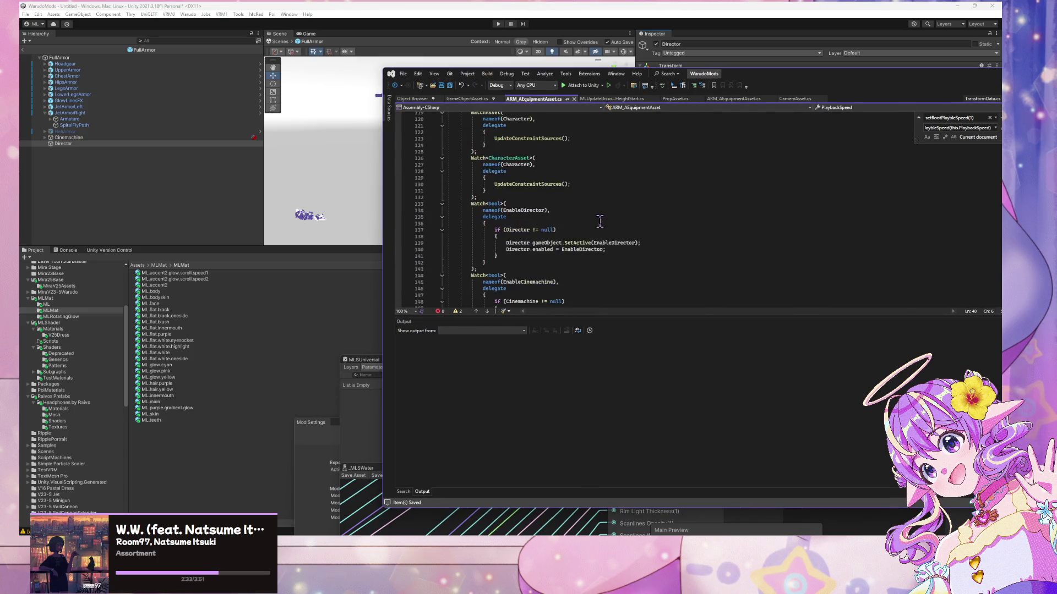
scroll(600, 225, down, 20)
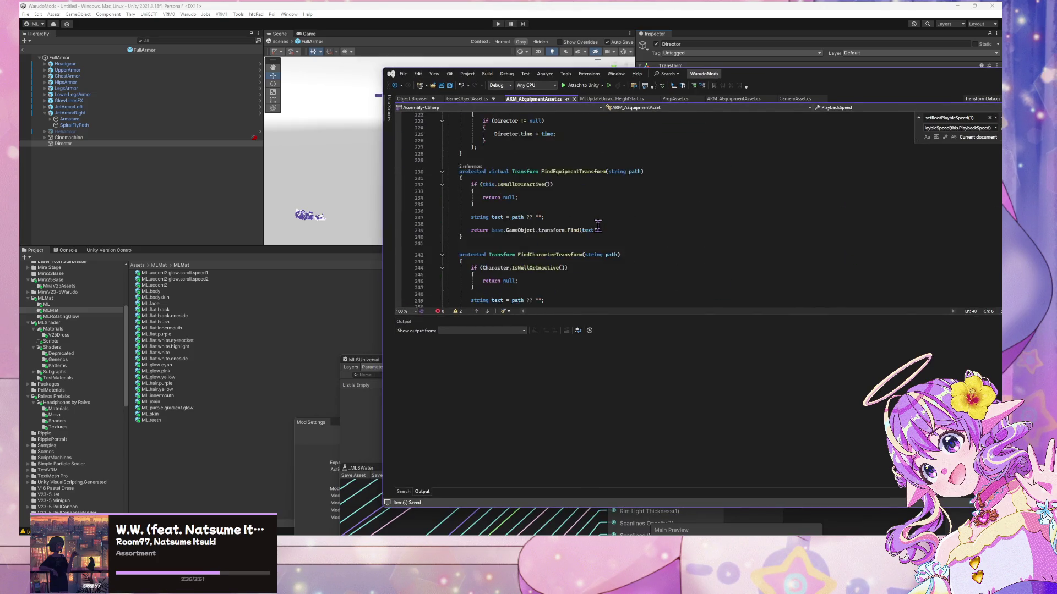
scroll(597, 225, up, 3)
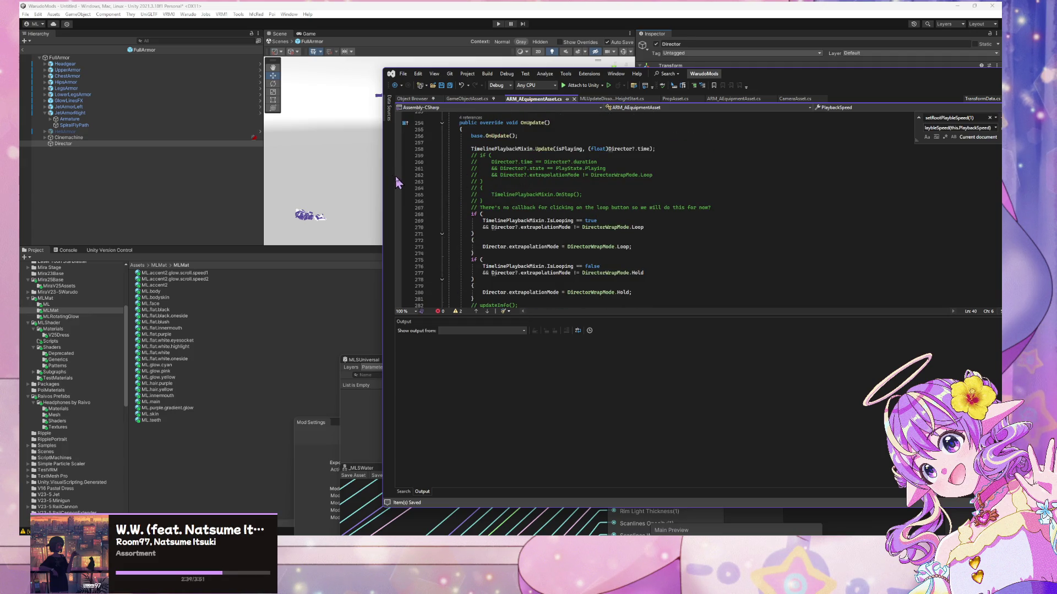
scroll(602, 206, down, 9)
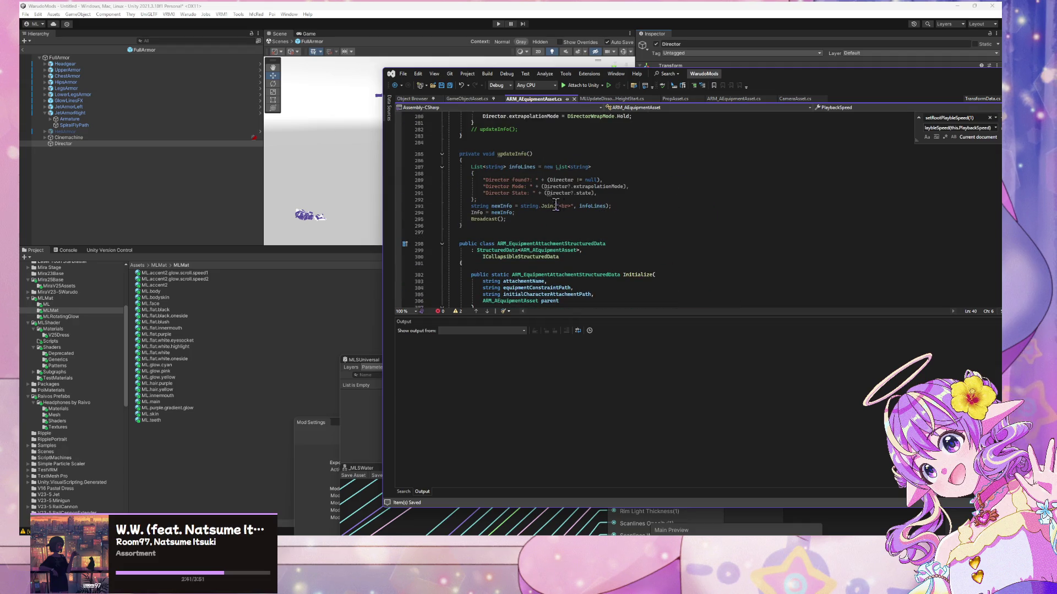
scroll(547, 203, down, 20)
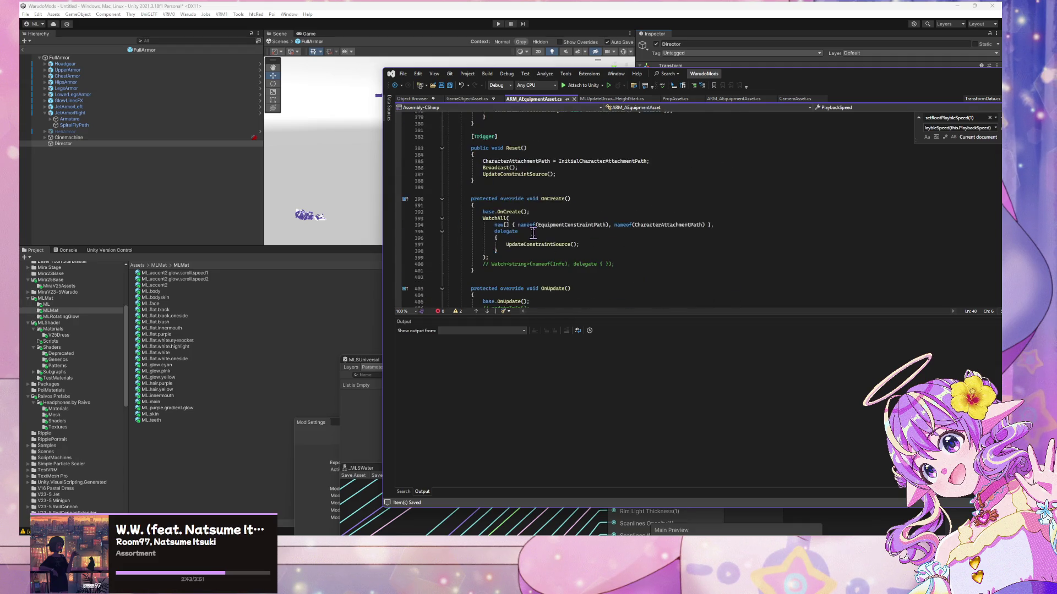
scroll(532, 233, down, 3)
click(528, 234)
key(ctrl+q)
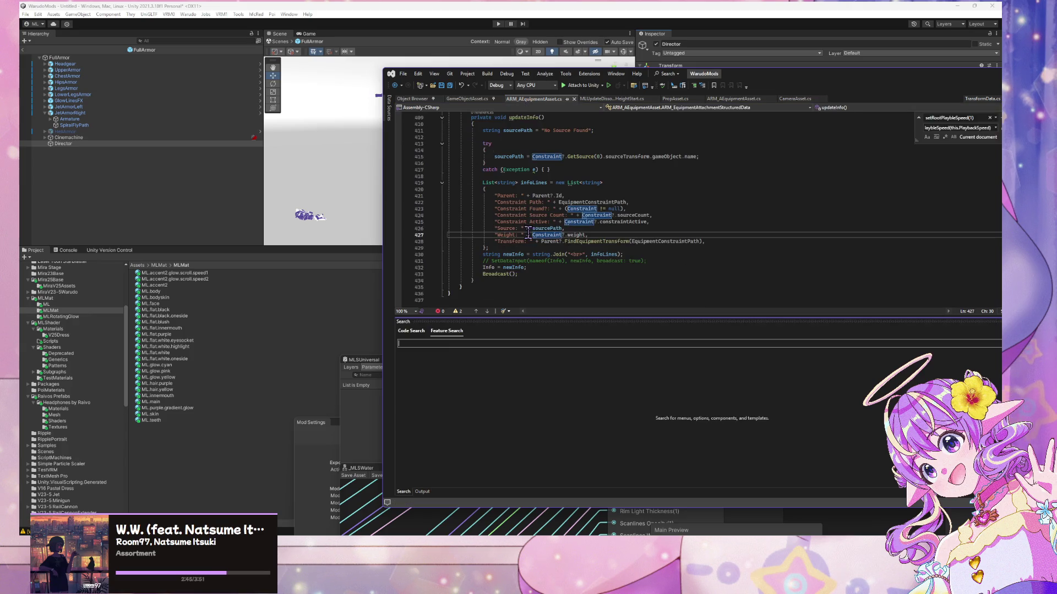
click(558, 195)
key(ctrl+s)
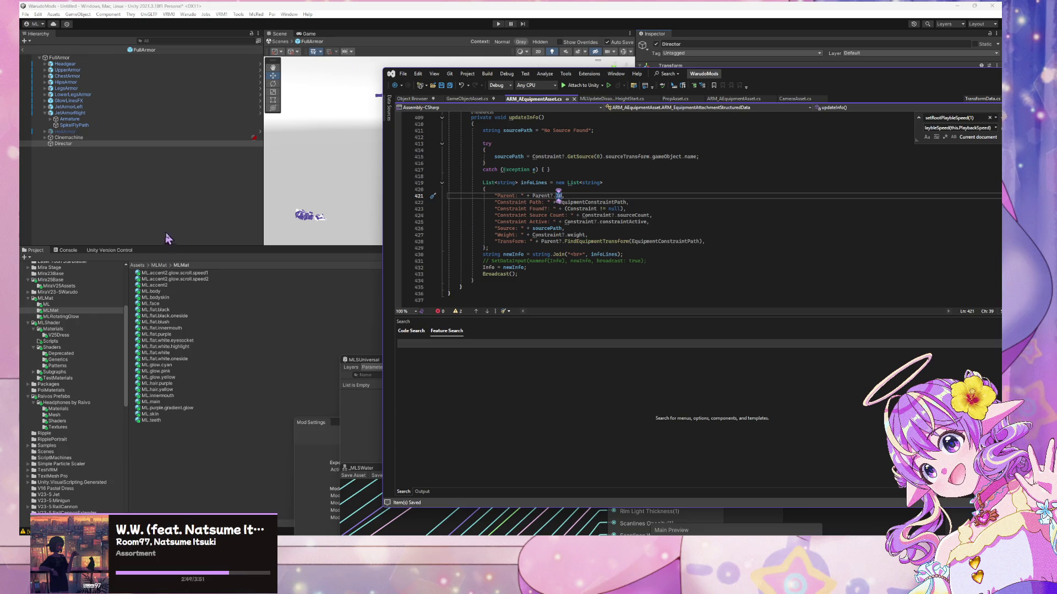
click(238, 183)
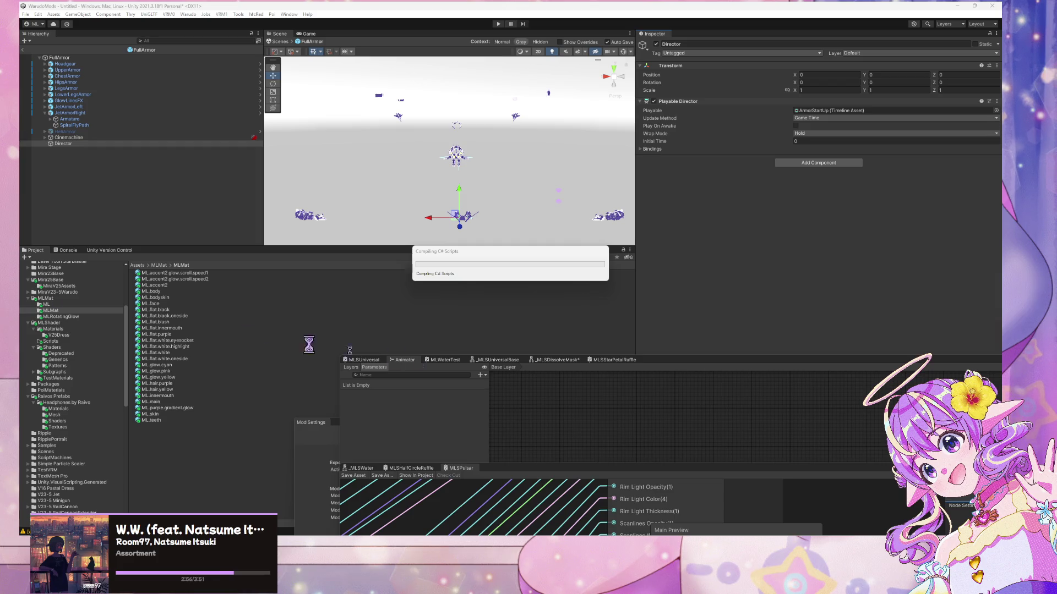
- Move the Warudo window to the right side and bring Unity back in front
key(alt+Tab)
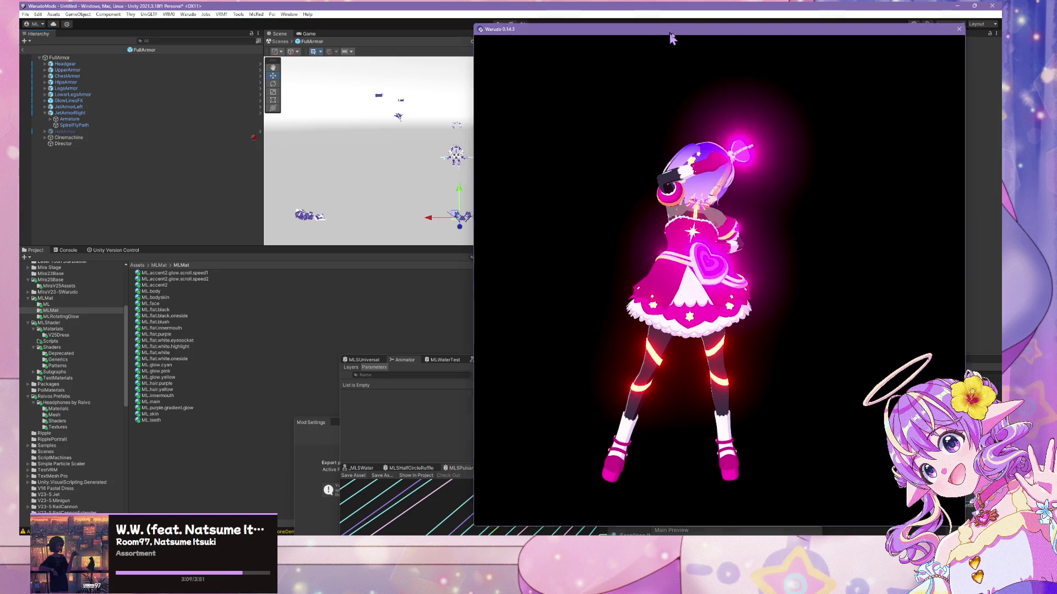
drag(601, 35, 654, 170)
click(161, 328)
click(83, 347)
- Open Warudo Mod Settings and drag it up so all Mod Information fields show
click(192, 15)
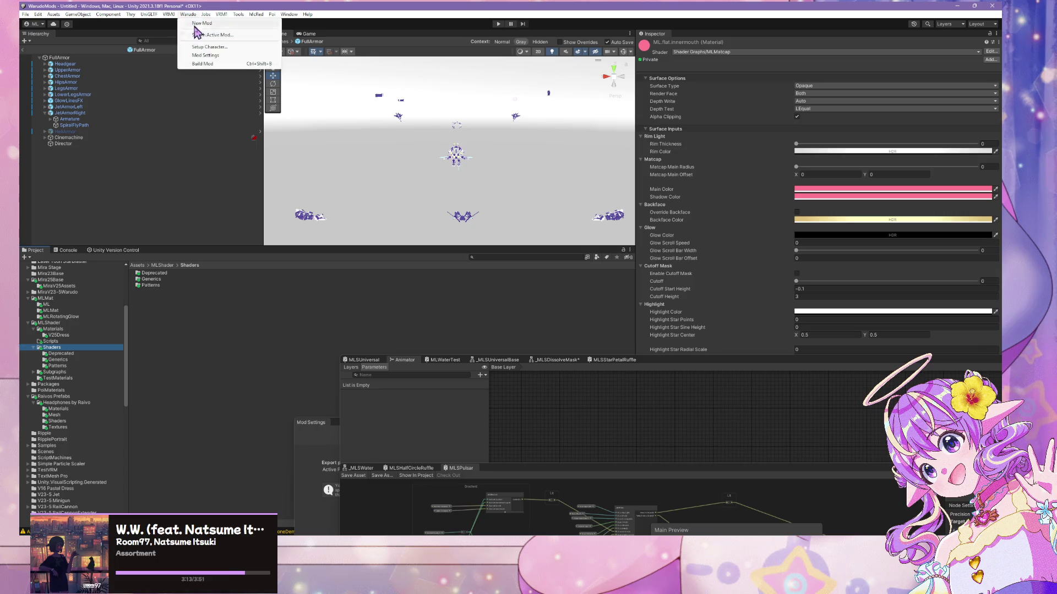
click(220, 47)
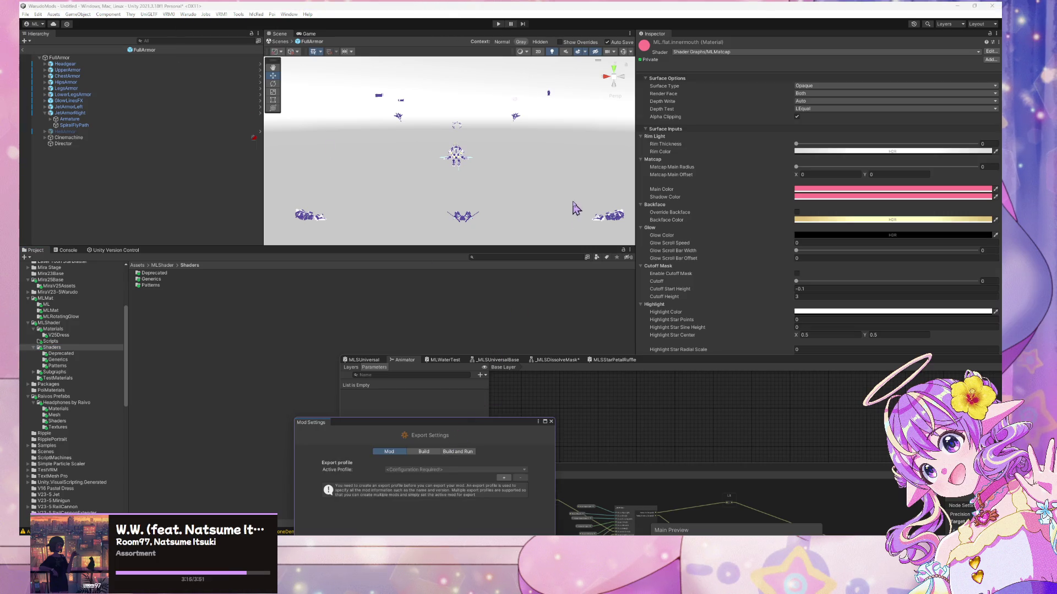
drag(424, 422, 611, 142)
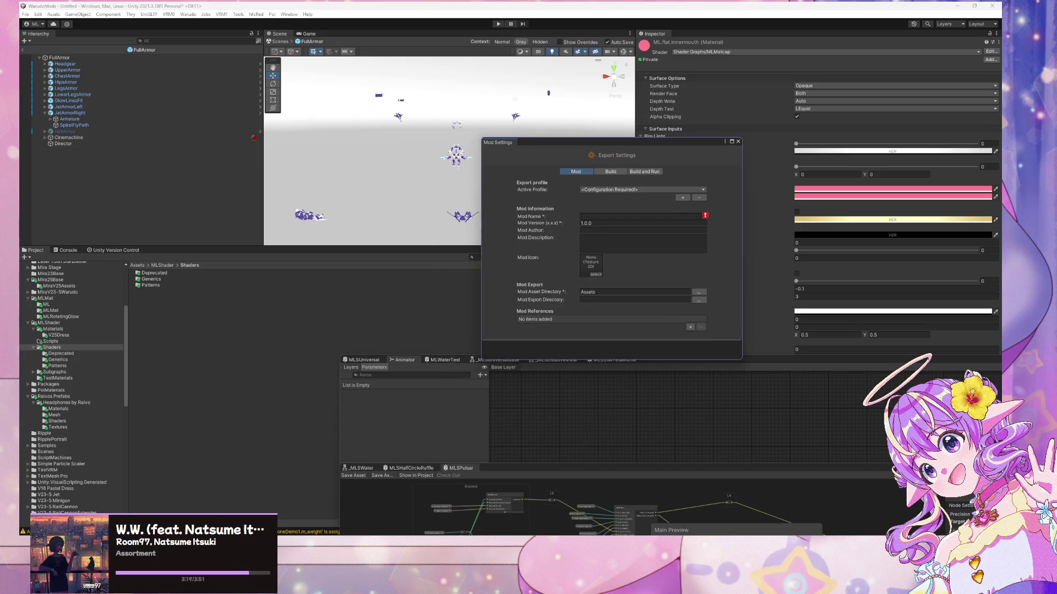
mouse_move(402, 545)
click(323, 518)
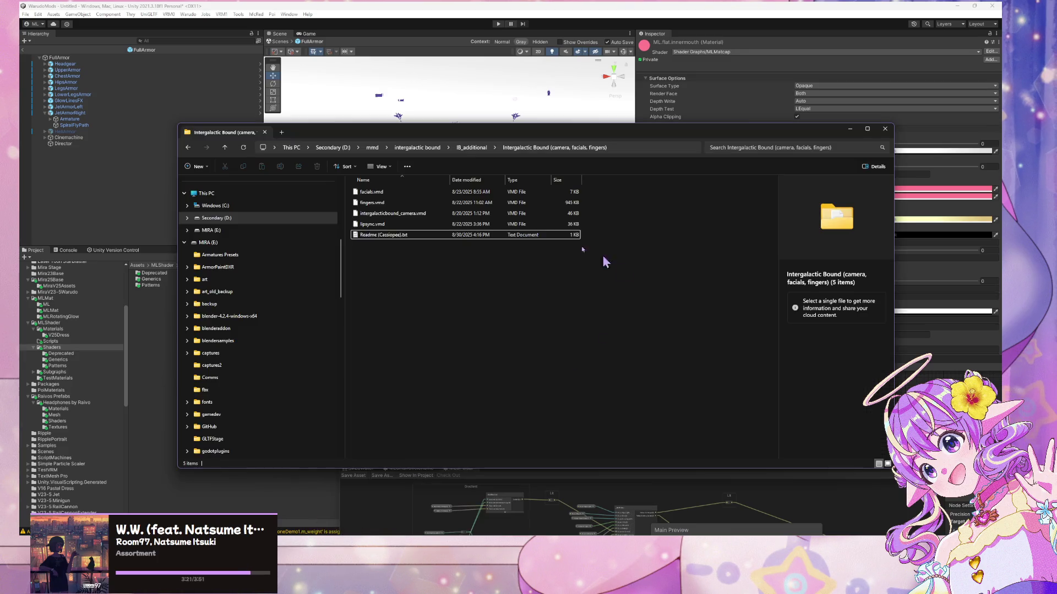
- Copy the MiraEquipmentPlugin name from Warudo's StreamingAssets Plugins folder into the Mod Name field
scroll(261, 284, down, 4)
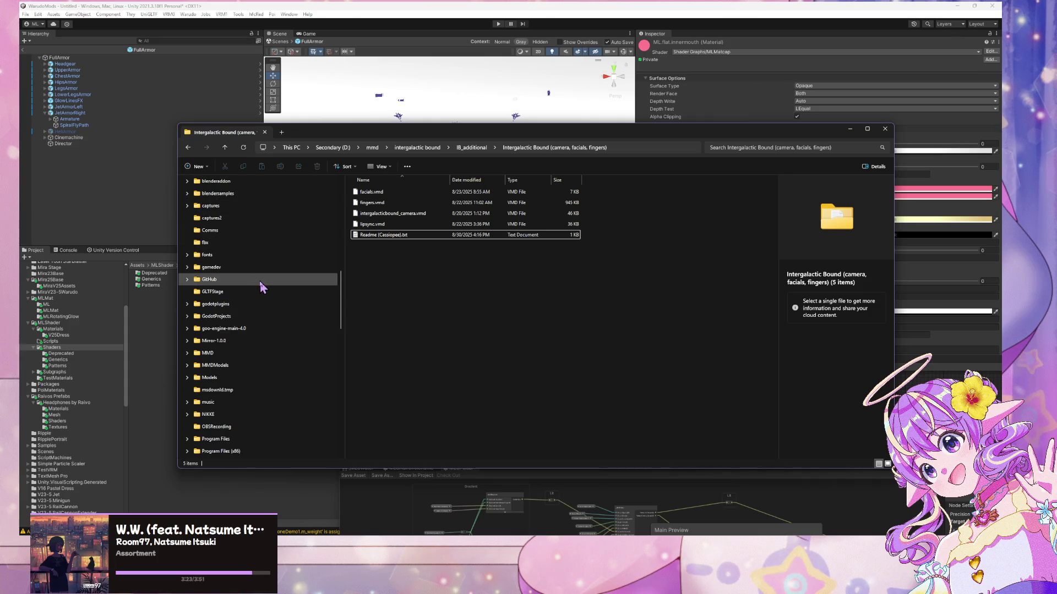
scroll(258, 281, up, 7)
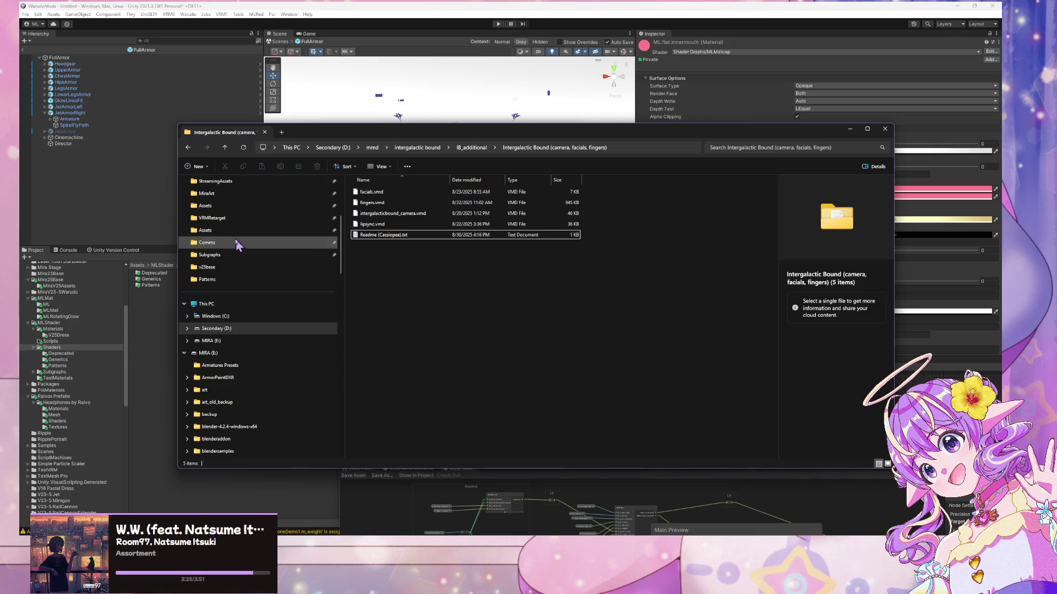
click(242, 183)
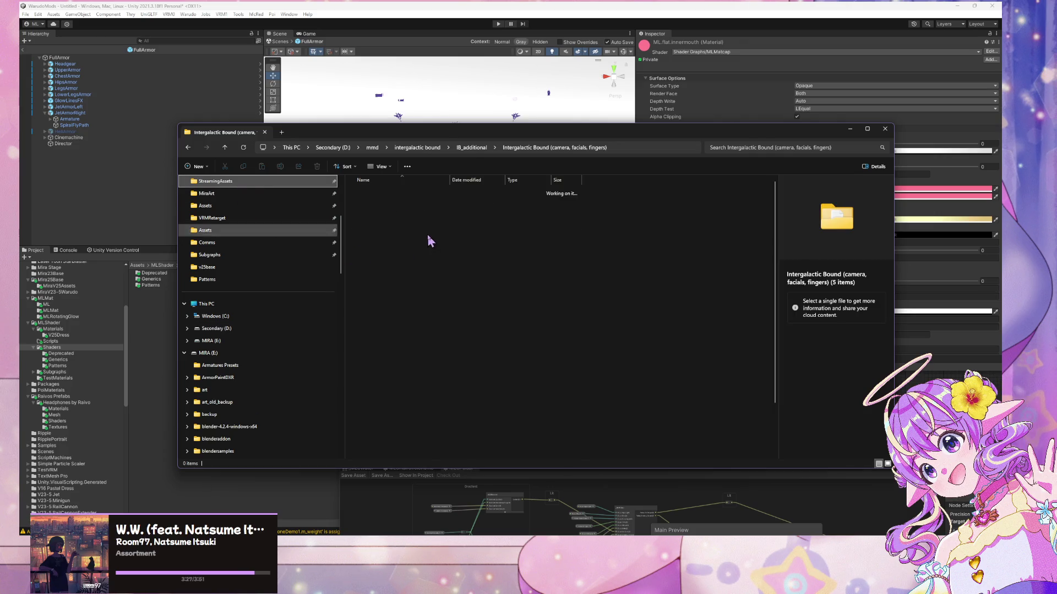
click(388, 327)
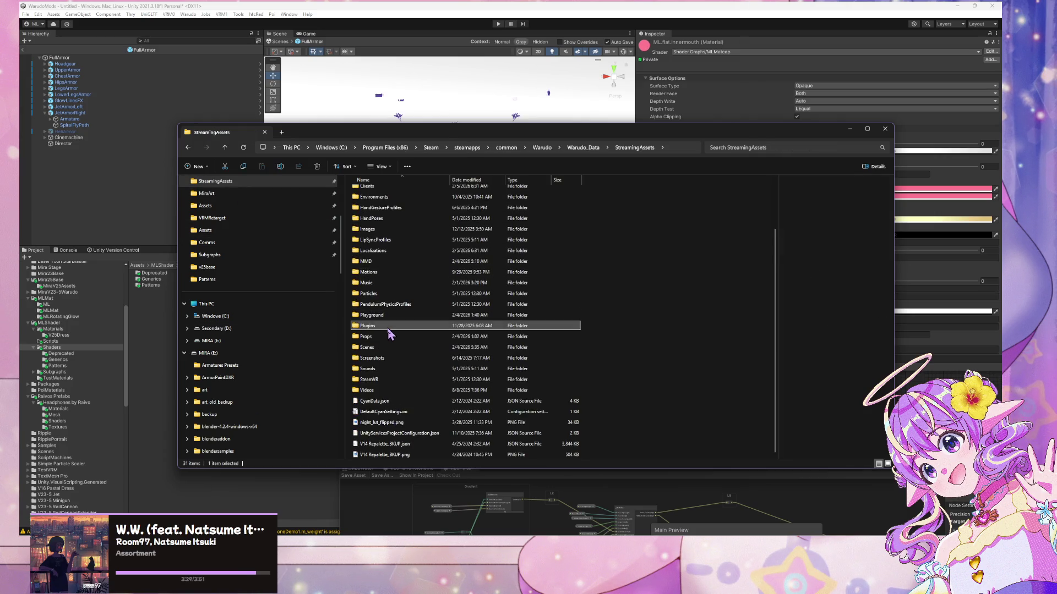
double_click(388, 330)
click(385, 215)
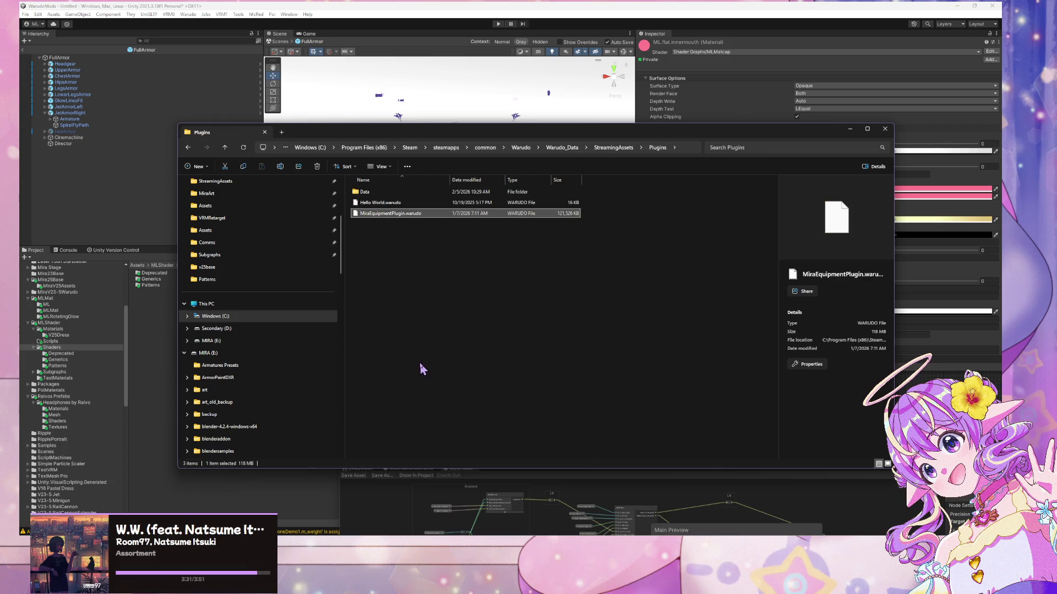
key(F2)
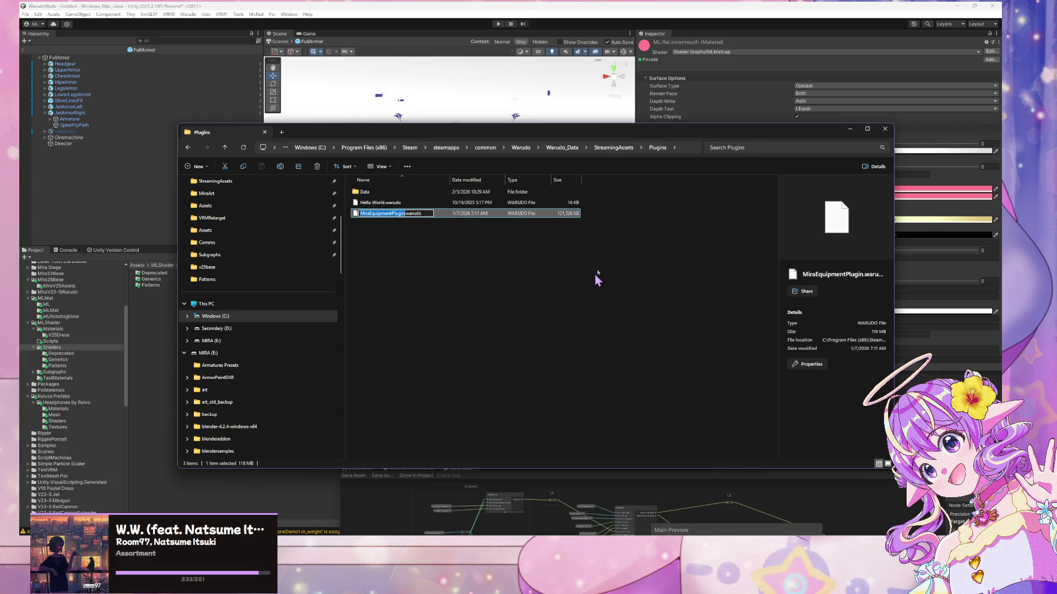
click(520, 10)
click(600, 216)
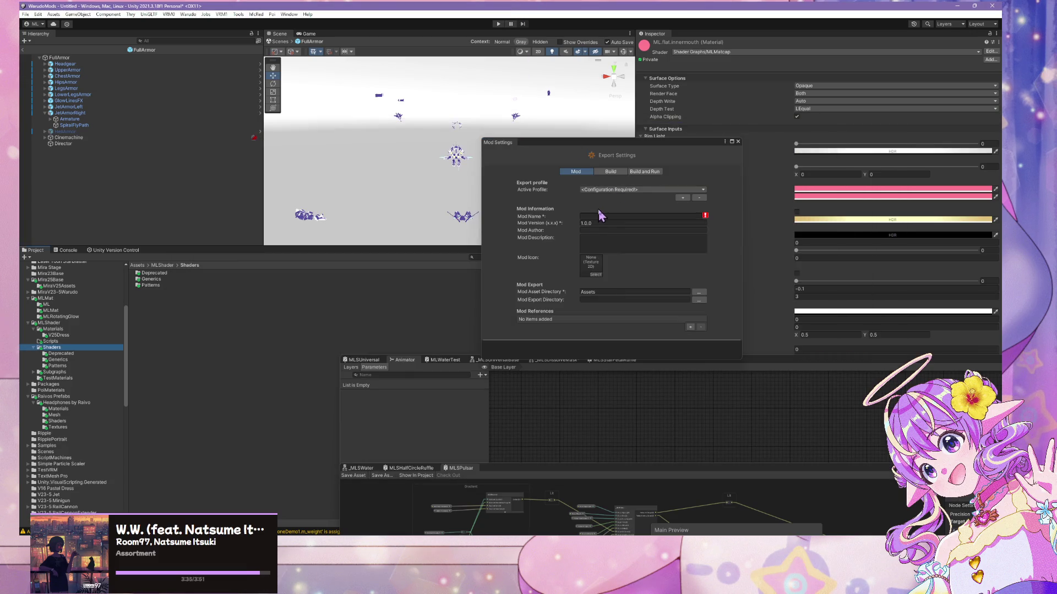
- Set the Mod Asset Directory to Assets/V23-5-ArmorPlugin
click(698, 292)
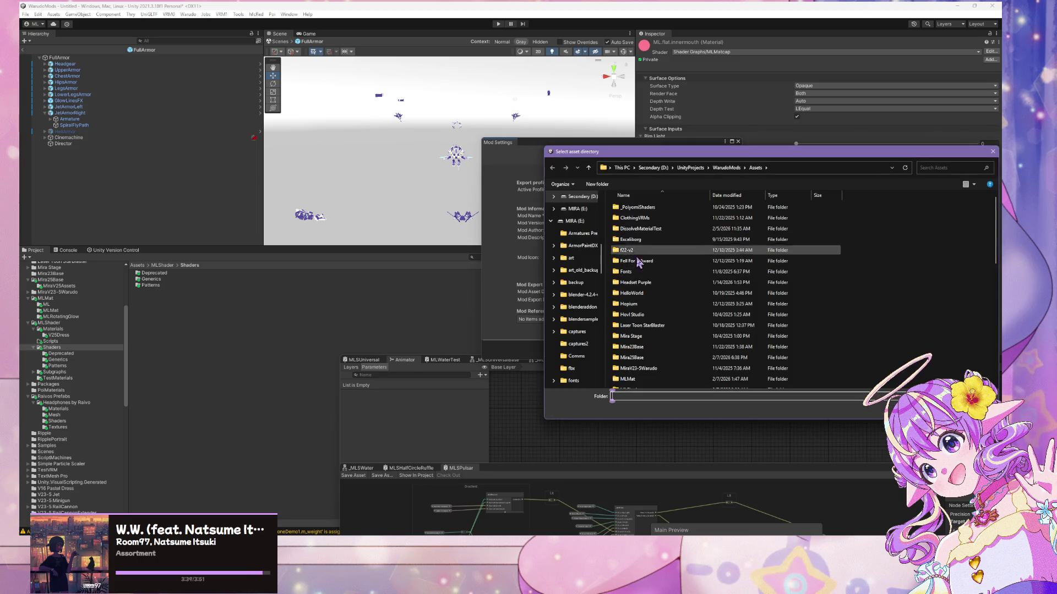
scroll(660, 292, down, 3)
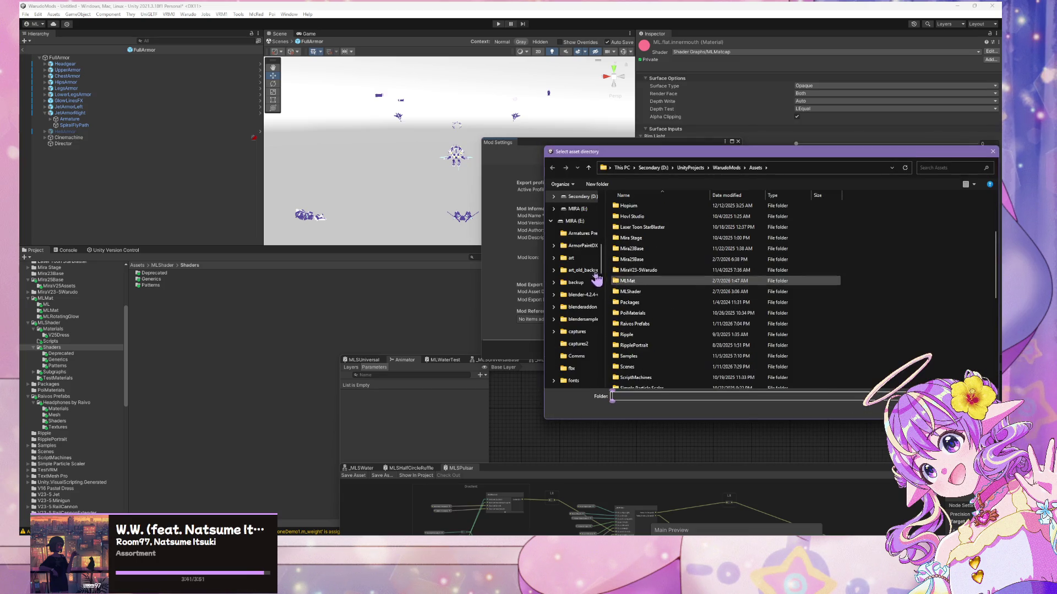
scroll(665, 290, down, 4)
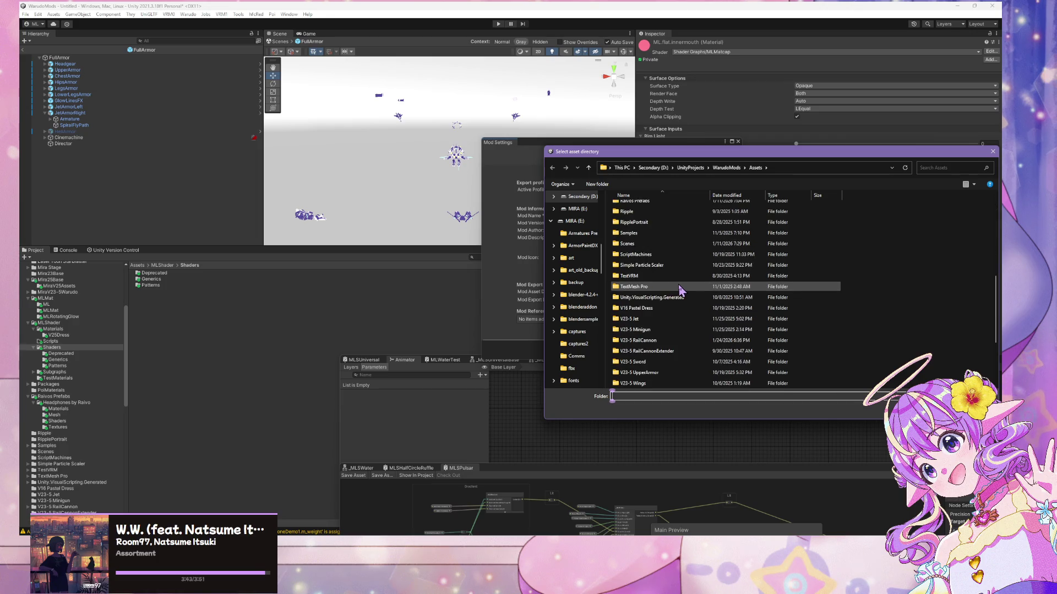
scroll(681, 290, down, 1)
double_click(687, 310)
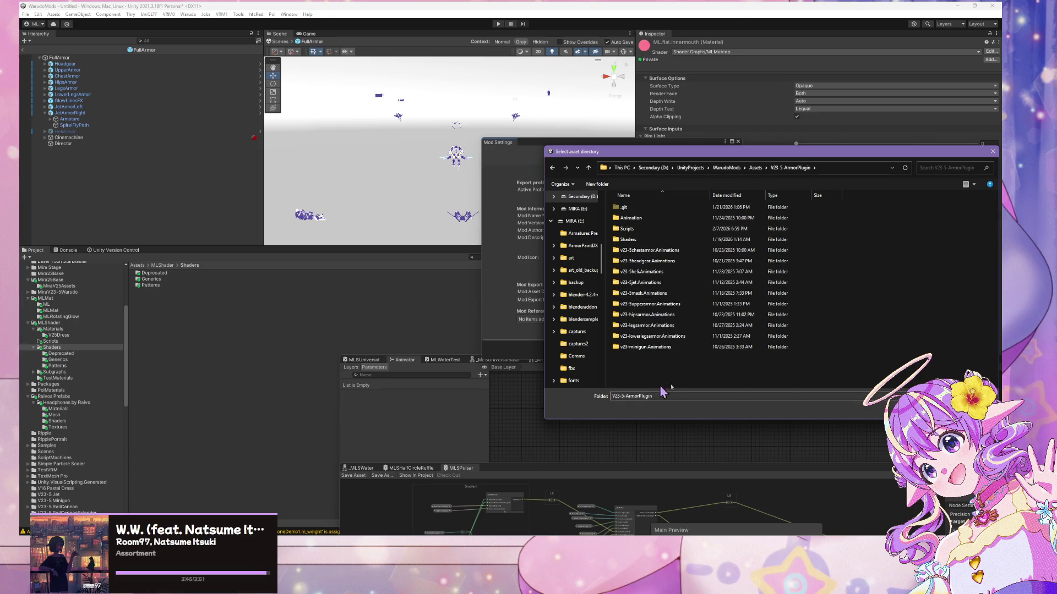
click(919, 410)
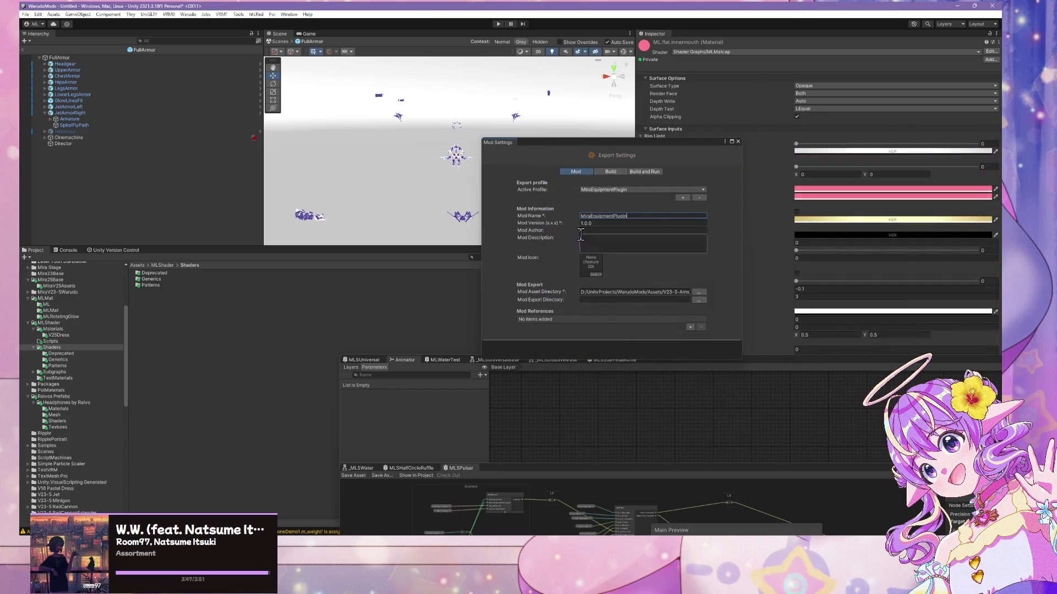
- Set the Mod Export Directory to Warudo_Data/StreamingAssets/Plugins and move the settings window higher
click(696, 301)
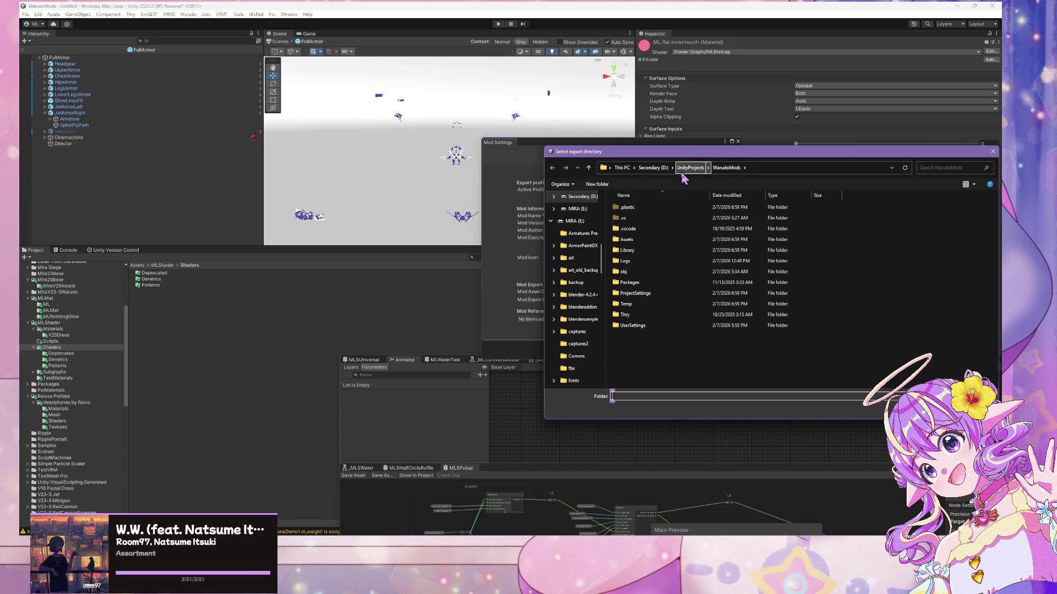
scroll(584, 265, up, 5)
click(576, 258)
scroll(687, 300, down, 5)
scroll(656, 350, up, 3)
scroll(672, 240, down, 3)
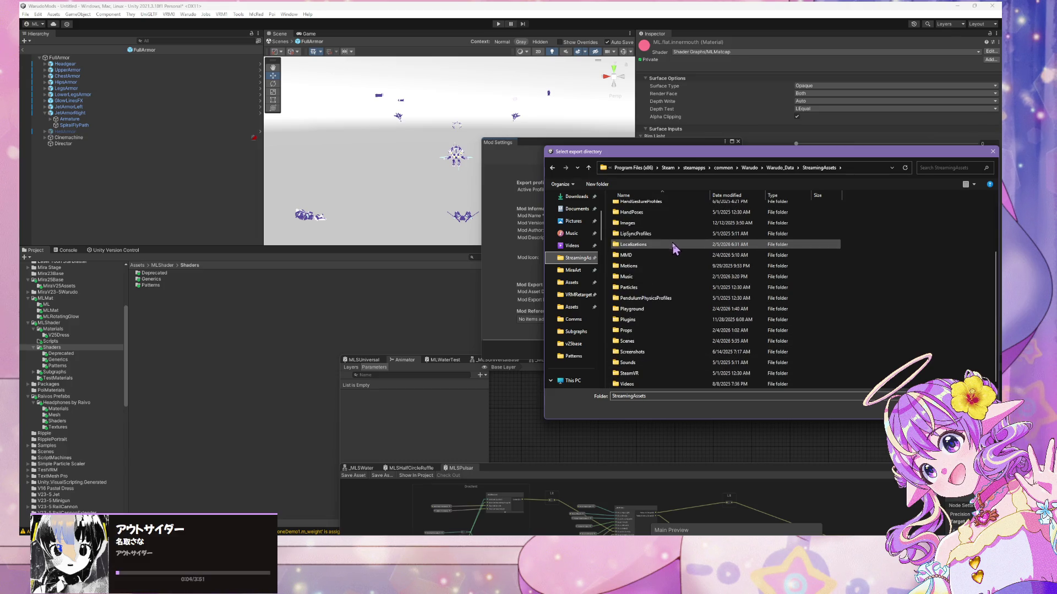
click(658, 321)
double_click(659, 325)
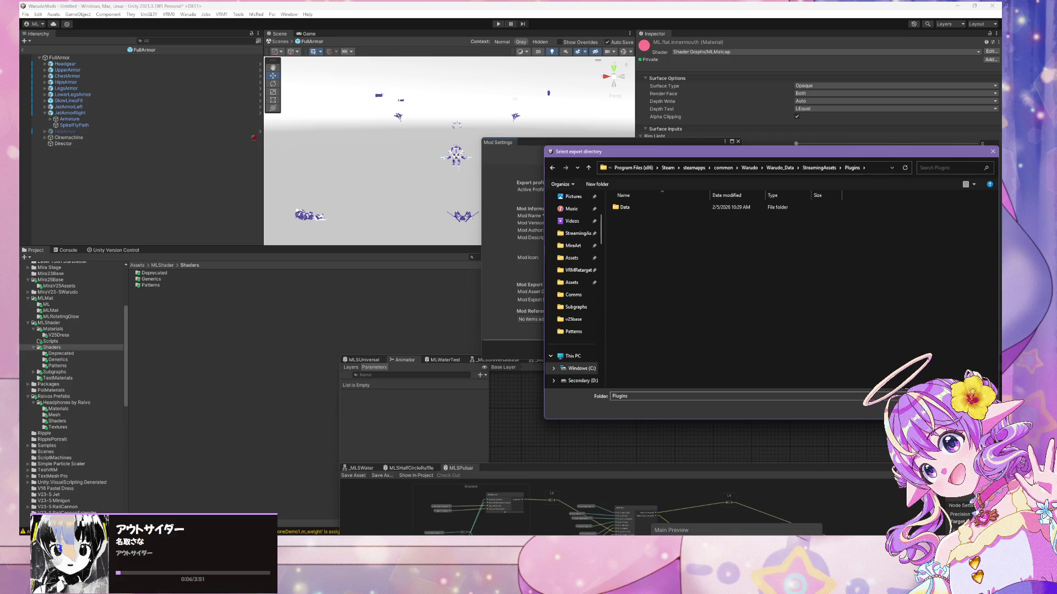
key(Return)
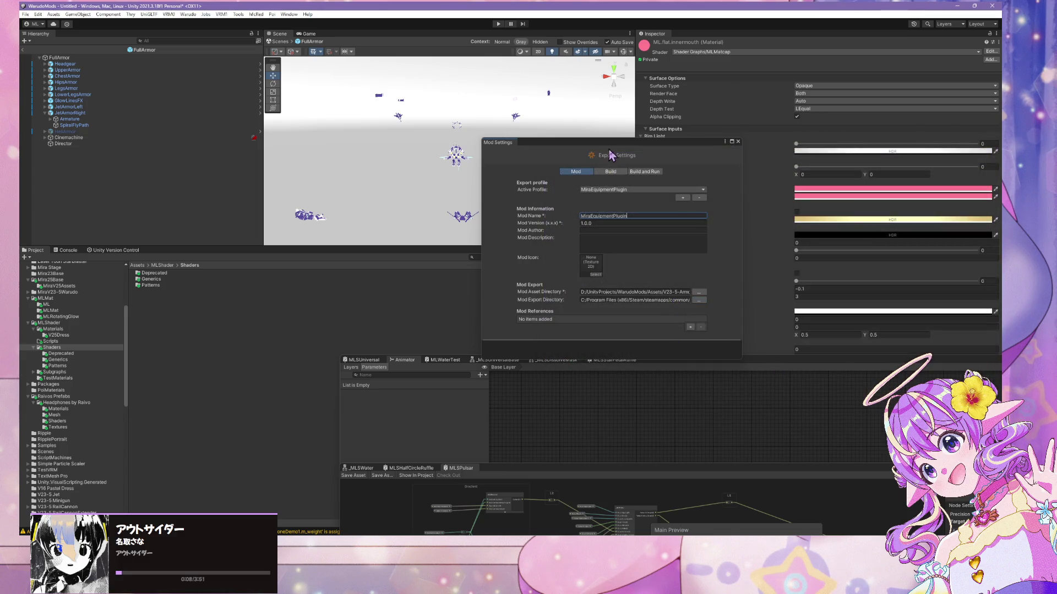
mouse_move(638, 143)
mouse_down()
mouse_move(630, 99)
mouse_move(540, 37)
mouse_move(544, 49)
mouse_up()
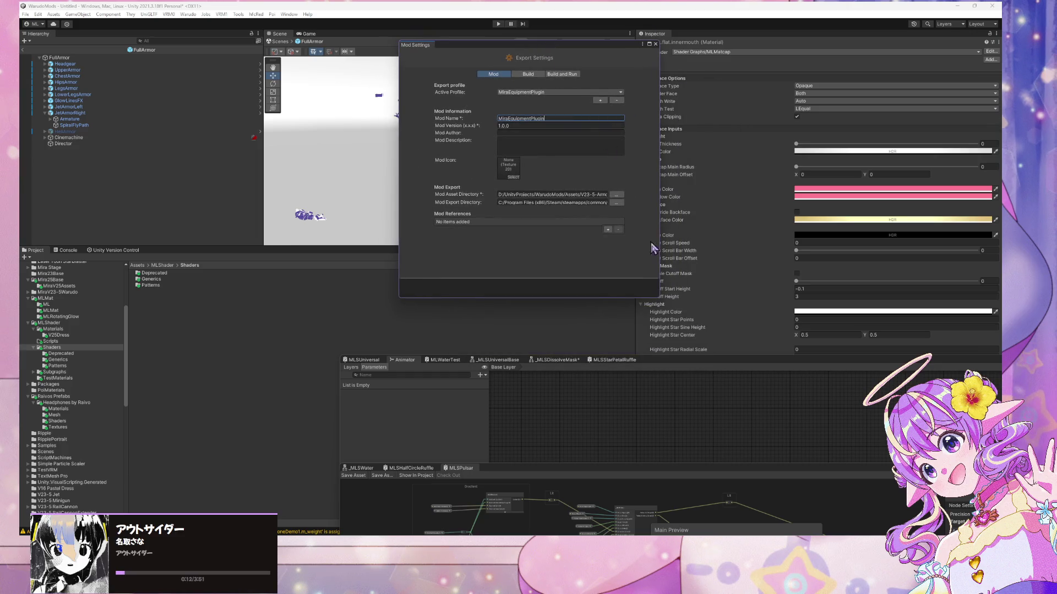
- Start the mod build via Warudo > Build Mod and shift the Warudo window left
click(190, 14)
click(220, 66)
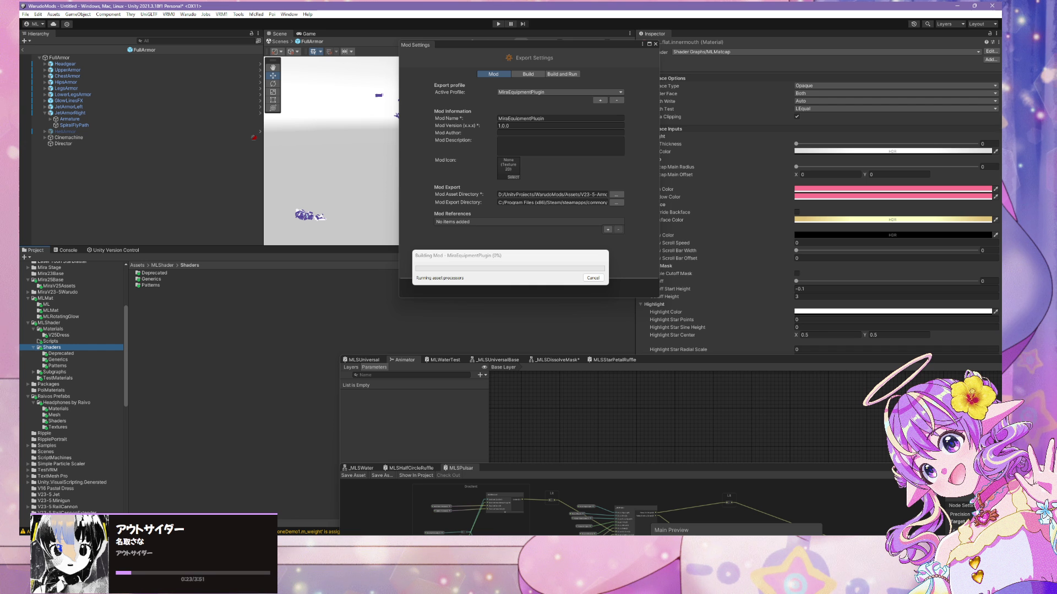
key(alt+Tab)
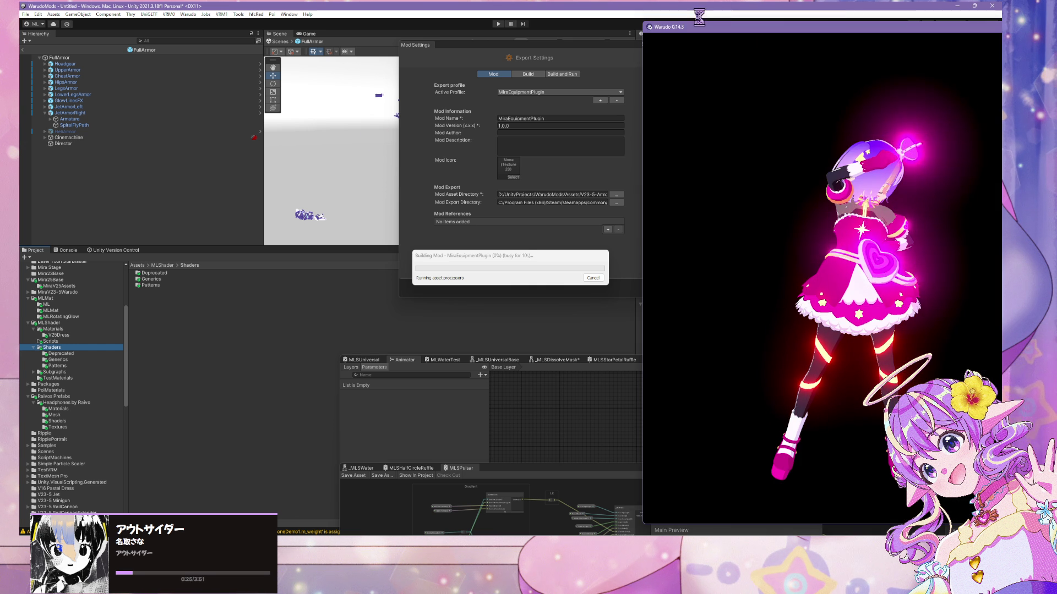
drag(782, 39, 658, 31)
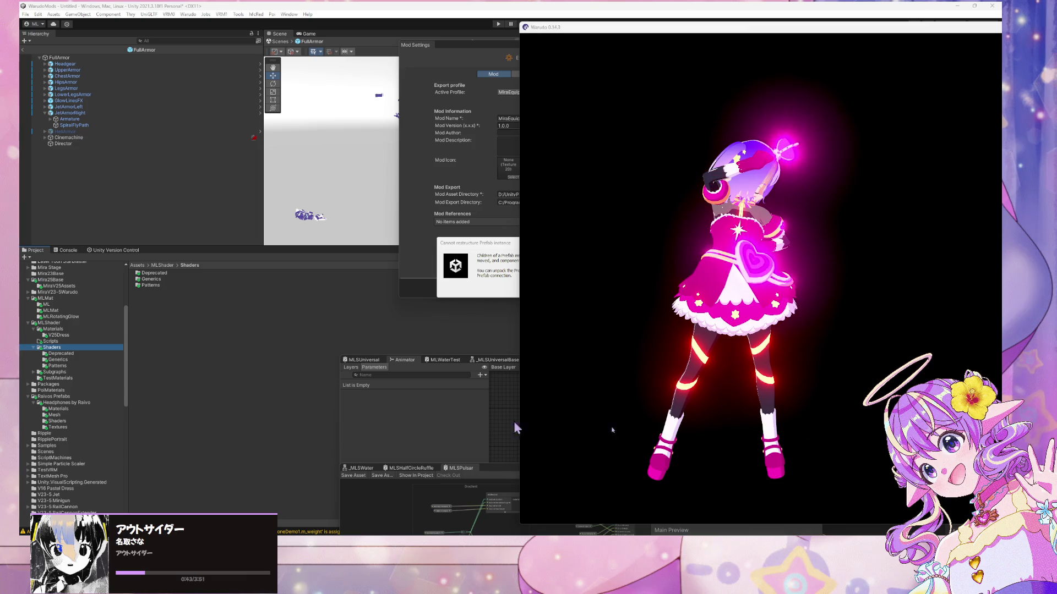
- Dismiss each repeated 'Cannot restructure Prefab instance' warning with OK
click(501, 291)
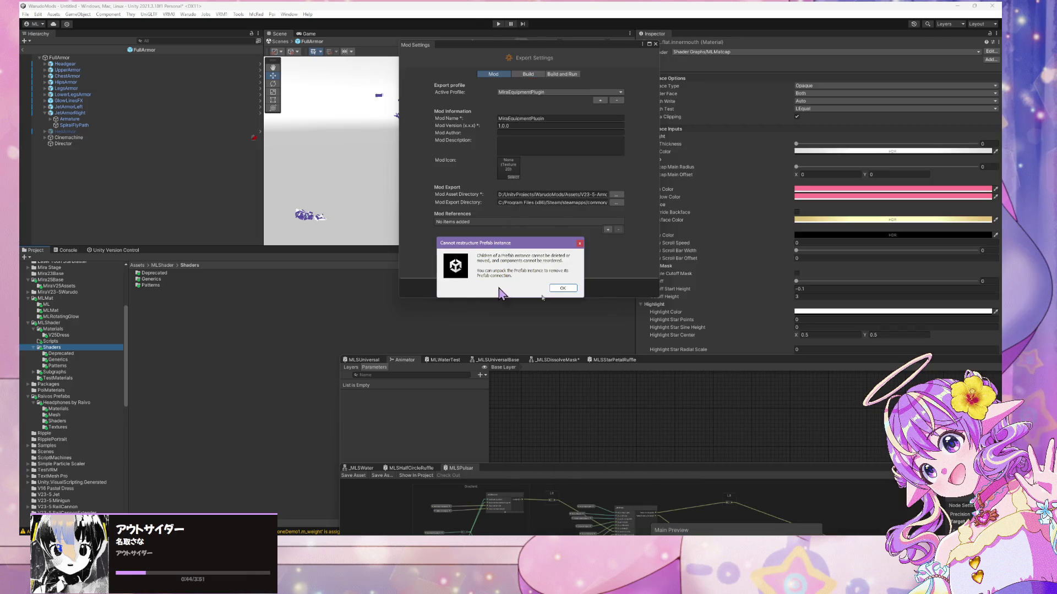
click(562, 289)
click(558, 291)
click(573, 291)
click(562, 290)
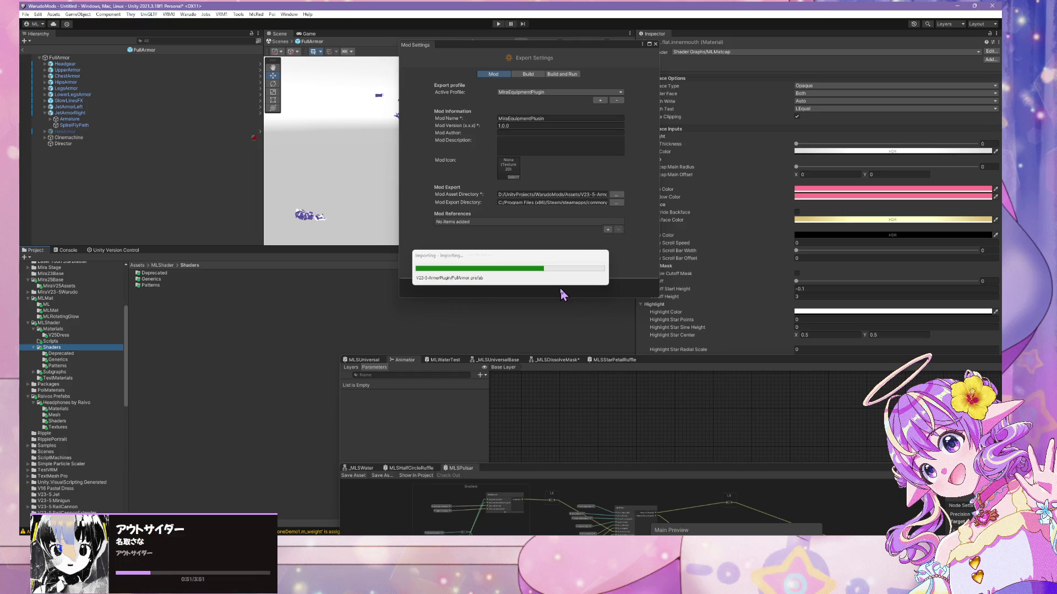
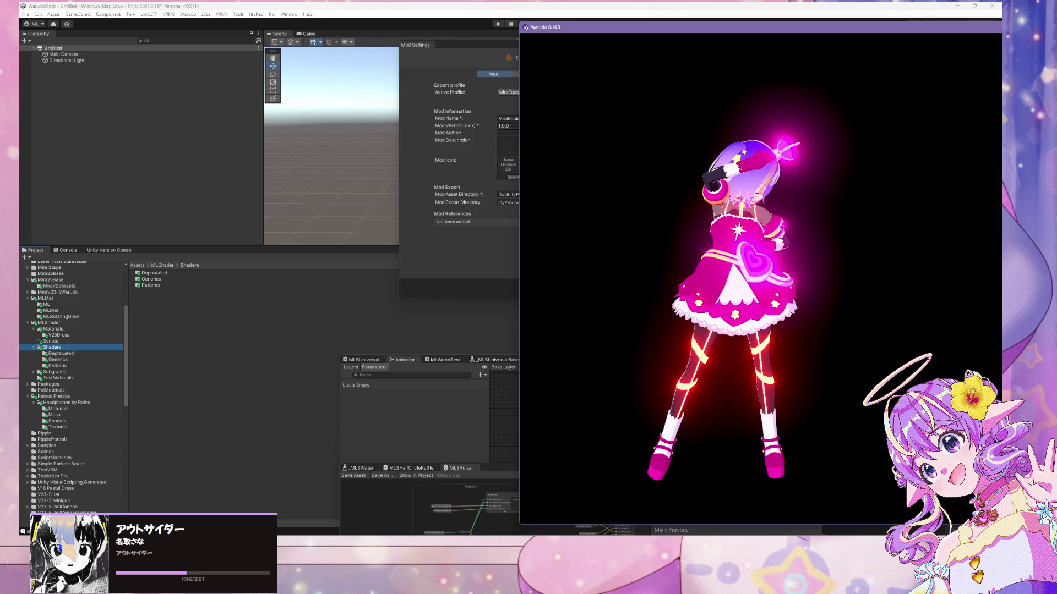
- Review the existing ML Shader Controller asset's properties in Warudo
scroll(134, 308, down, 10)
click(134, 339)
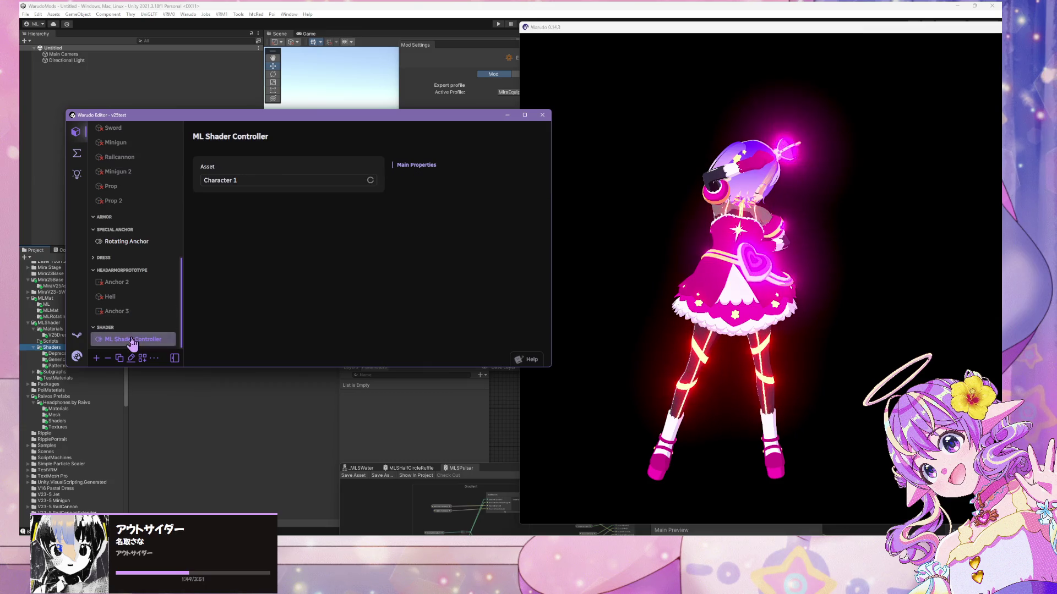
scroll(146, 238, up, 2)
scroll(145, 209, up, 6)
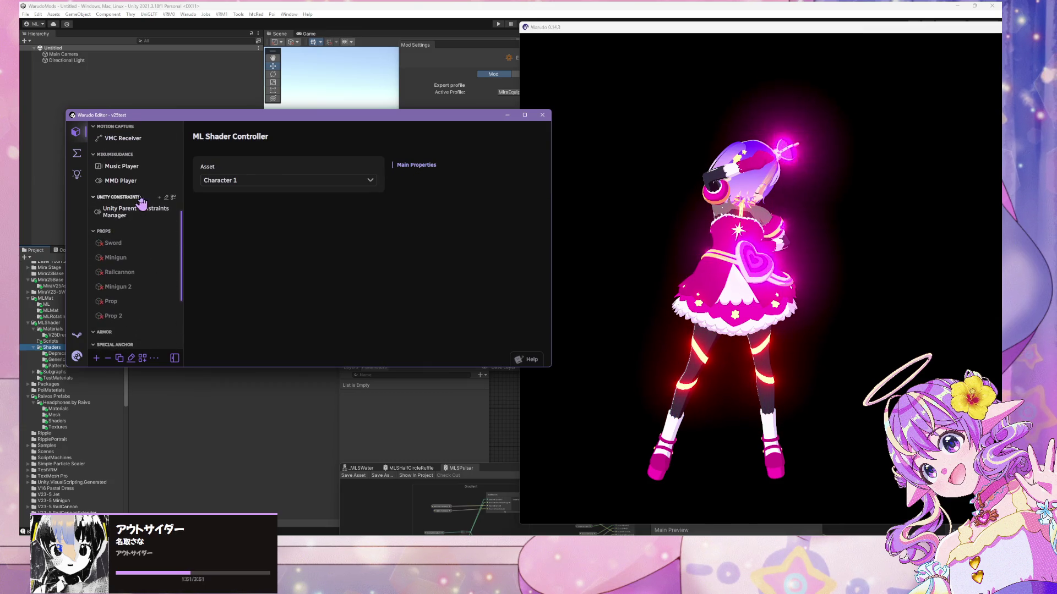
scroll(145, 209, down, 8)
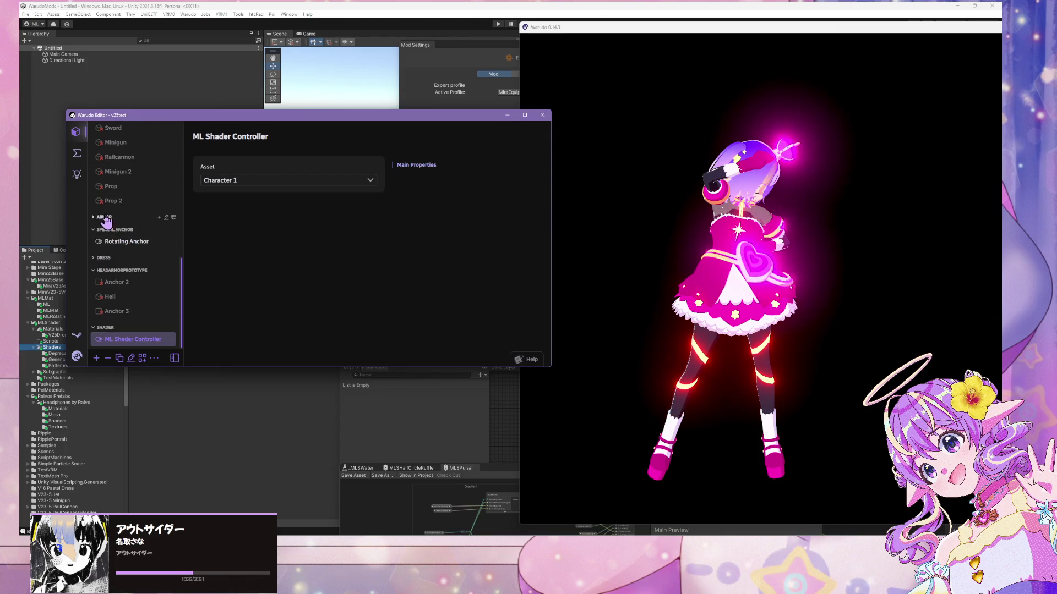
- Add another ML Shader Controller asset from the Shader category
click(96, 358)
scroll(171, 230, down, 10)
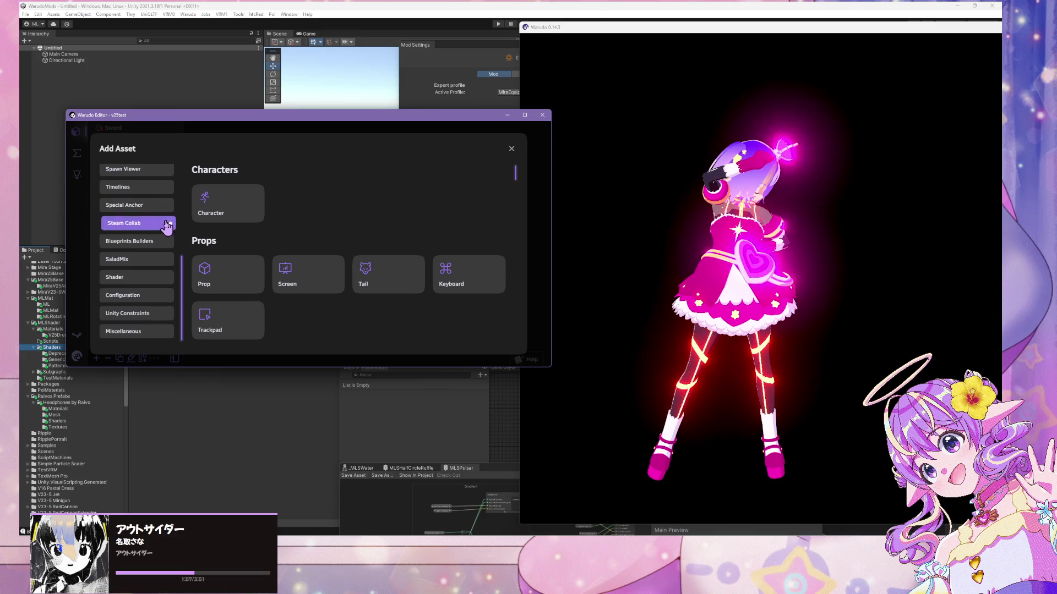
scroll(155, 231, up, 2)
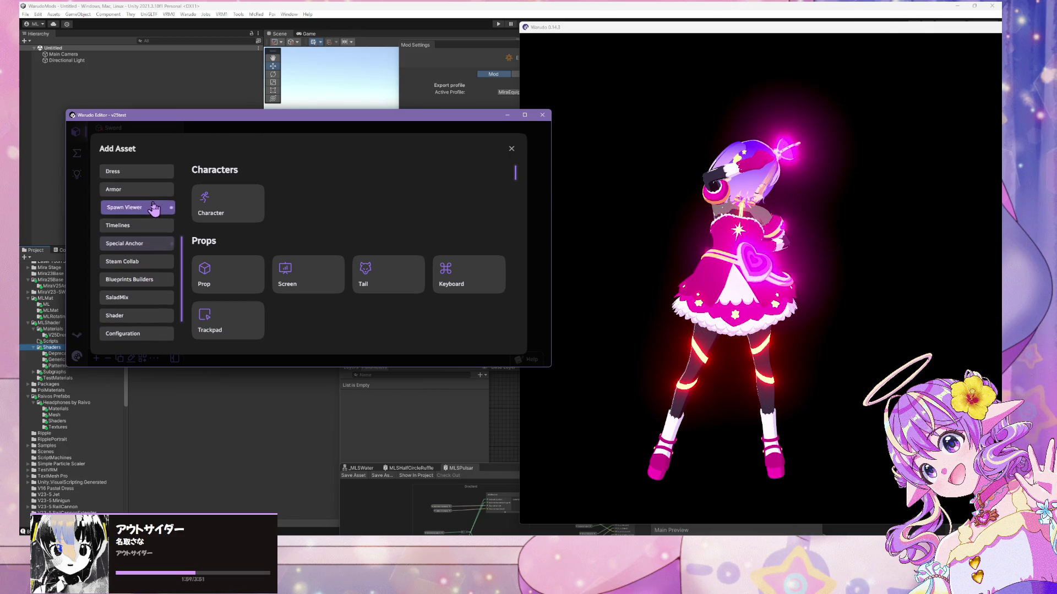
click(156, 229)
click(231, 212)
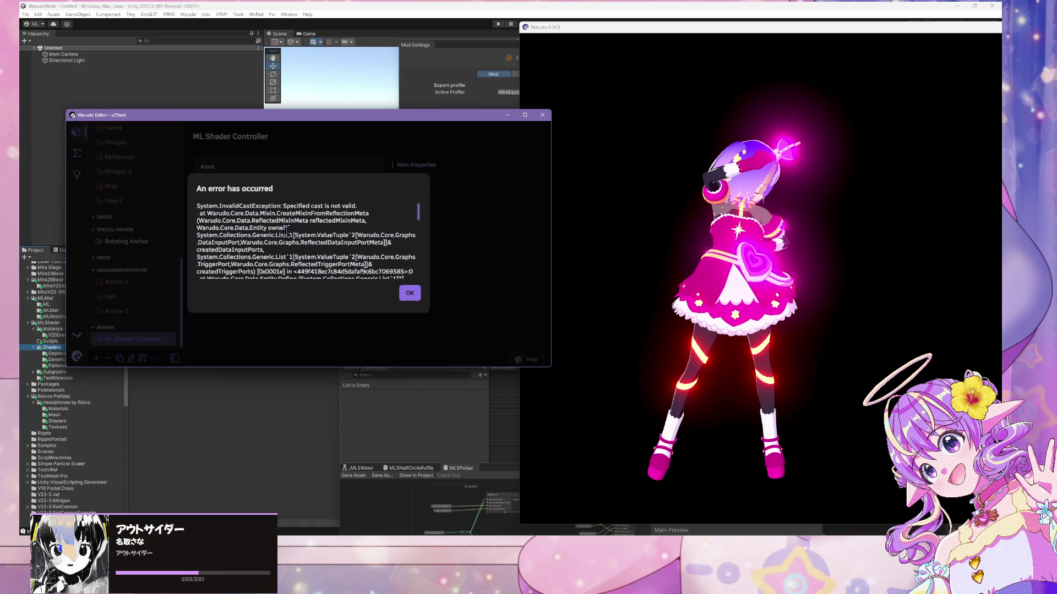
- Read through the InvalidCastException stack trace, then bring up the mod's code in Visual Studio
scroll(285, 234, down, 2)
scroll(286, 236, up, 2)
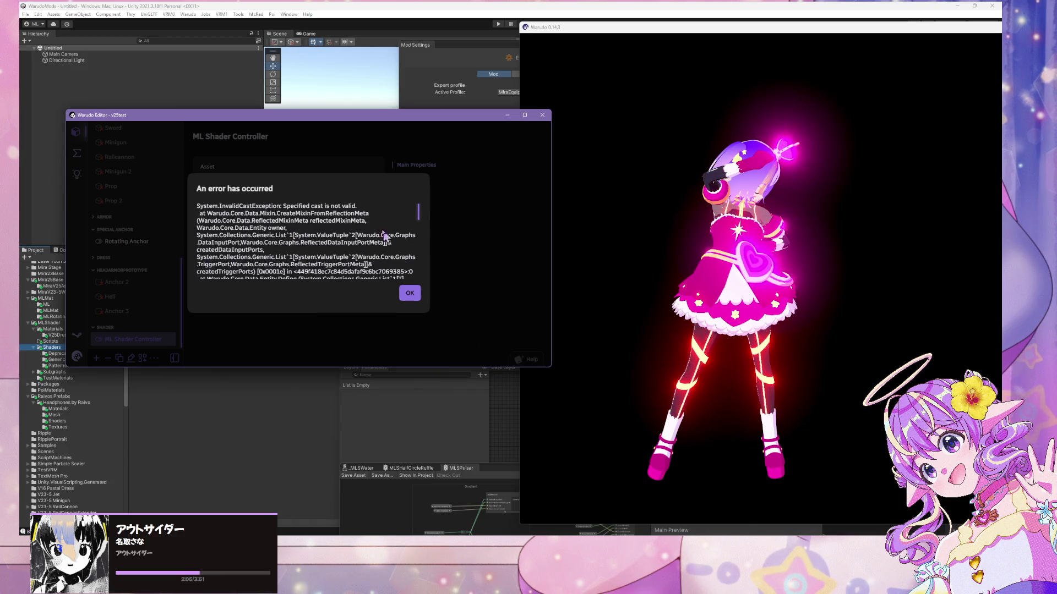
drag(292, 235, 299, 243)
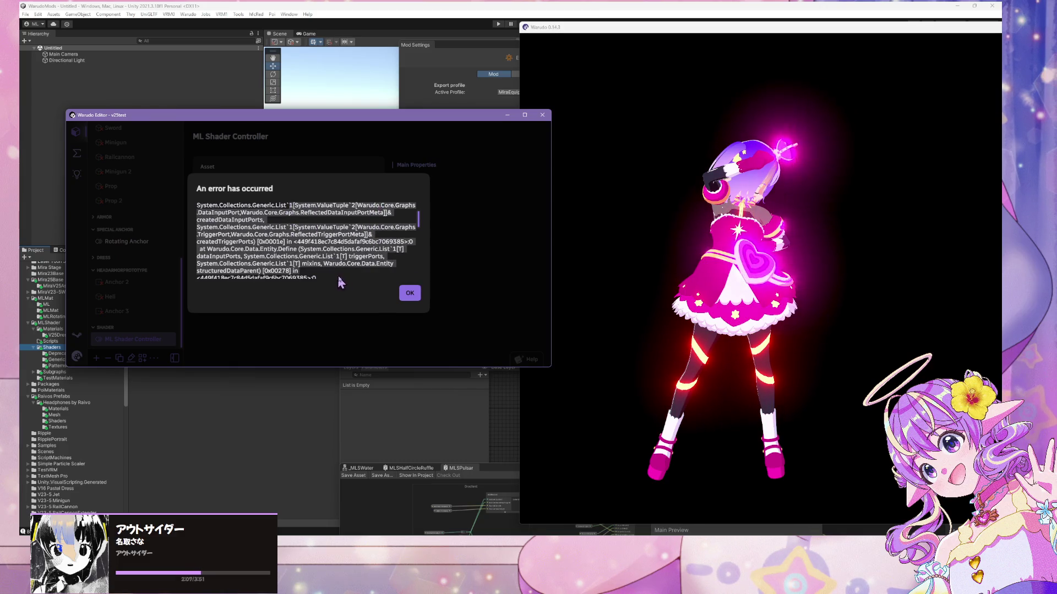
scroll(363, 248, down, 3)
scroll(363, 248, down, 5)
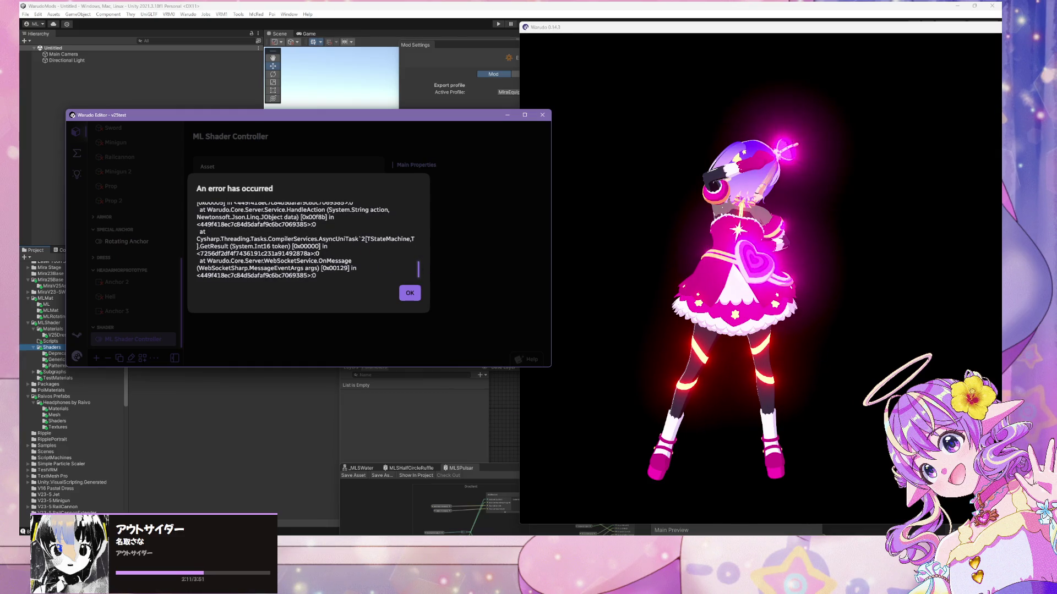
key(alt+Tab)
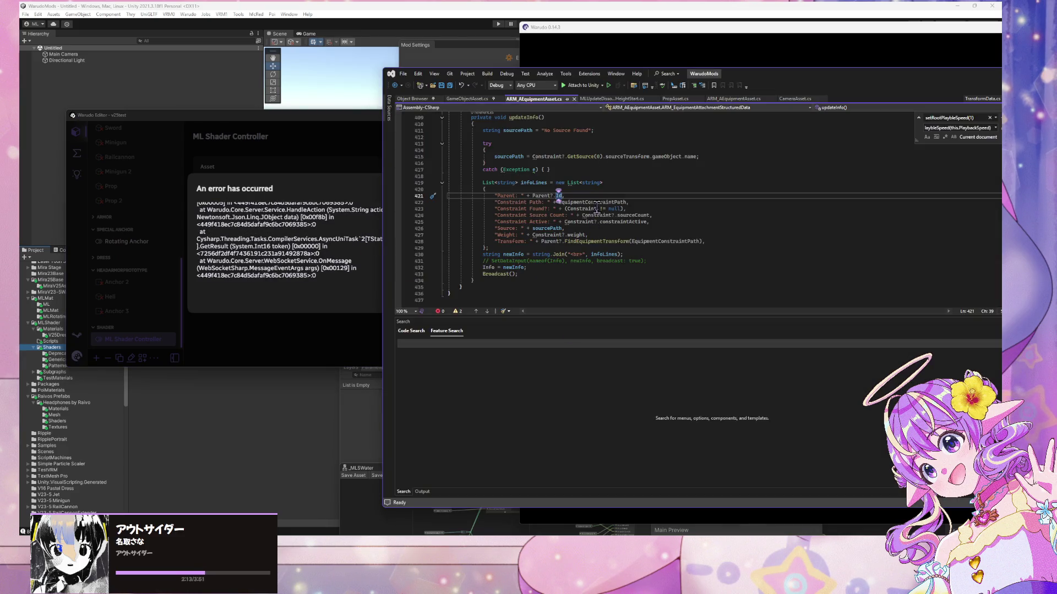
- Look over the updateInfo code near line 369, then close ARM_AEquipmentAsset.cs
click(582, 214)
scroll(623, 209, up, 12)
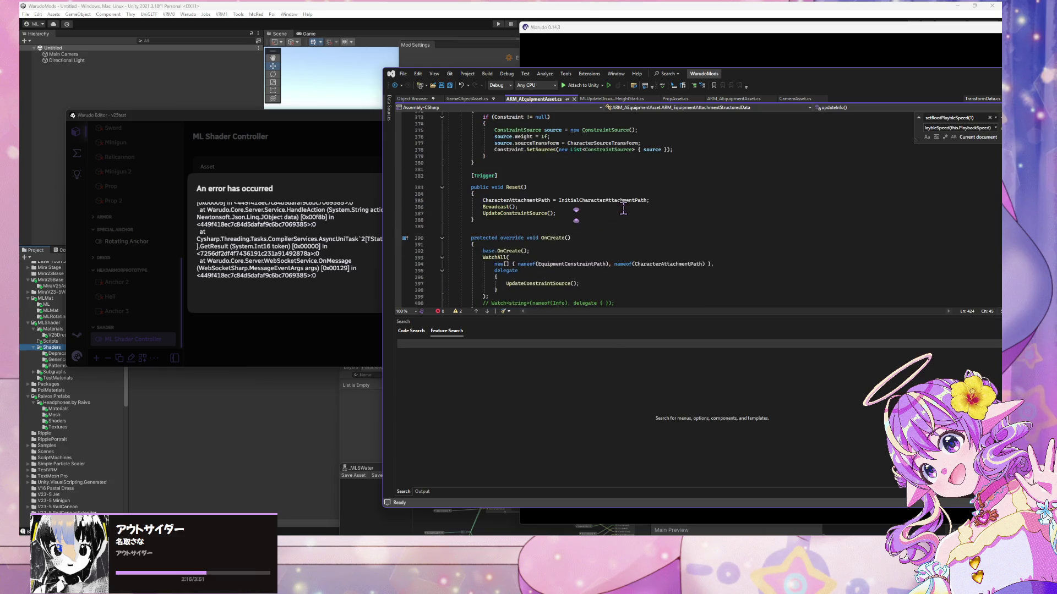
scroll(627, 201, up, 9)
scroll(634, 193, down, 2)
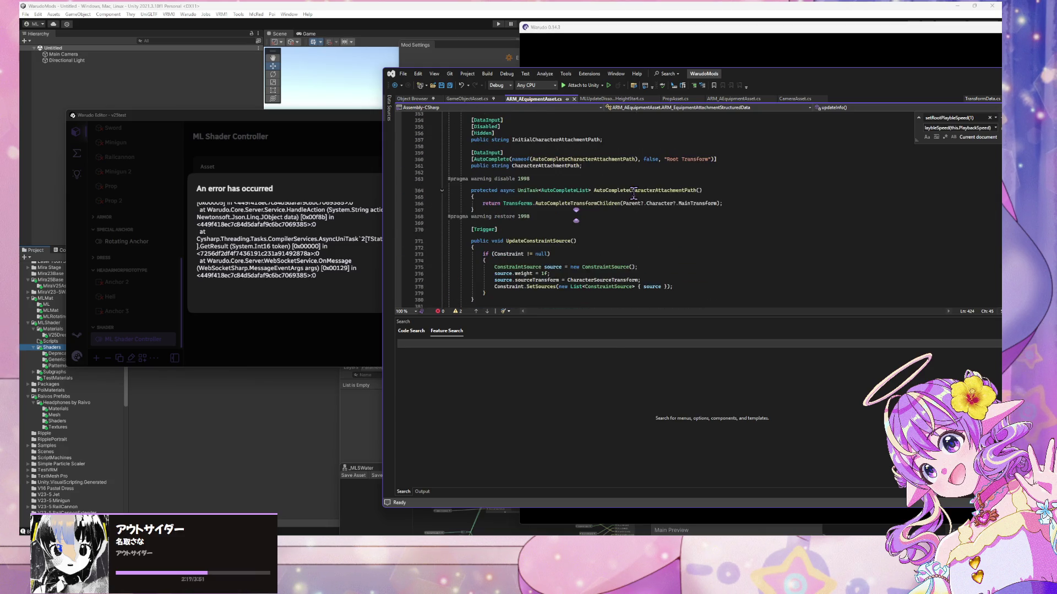
click(582, 223)
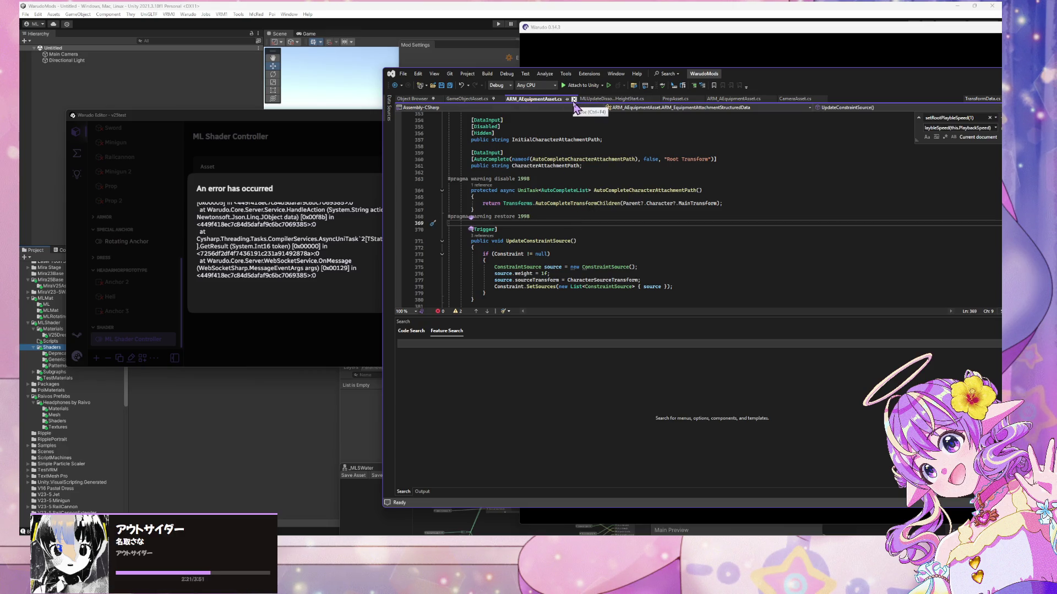
click(574, 99)
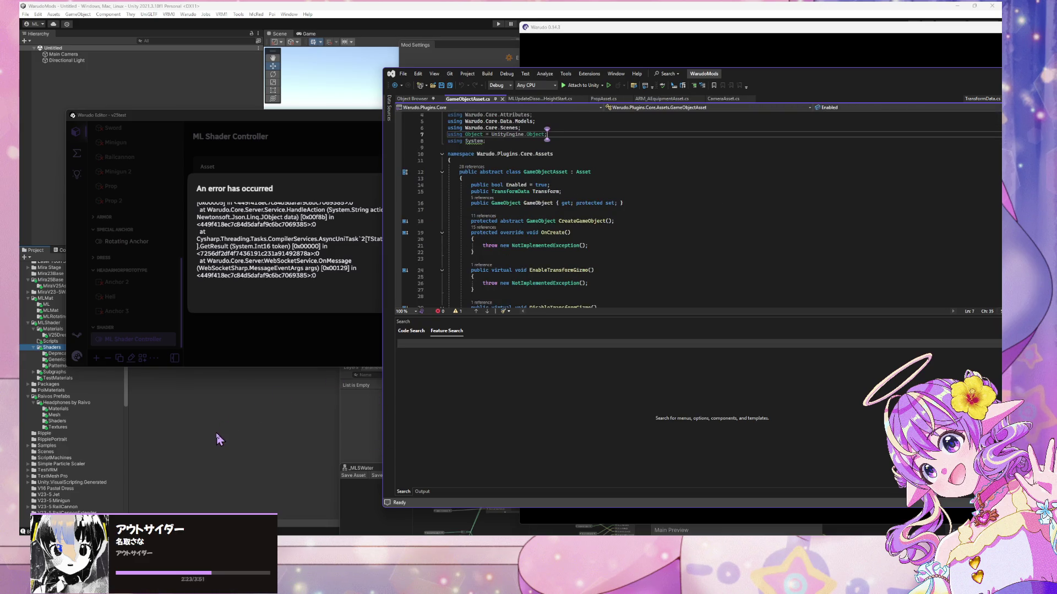
- Open the V23-5-ArmorPlugin folder in Unity's Project pane
click(221, 439)
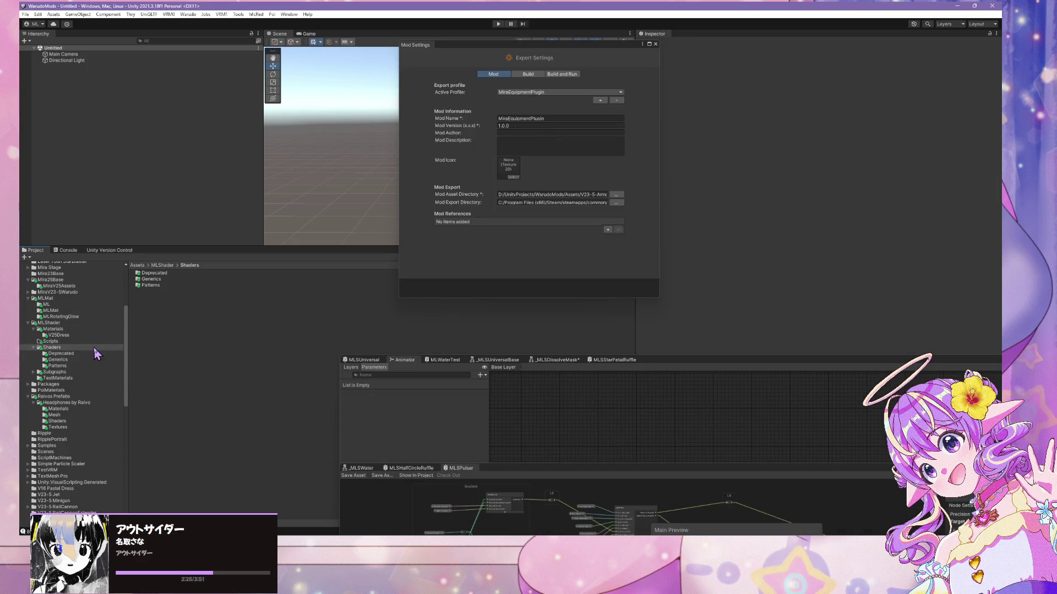
scroll(96, 353, down, 10)
double_click(73, 406)
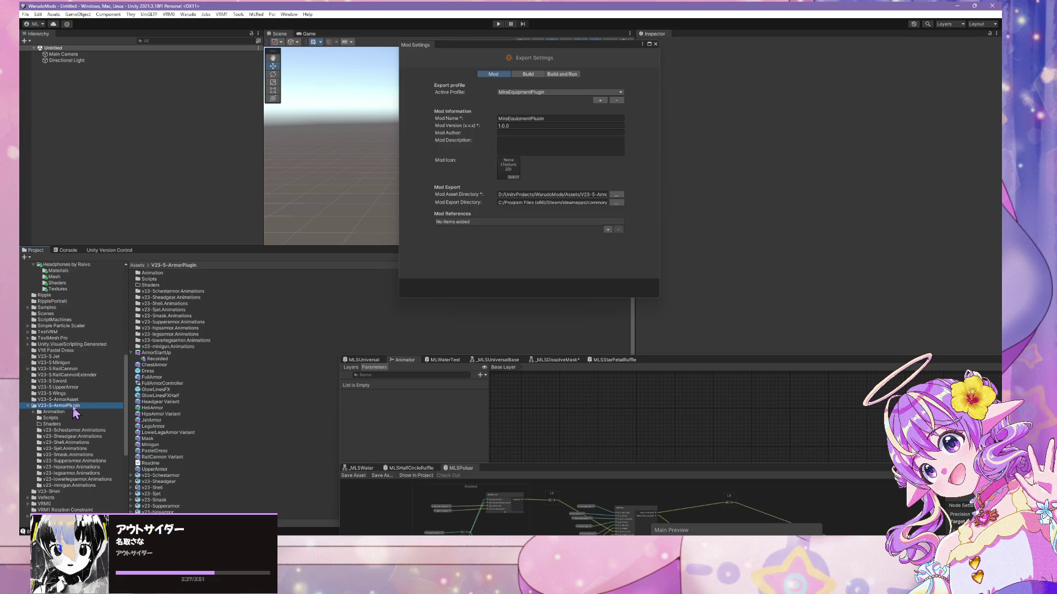
scroll(167, 363, down, 1)
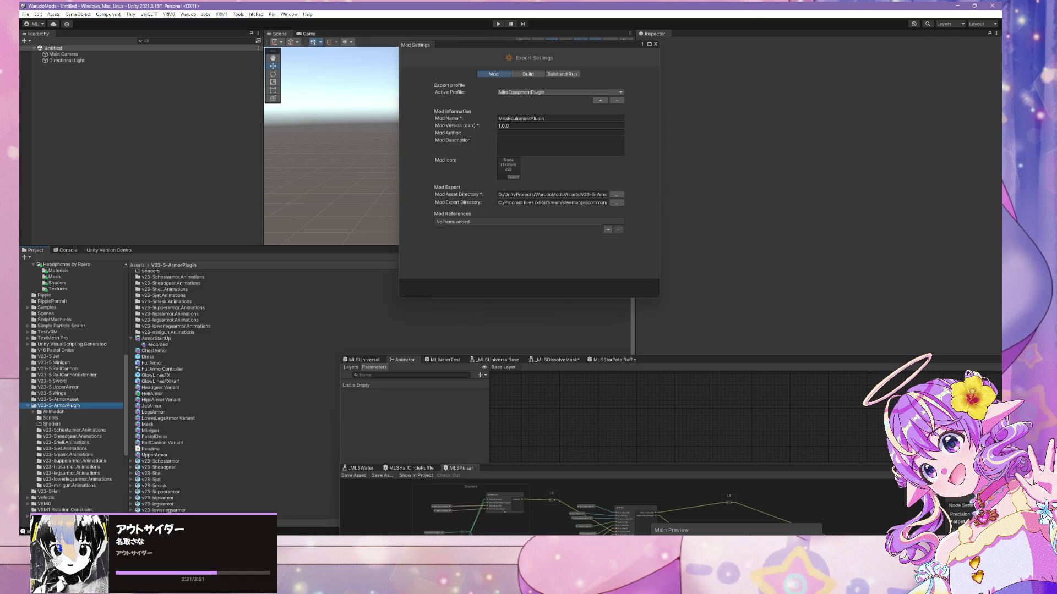
- Reopen ARM_AEquipmentAsset.cs and scroll up from the line 90 constraint code to ReversePlayback
key(alt+Tab)
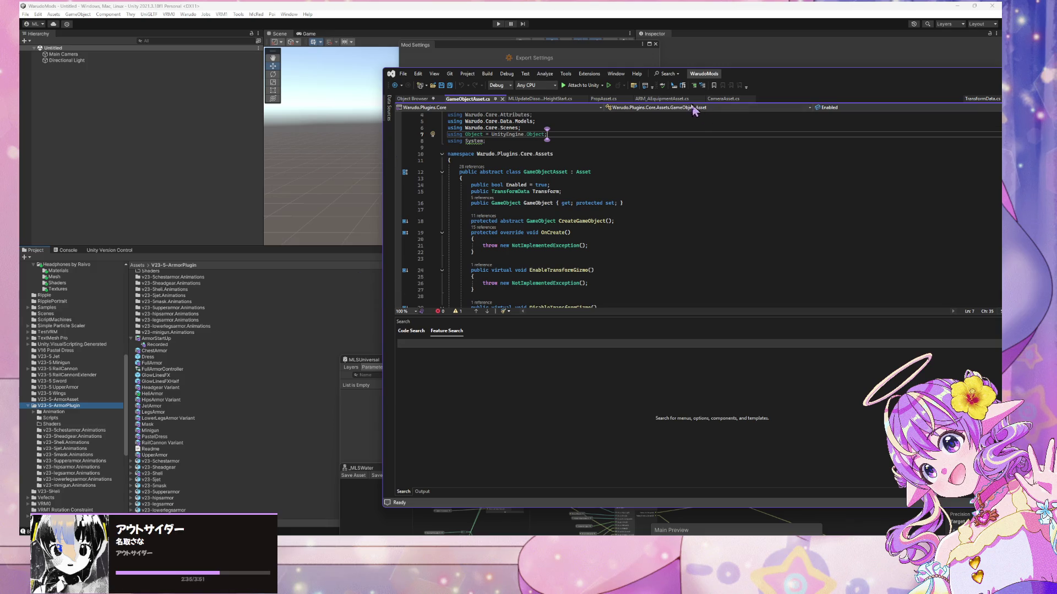
click(661, 99)
scroll(620, 235, down, 20)
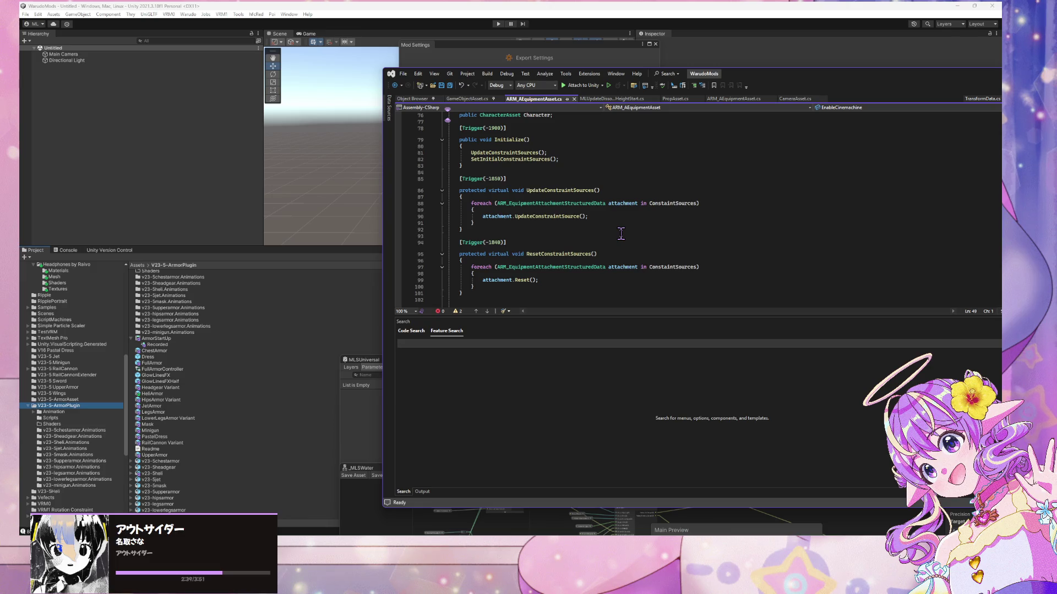
click(521, 217)
scroll(551, 208, up, 12)
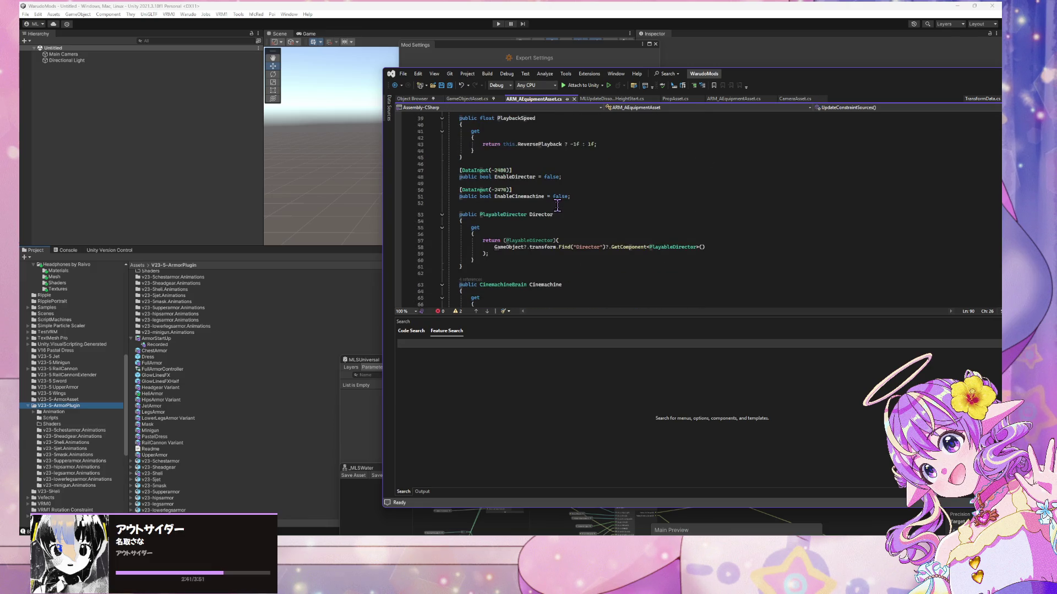
scroll(557, 205, up, 3)
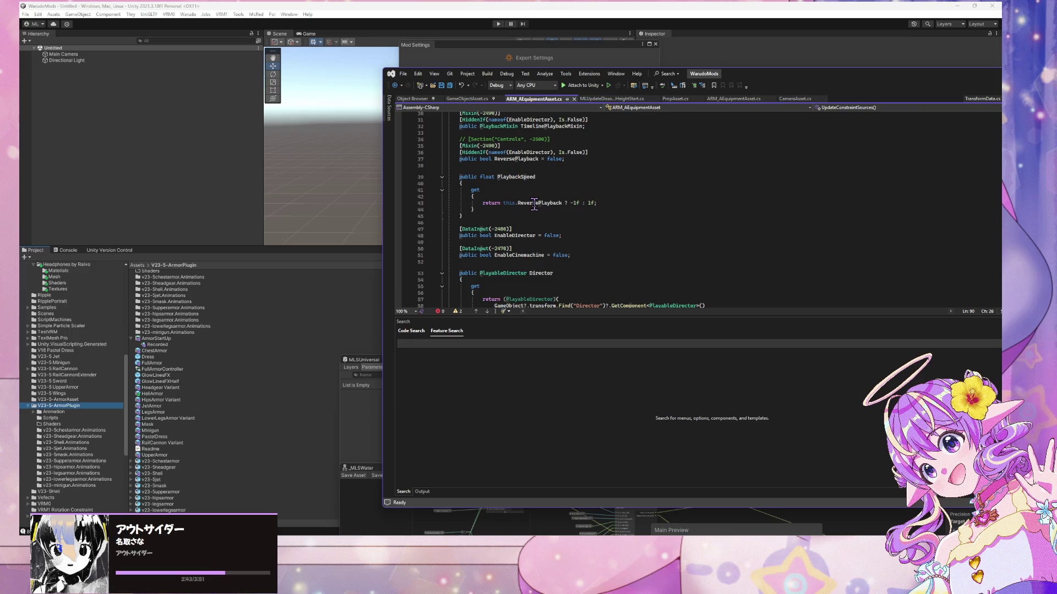
scroll(542, 212, up, 2)
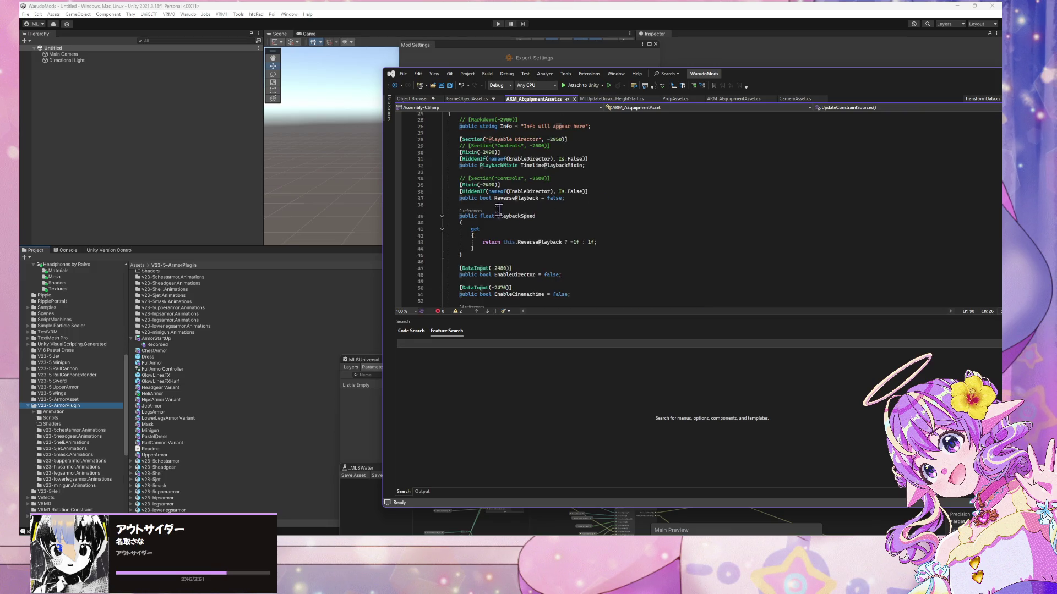
mouse_move(546, 244)
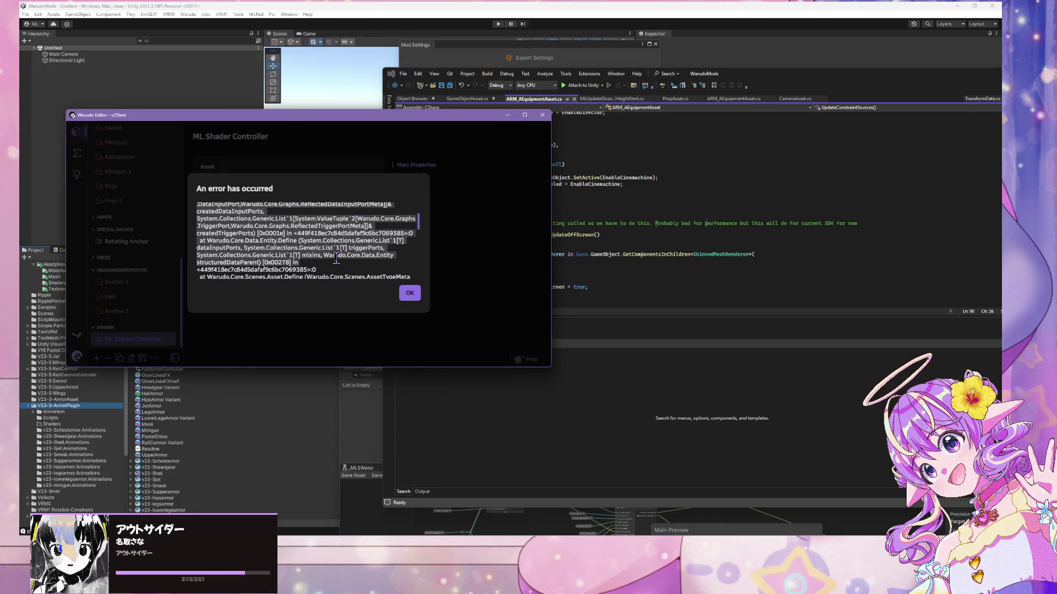
- Bring the code back in front of Warudo and scroll to the PlaybackSpeed property
scroll(342, 256, down, 3)
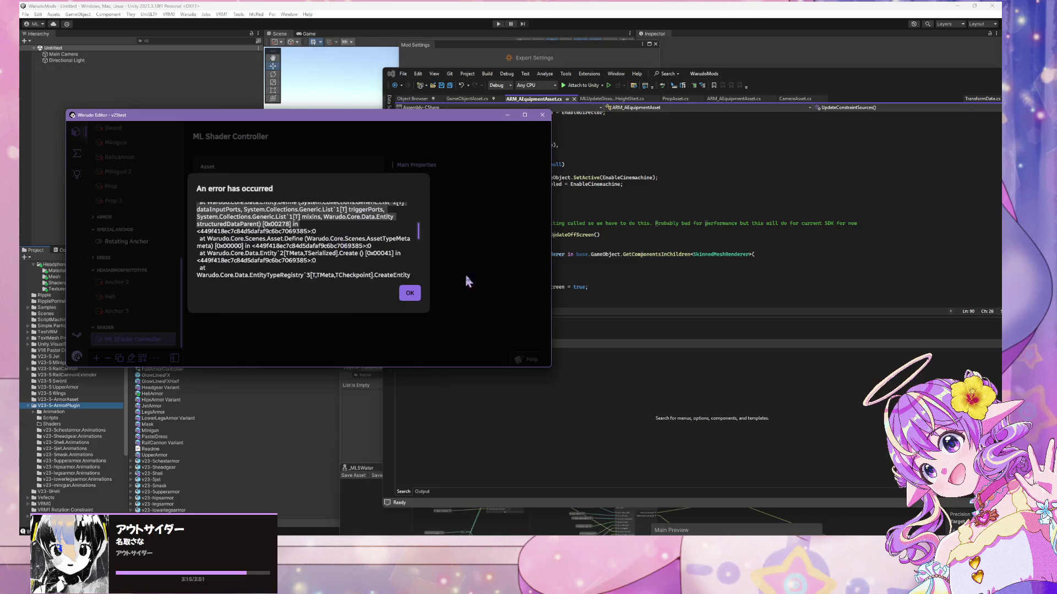
scroll(406, 237, down, 3)
click(599, 233)
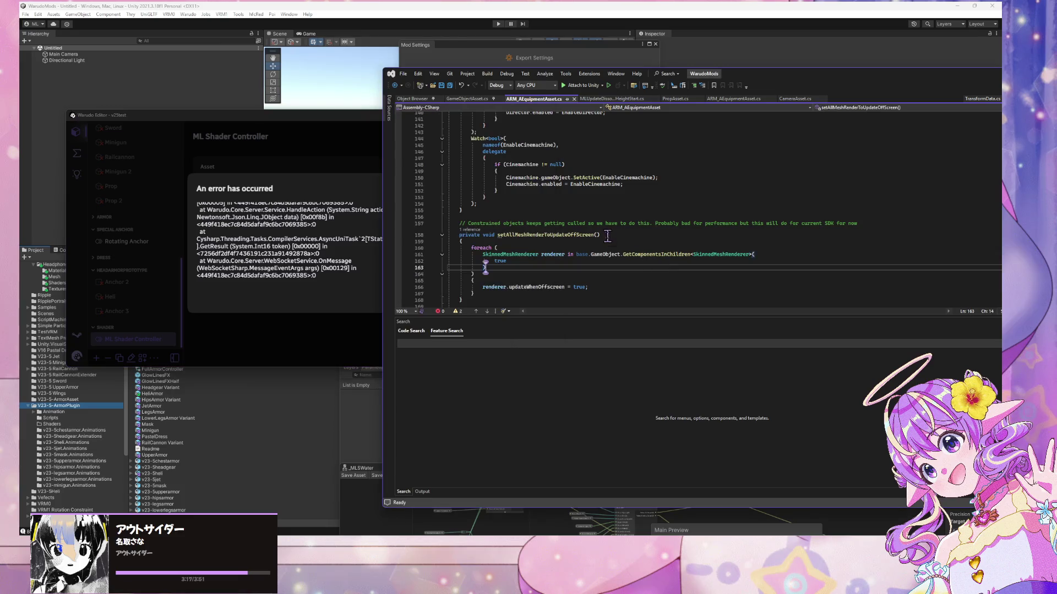
scroll(599, 233, up, 20)
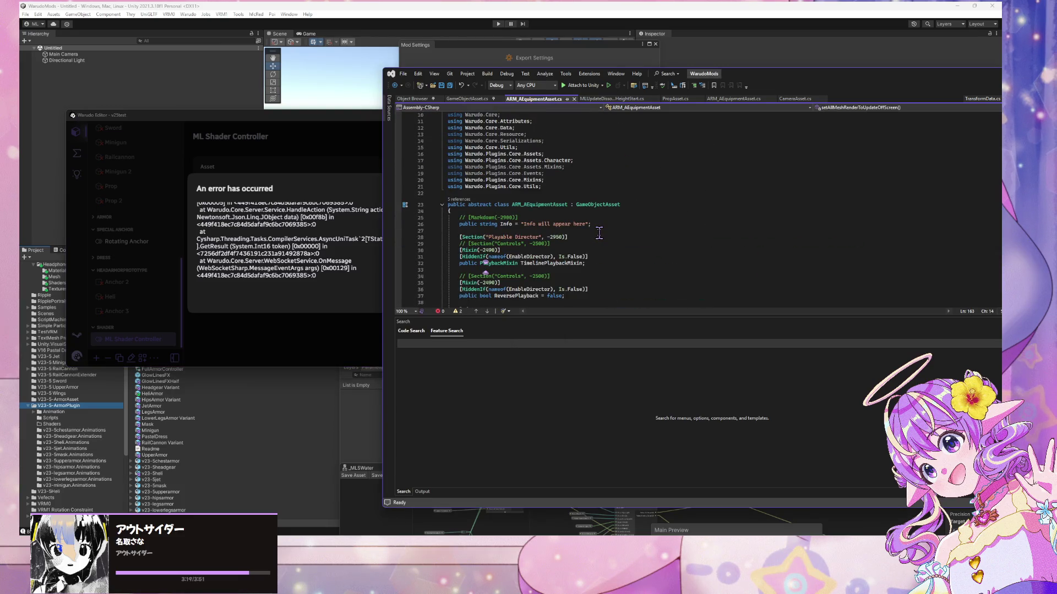
scroll(599, 233, down, 5)
mouse_move(506, 244)
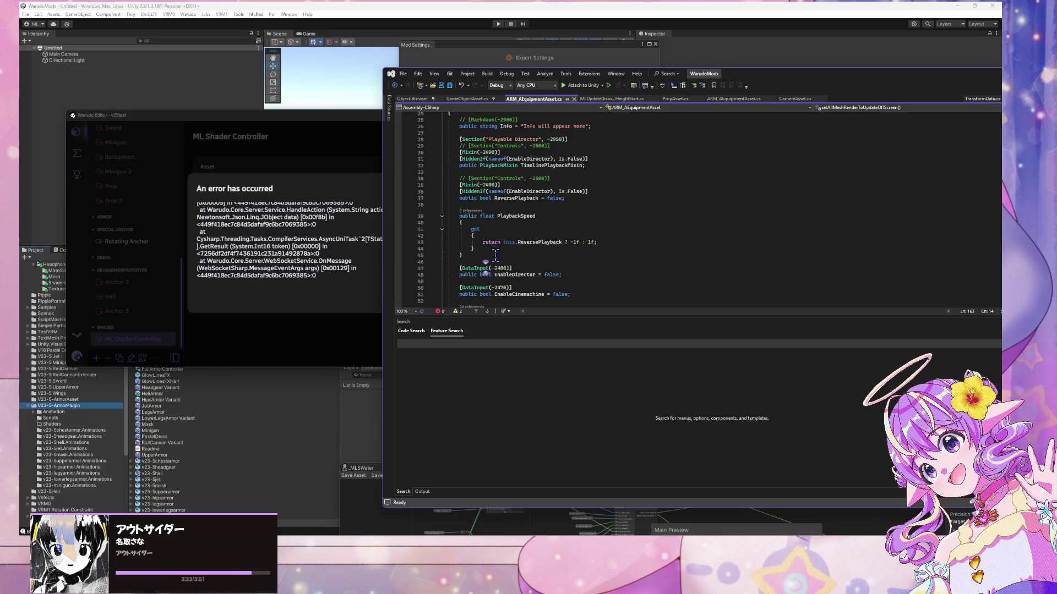
scroll(457, 252, down, 2)
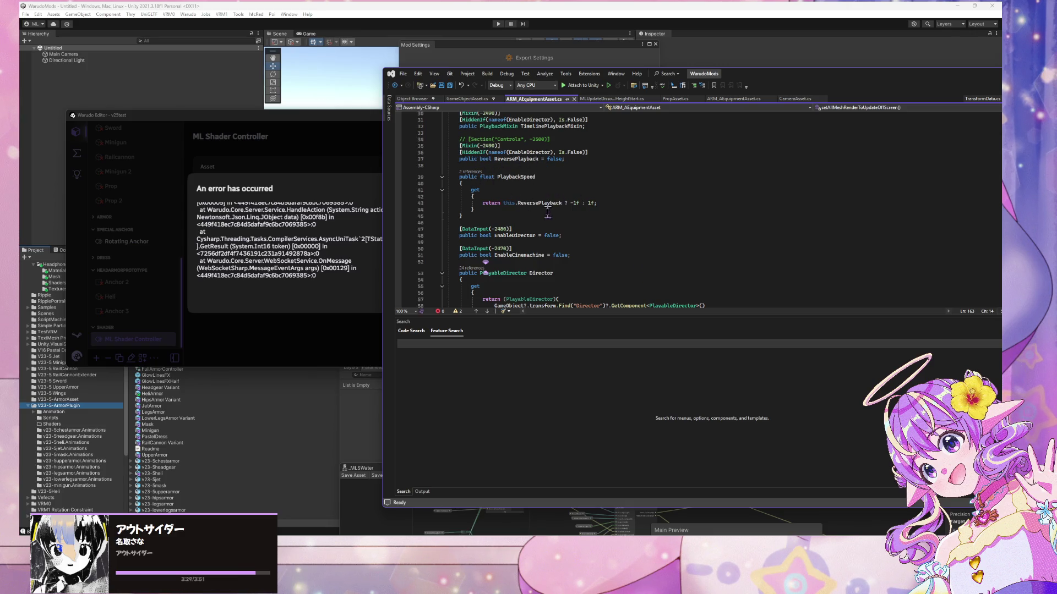
- Inspect the getter returning -1f or 1f by ReversePlayback, and select the PlaybackSpeed name on line 39
mouse_move(560, 206)
scroll(563, 184, down, 1)
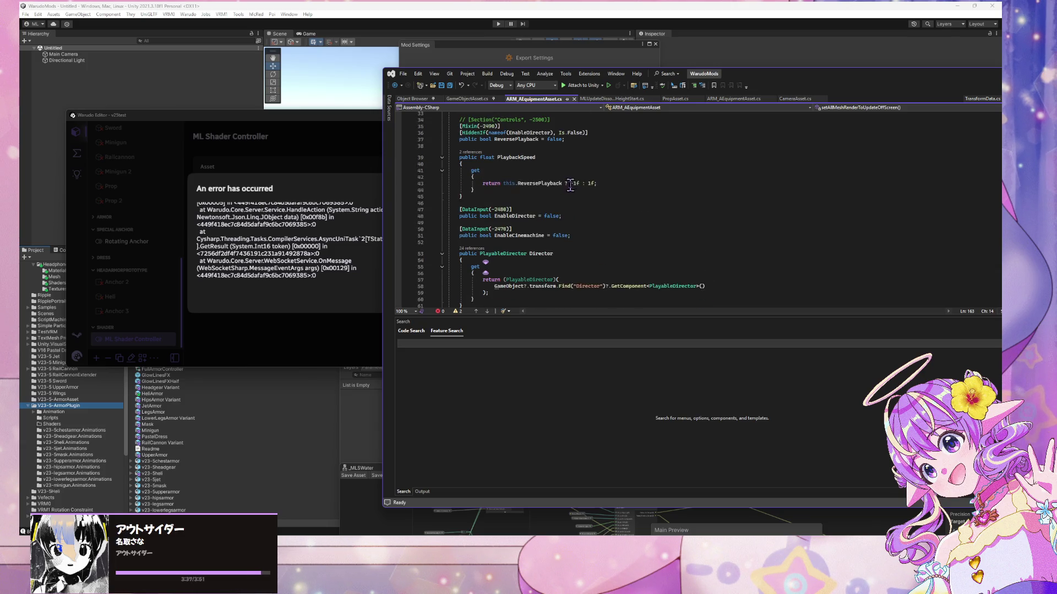
mouse_move(577, 182)
click(574, 183)
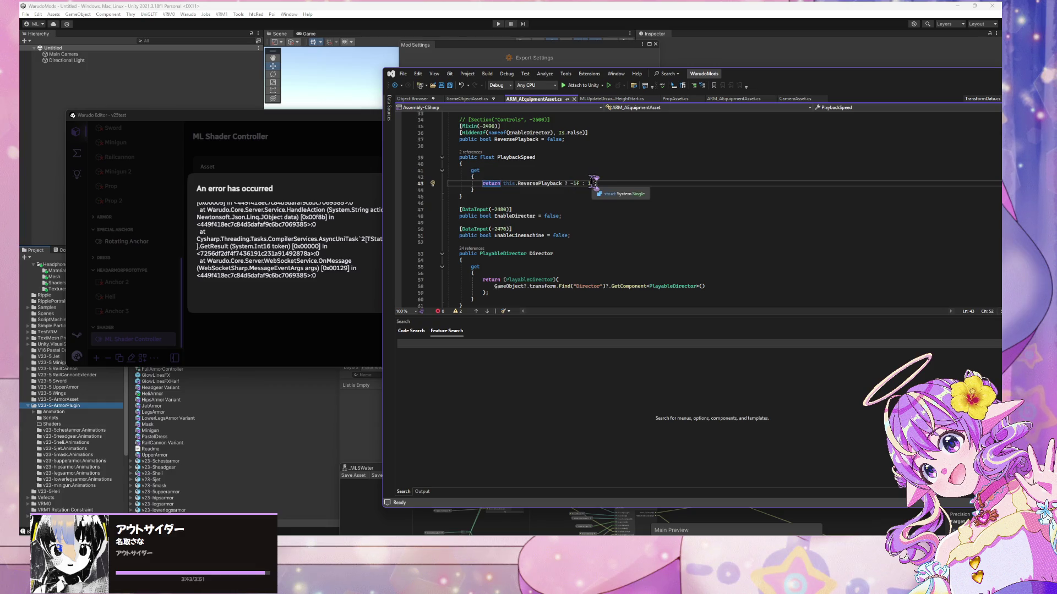
click(592, 183)
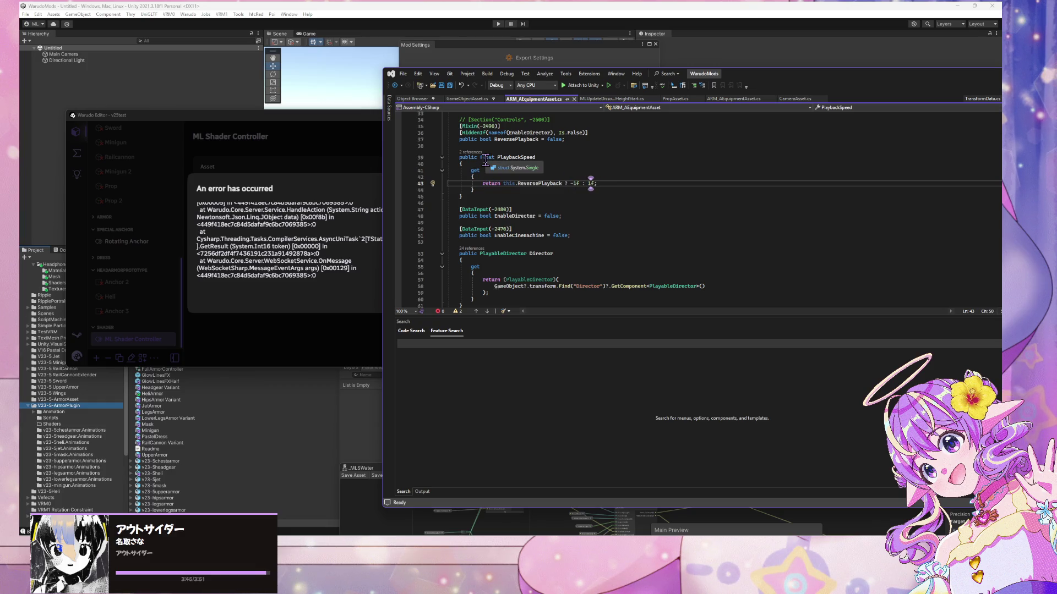
mouse_move(580, 185)
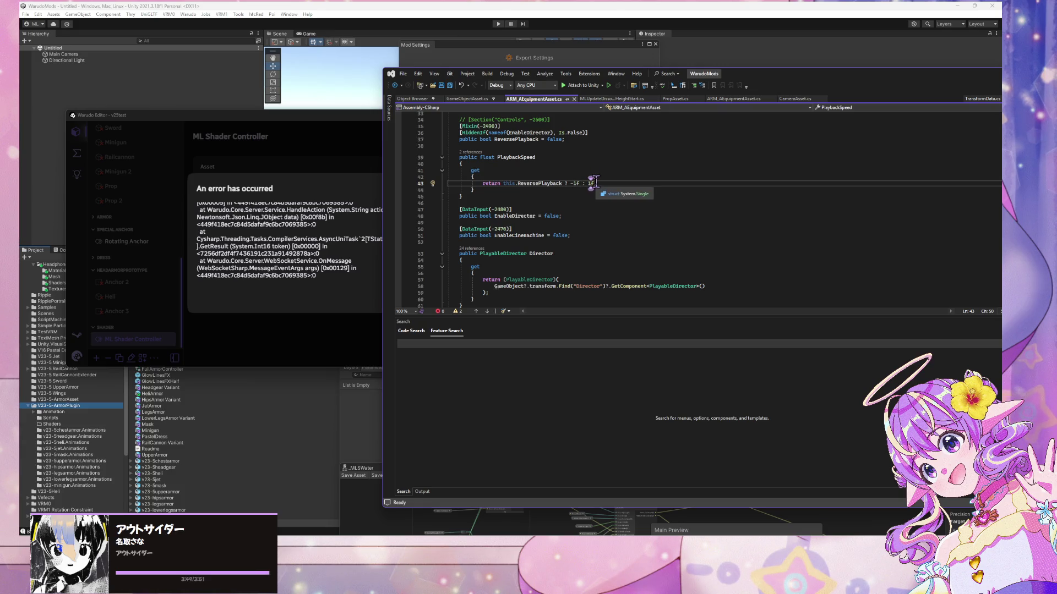
double_click(509, 157)
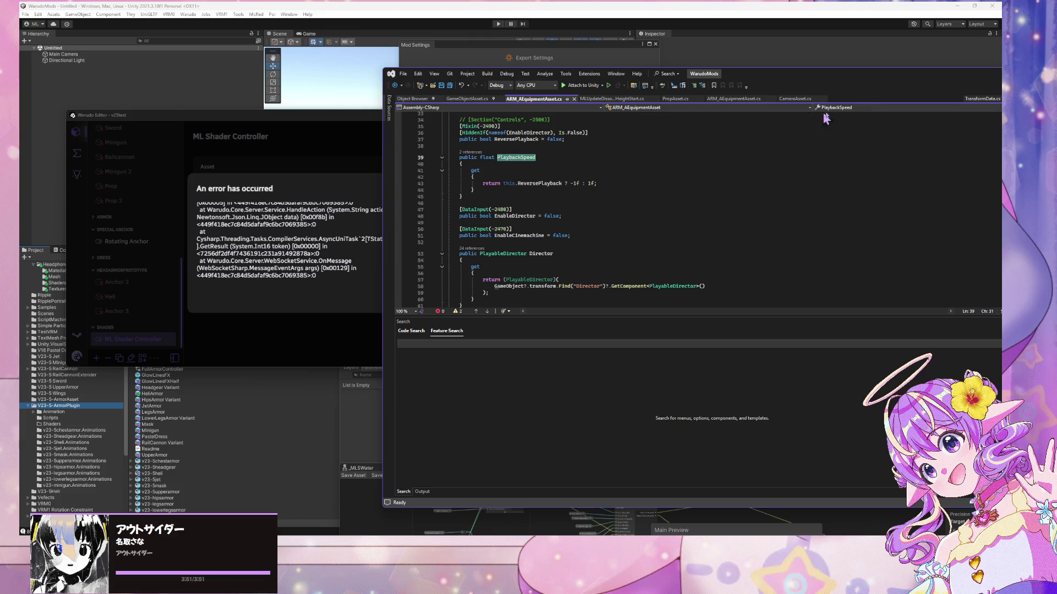
- Search the file for every PlaybackSpeed usage until no more occurrences remain
key(ctrl+f)
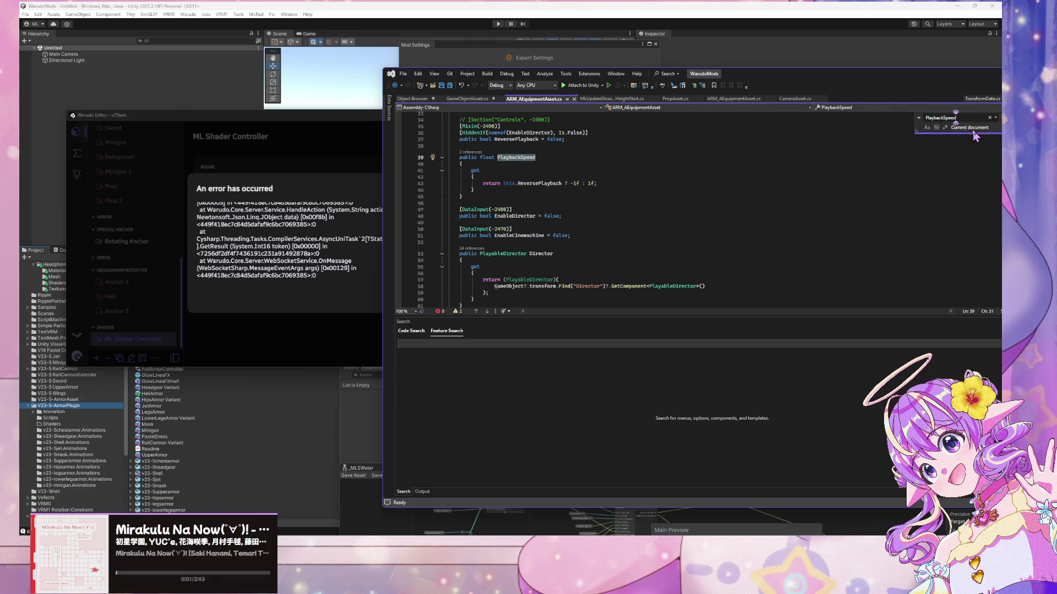
key(Return)
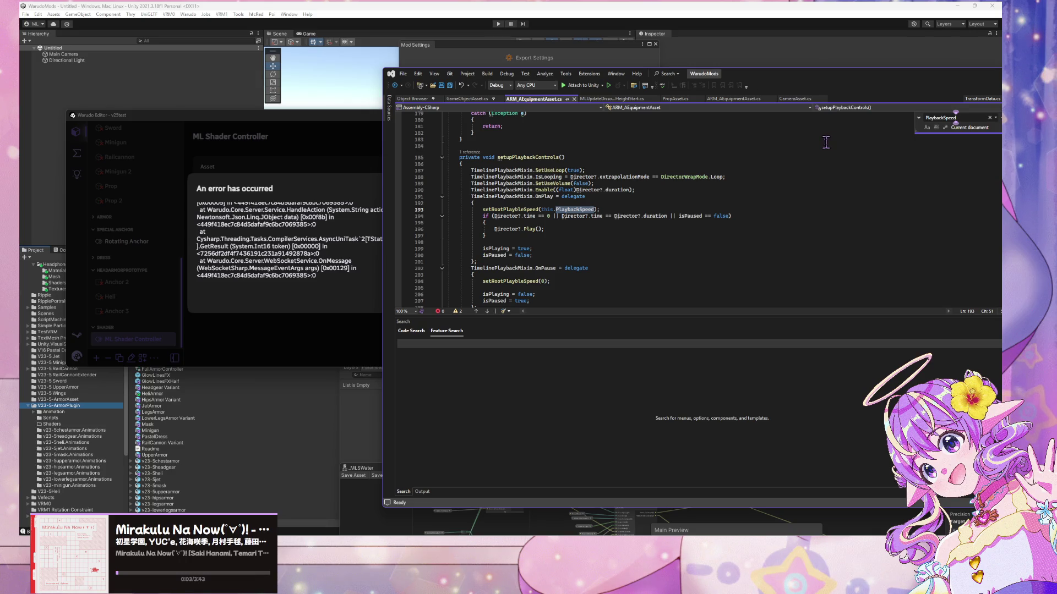
key(Return)
key(Return)
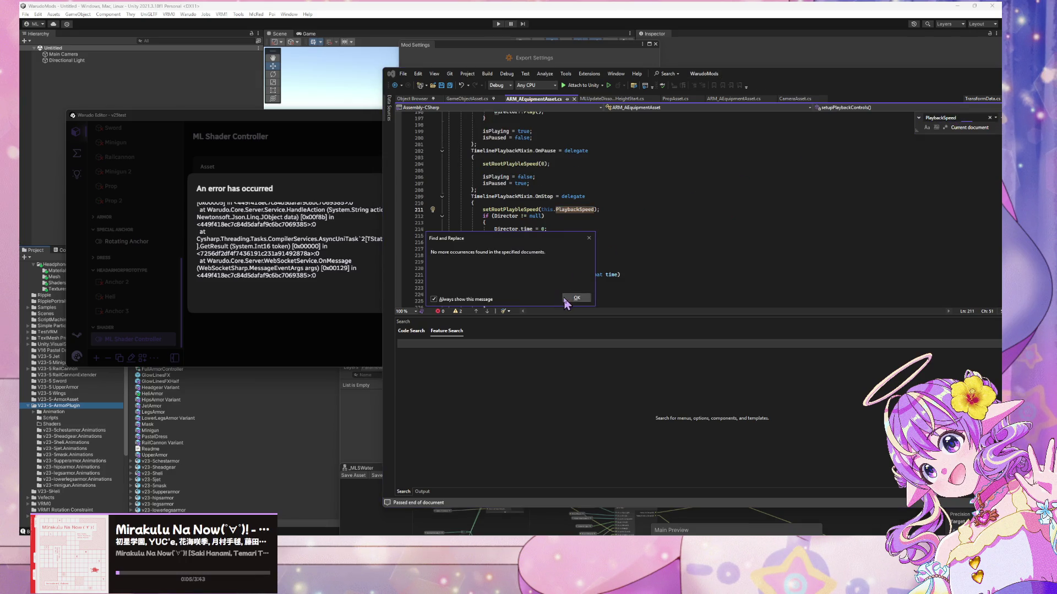
click(573, 298)
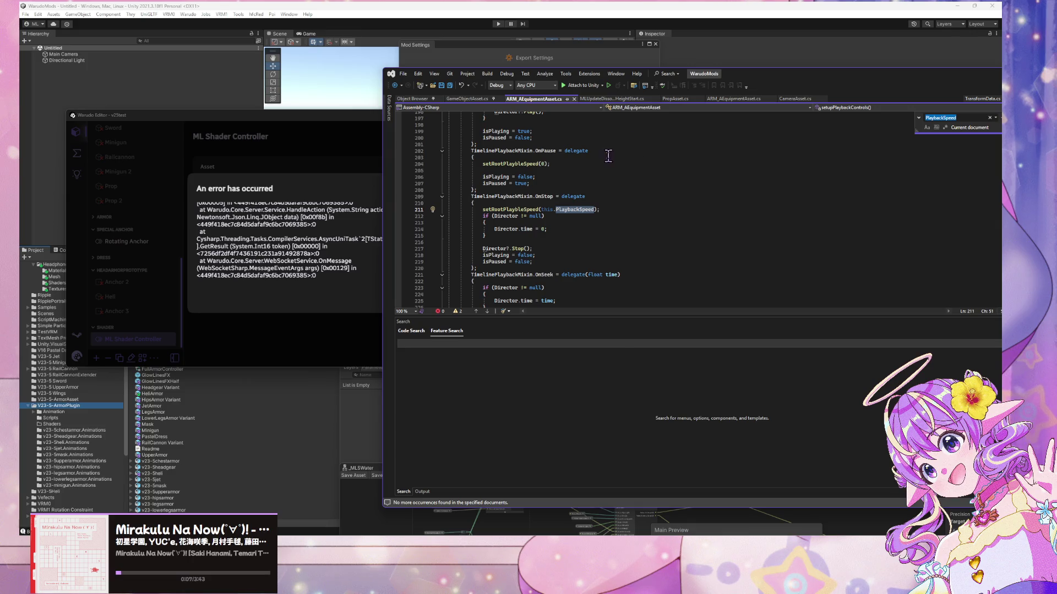
scroll(605, 157, down, 7)
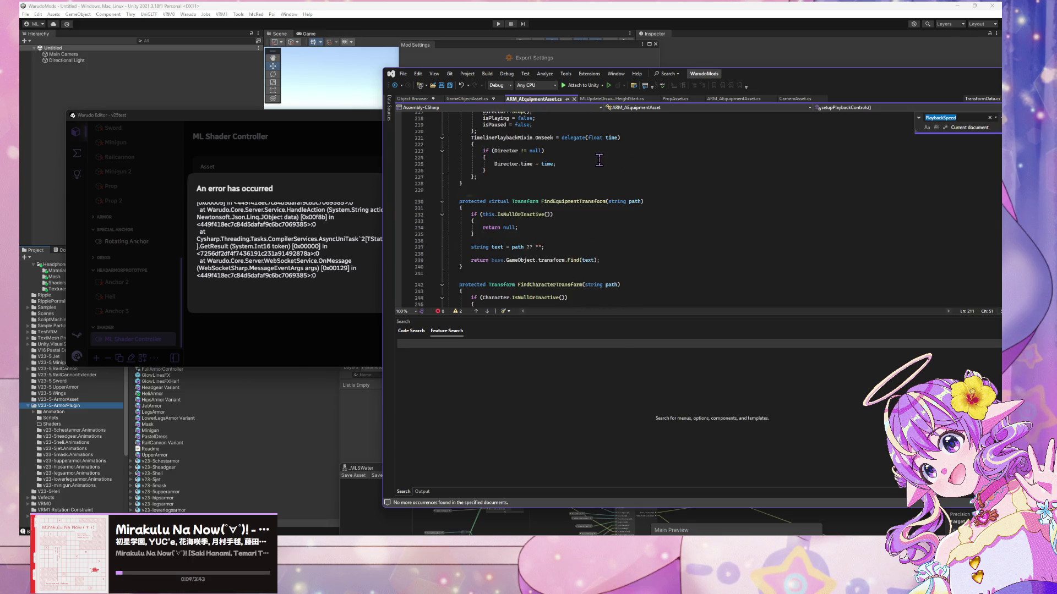
scroll(598, 160, down, 4)
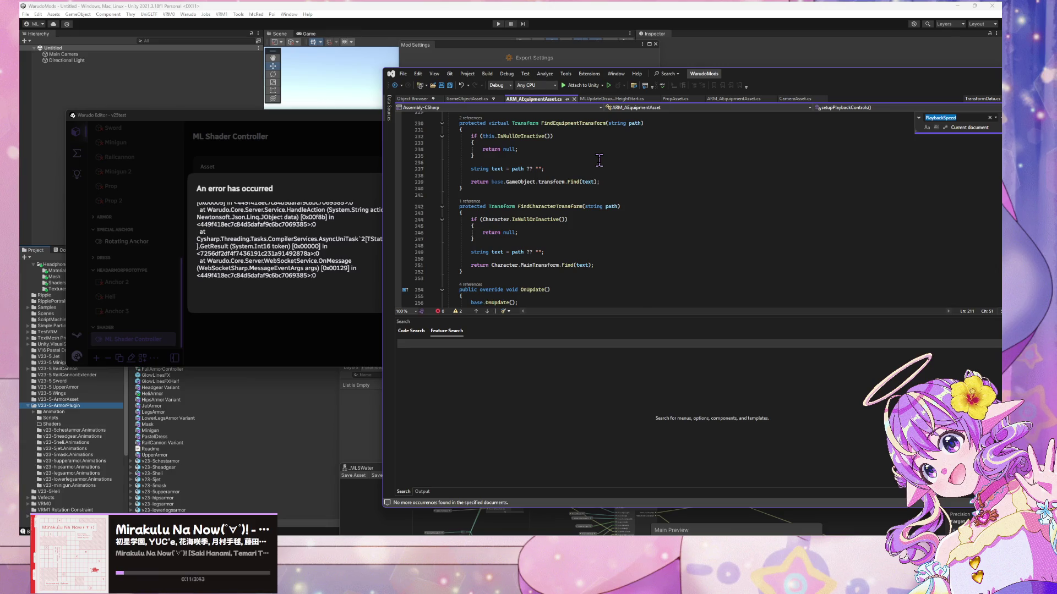
scroll(599, 159, up, 3)
- Search for IsNullOrInactive from line 232 and step to its next match
click(544, 195)
key(ctrl+f)
key(Return)
key(Return)
key(Return)
key(Return)
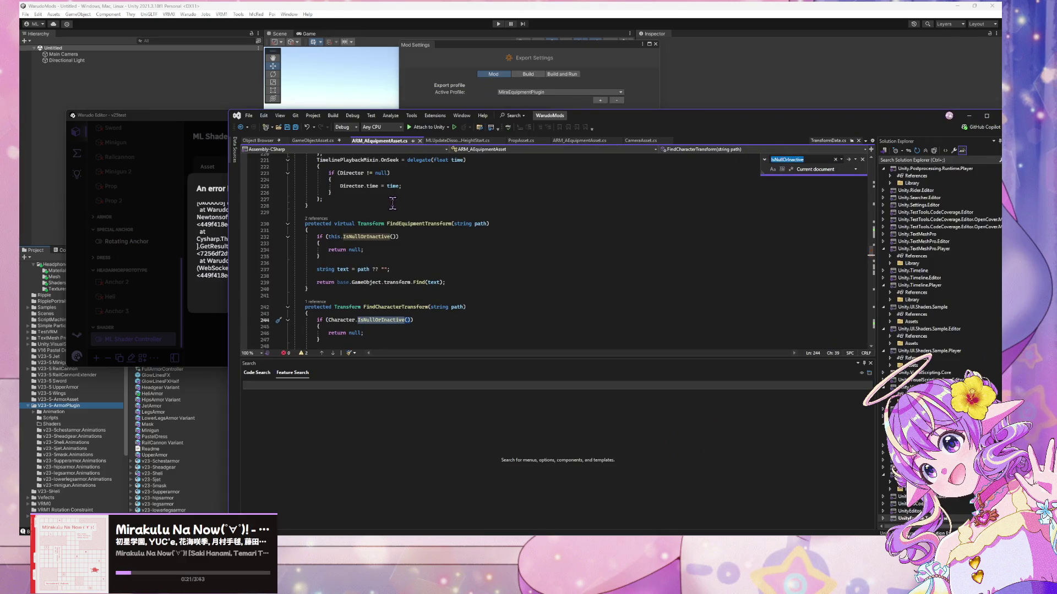
scroll(395, 202, down, 4)
scroll(401, 198, down, 6)
- Step through every 'this' match starting in the OnUpdate method
click(466, 213)
text(this)
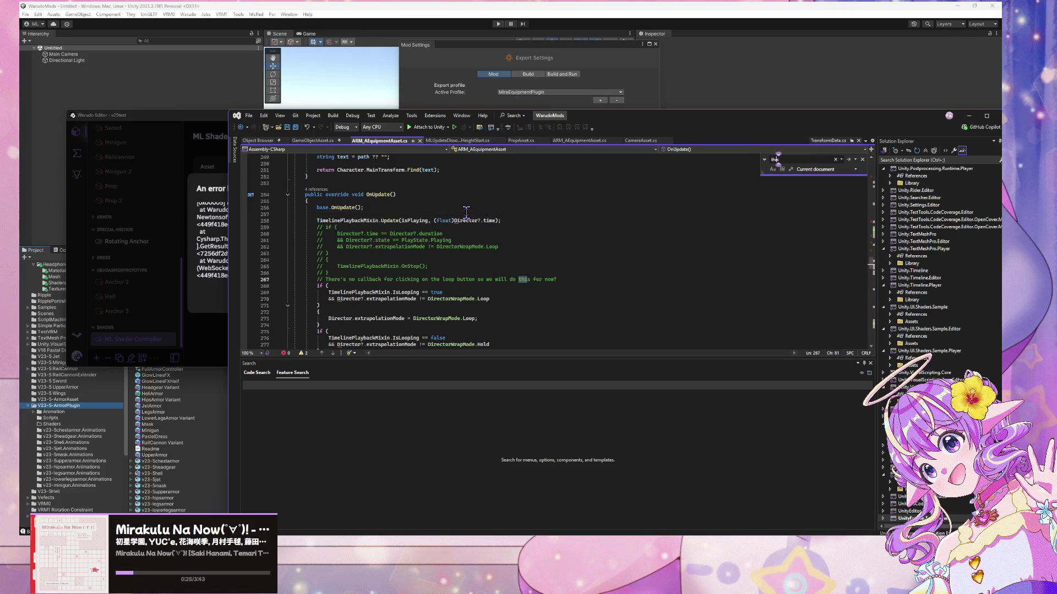
key(Return)
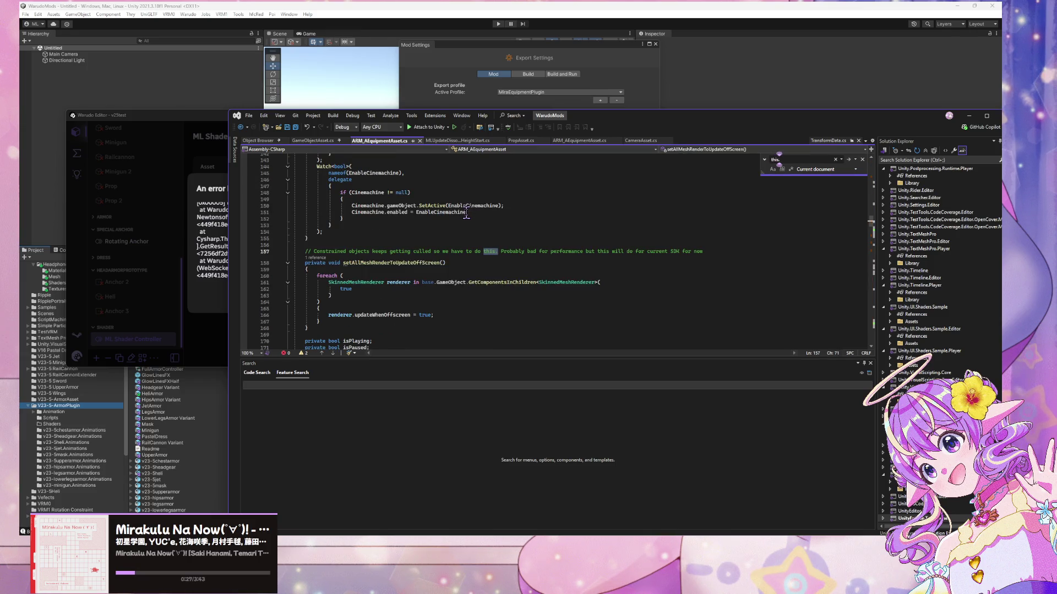
key(Return)
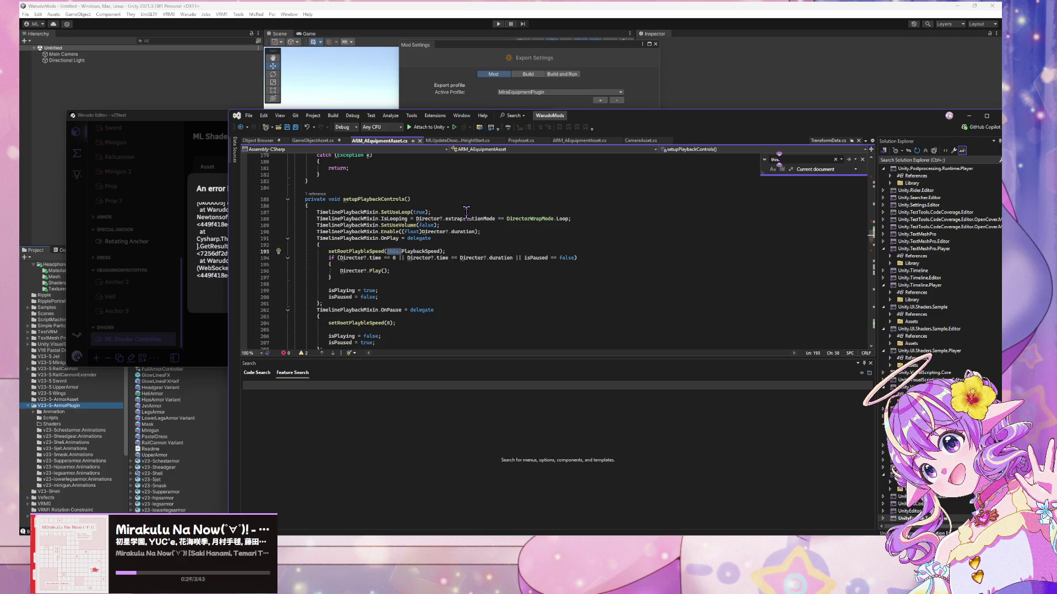
key(Return)
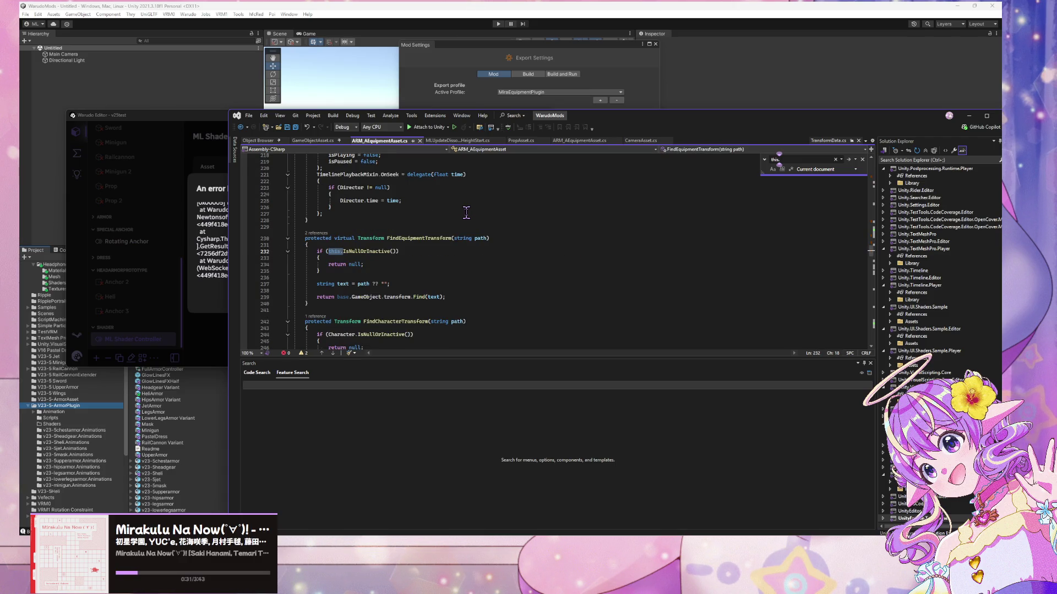
key(Return)
key(Return)
scroll(466, 212, up, 20)
scroll(518, 204, up, 20)
scroll(517, 208, down, 10)
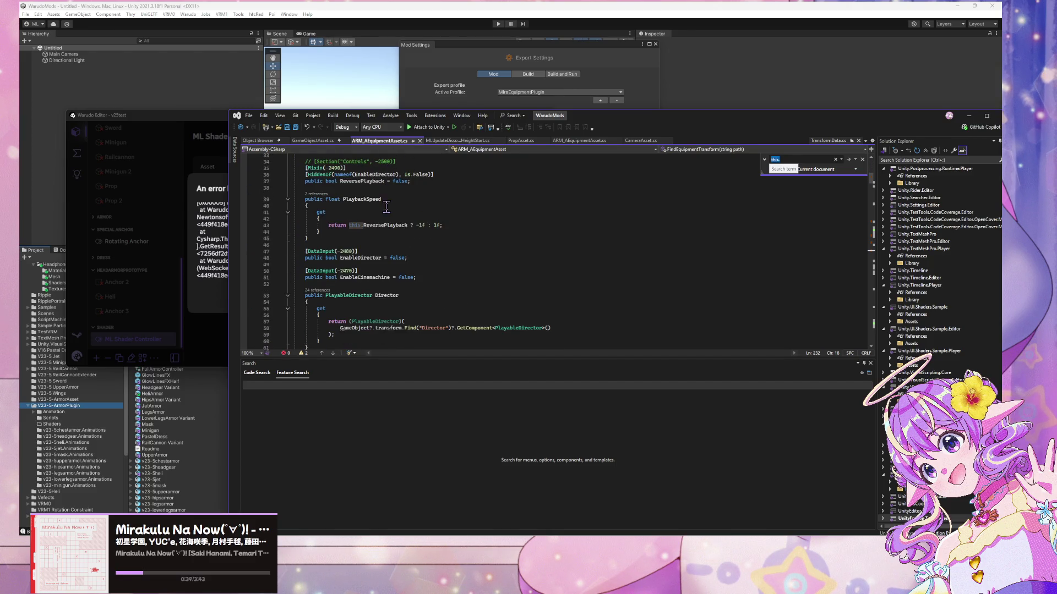
- Read down from the PlaybackSpeed getter through the playback control code
click(342, 220)
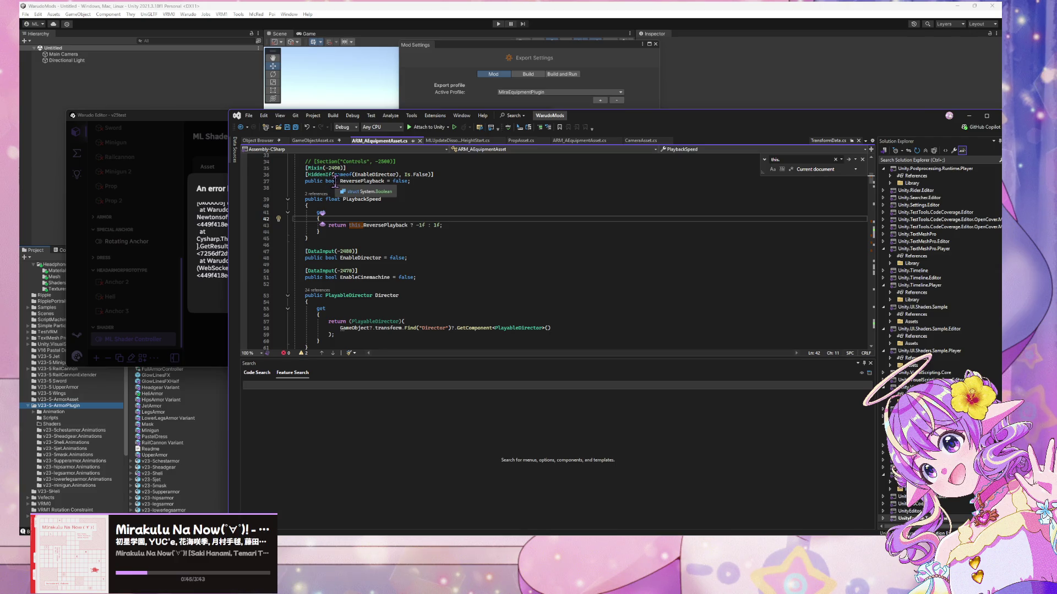
scroll(348, 219, down, 1)
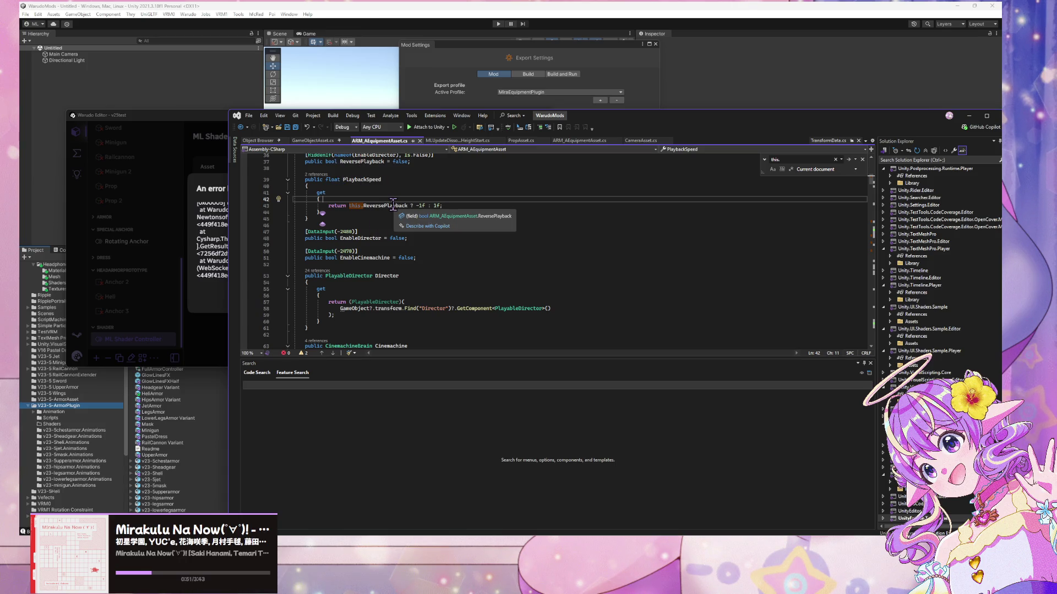
scroll(501, 201, down, 18)
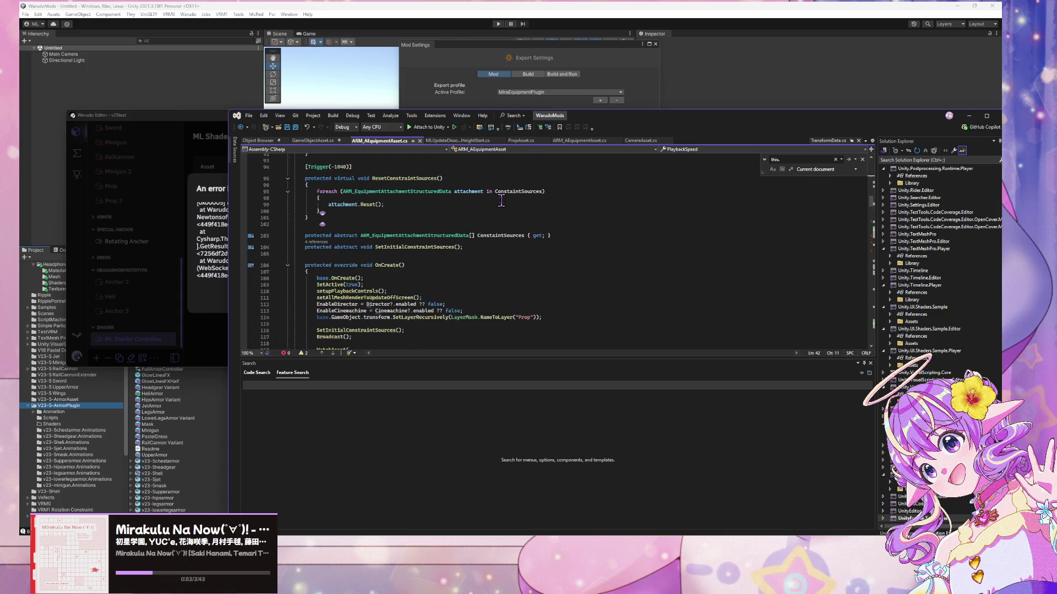
scroll(500, 201, down, 3)
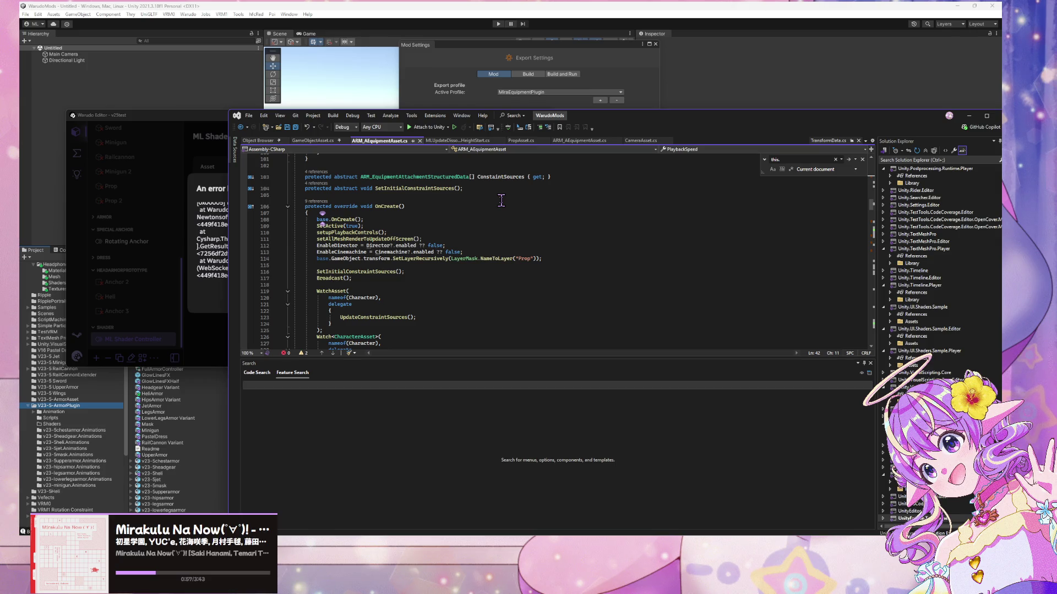
scroll(501, 200, down, 13)
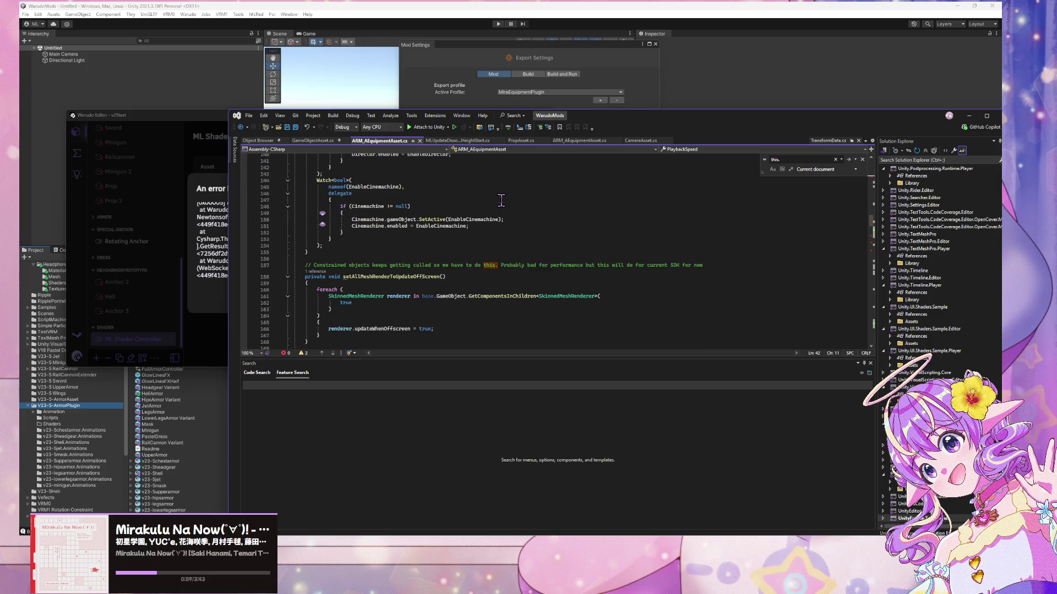
scroll(501, 201, down, 2)
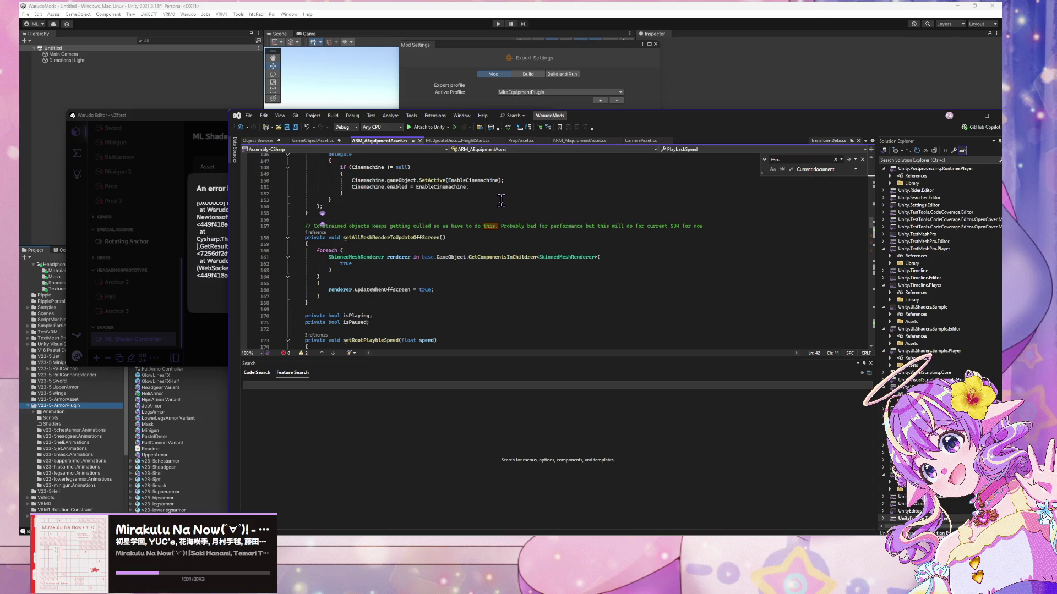
scroll(500, 200, down, 3)
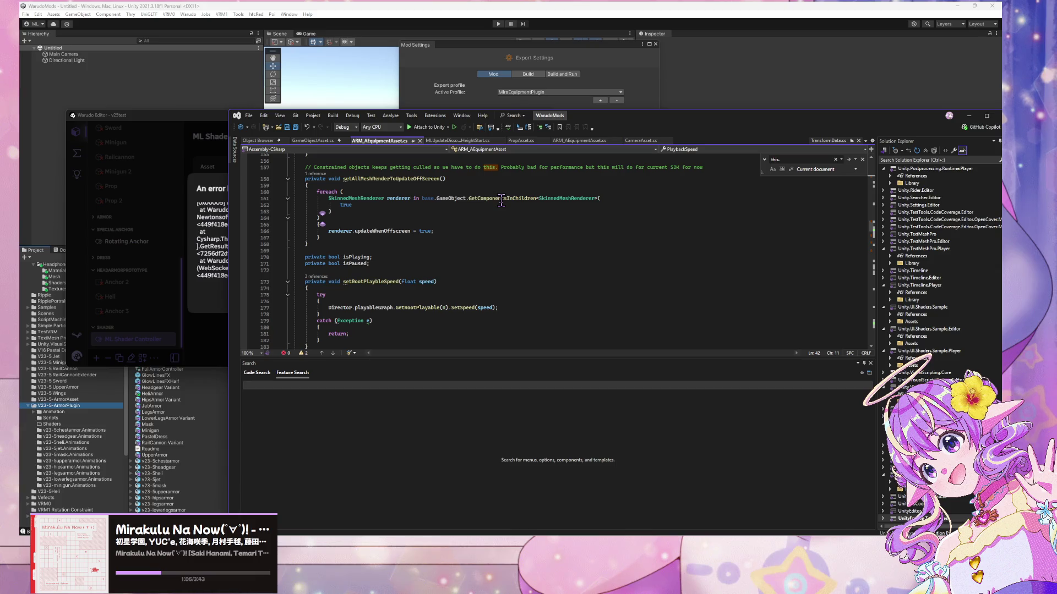
scroll(500, 201, down, 3)
scroll(501, 200, down, 1)
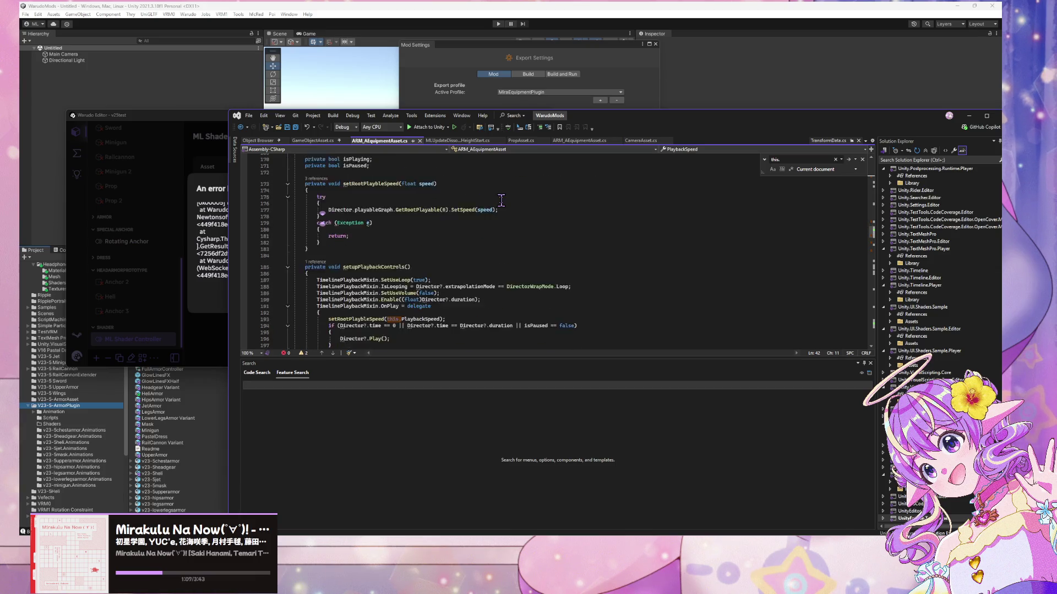
- Select this.PlaybackSpeed on line 193 in setupPlaybackControls
mouse_move(369, 242)
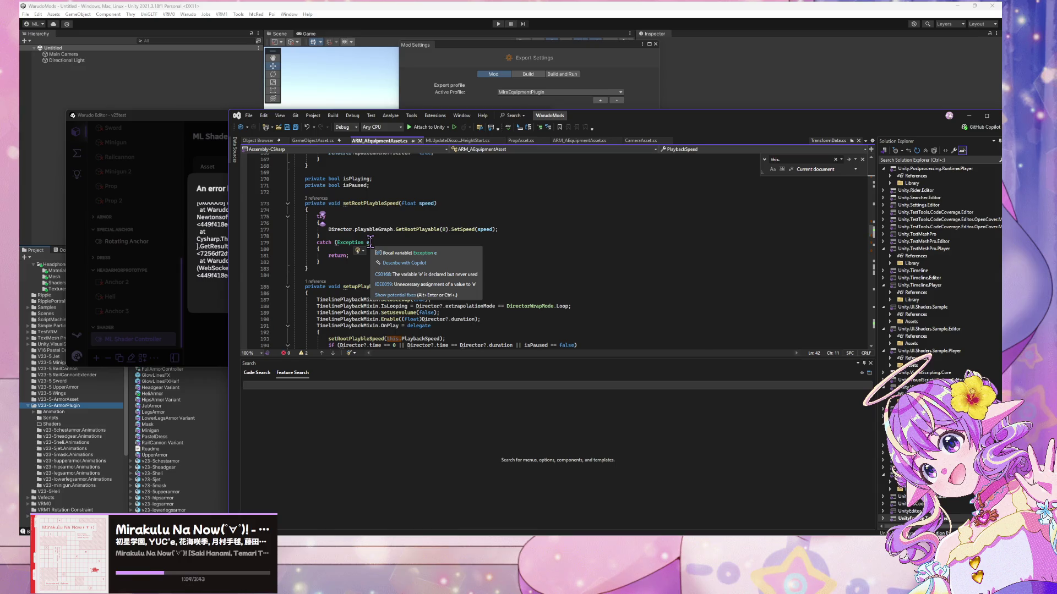
click(460, 180)
scroll(461, 180, down, 5)
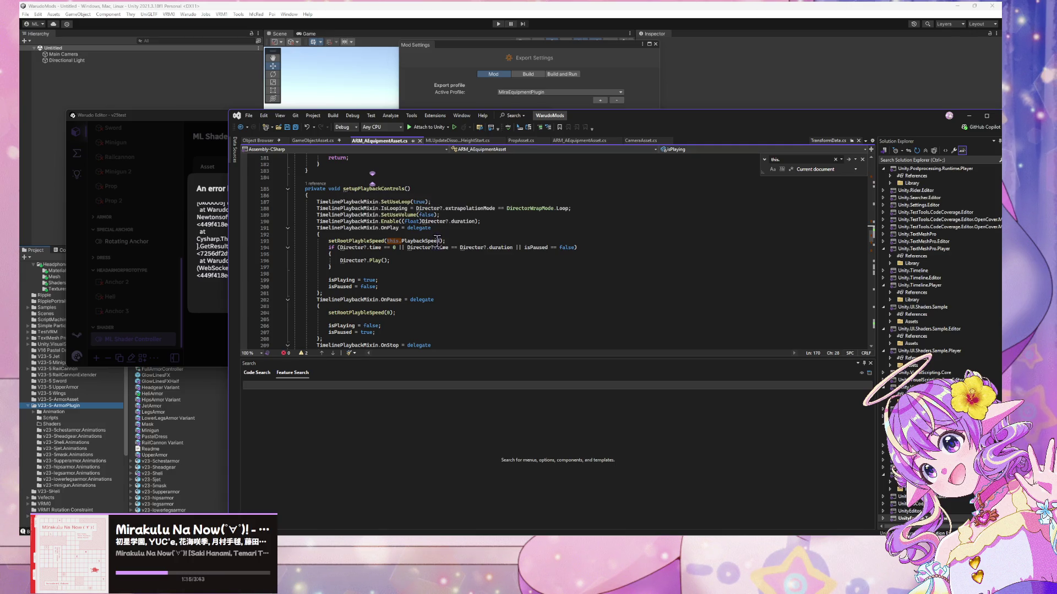
drag(440, 240, 385, 241)
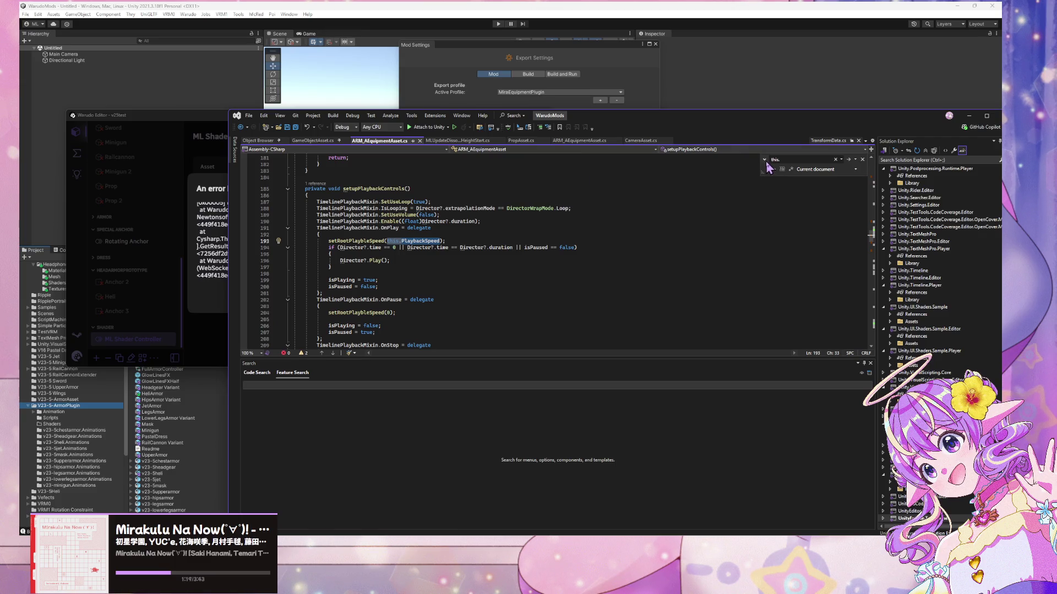
- Replace both this.PlaybackSpeed arguments with 1 via Replace All, then switch to Unity to recompile
key(ctrl+h)
key(Return)
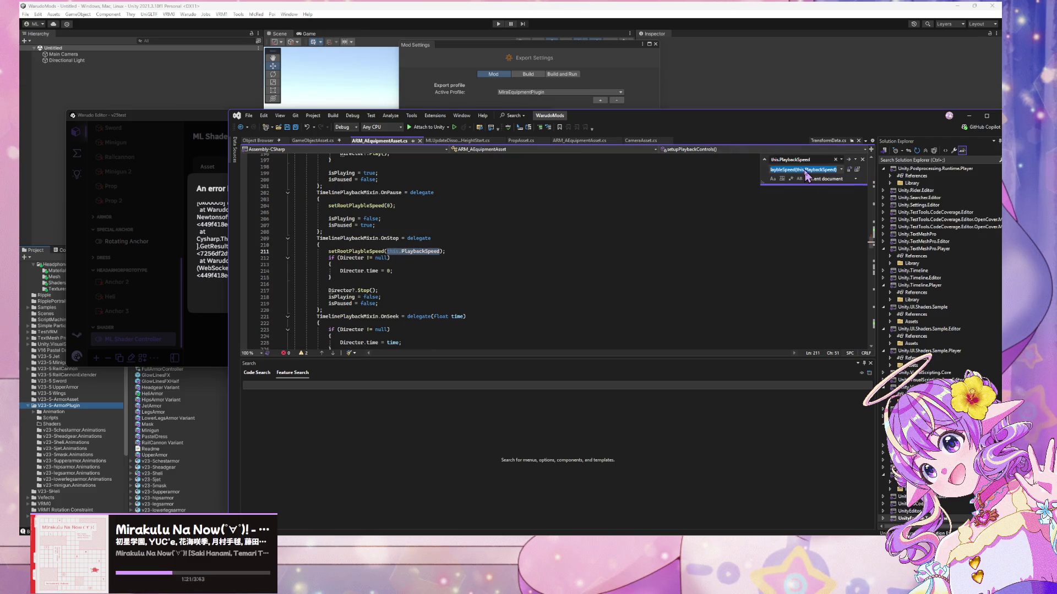
text(1)
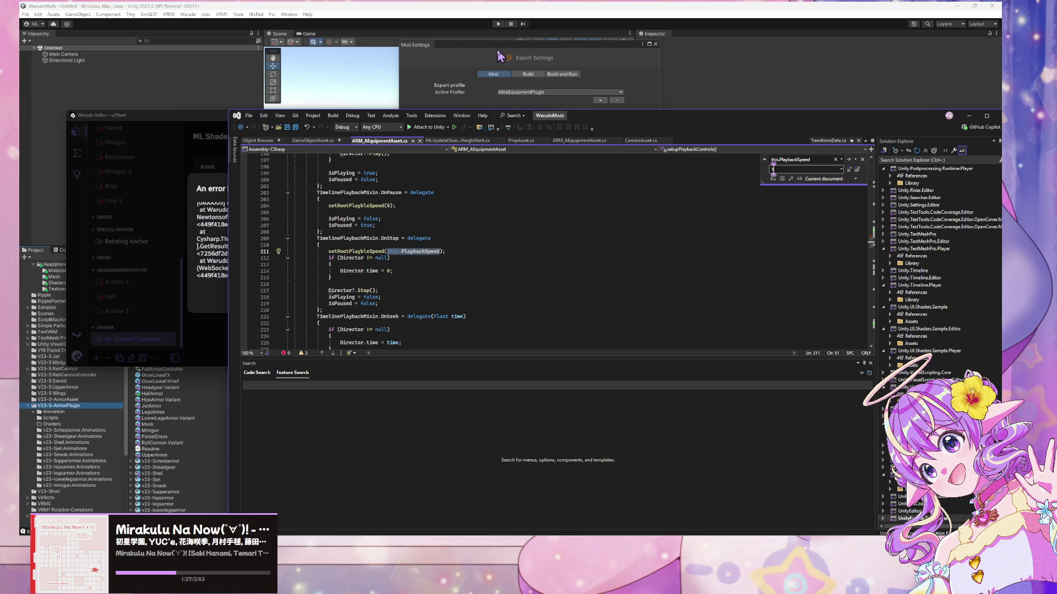
click(499, 55)
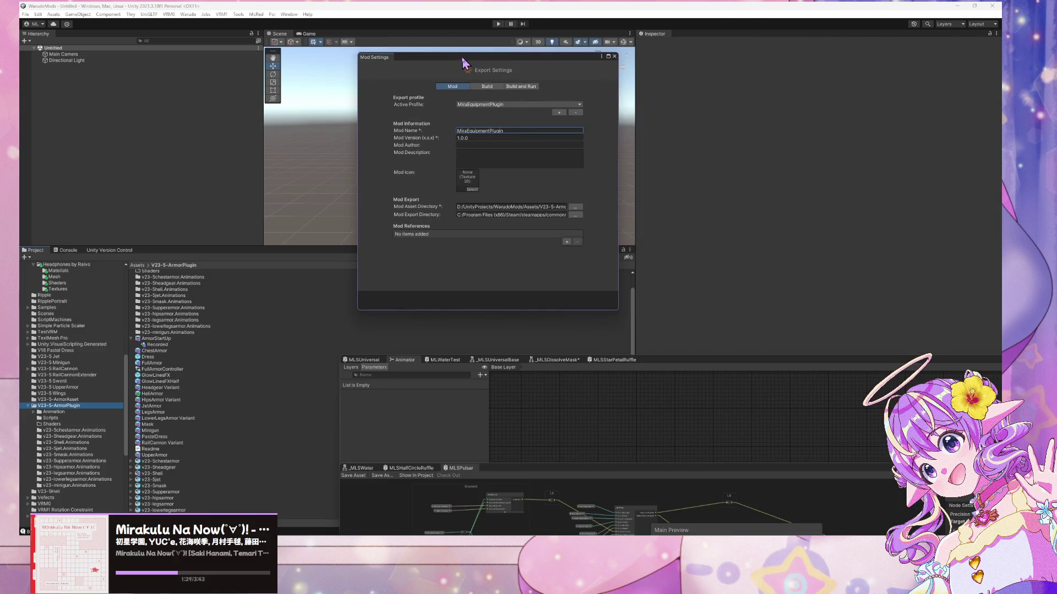
key(alt+Tab)
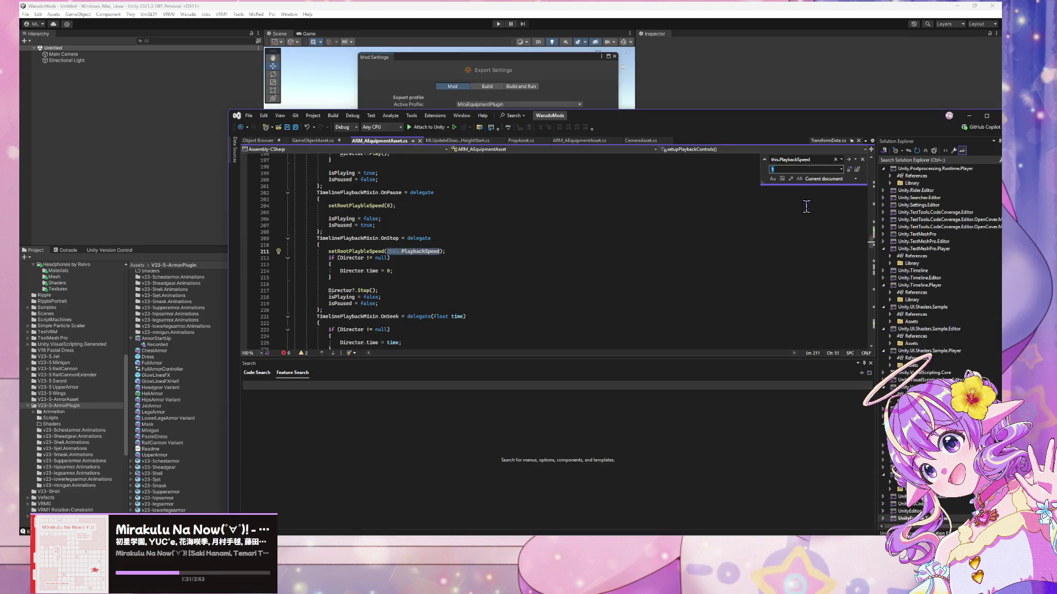
click(857, 170)
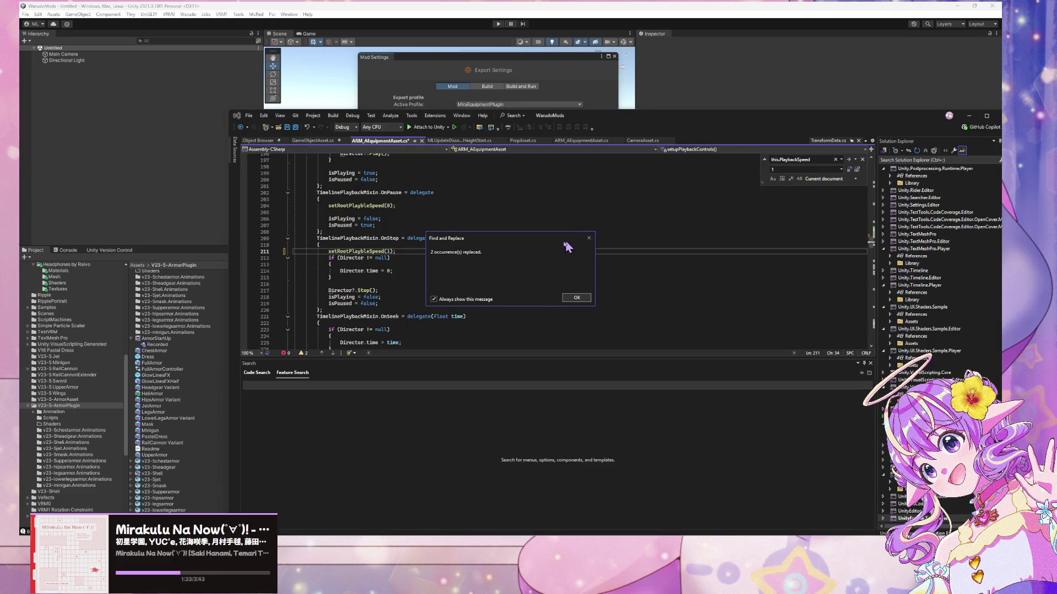
click(574, 298)
click(342, 6)
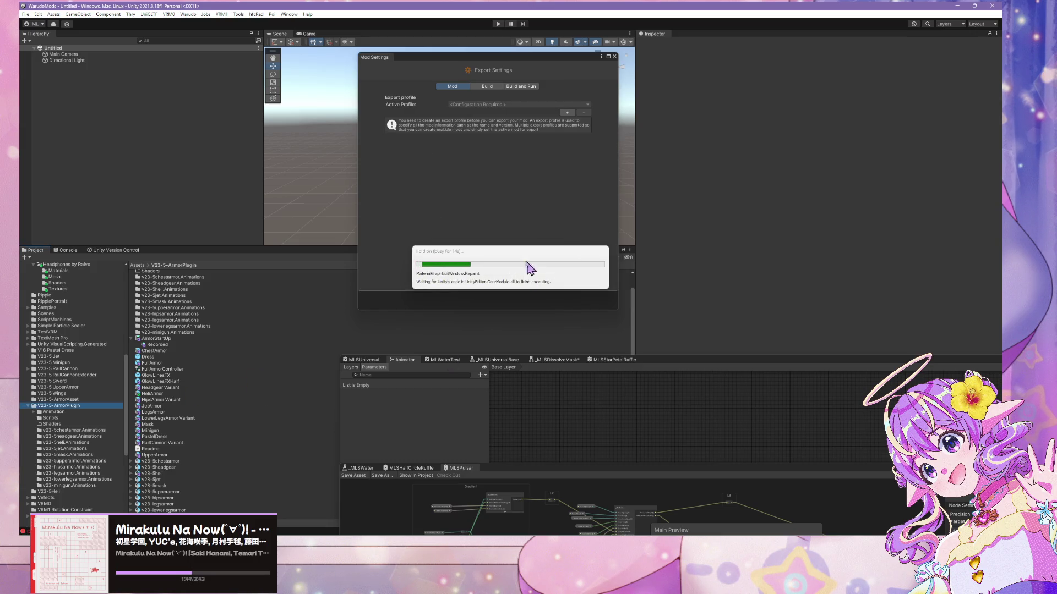
- Create a MiraEquipmentPlugin export profile with V23-5-ArmorPlugin as its mod asset directory
click(569, 112)
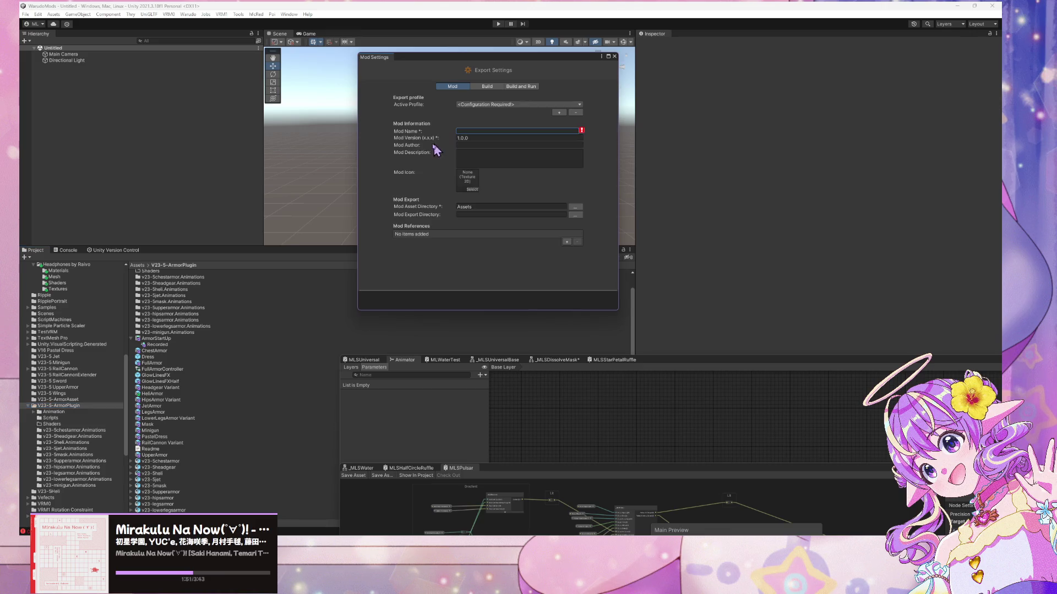
text(MiraEquipmentPlugin)
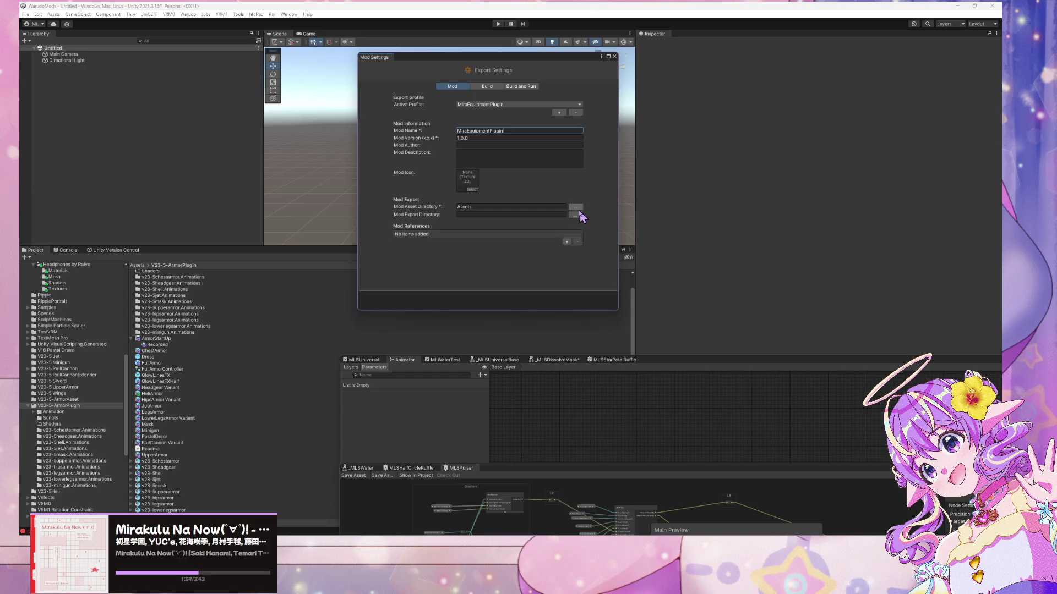
click(575, 208)
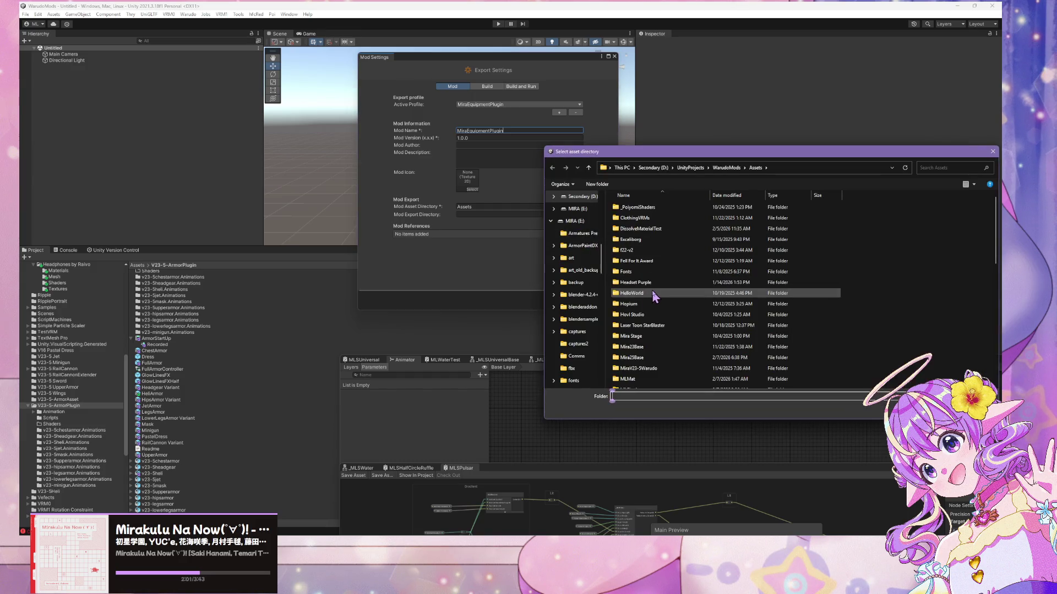
scroll(660, 240, down, 4)
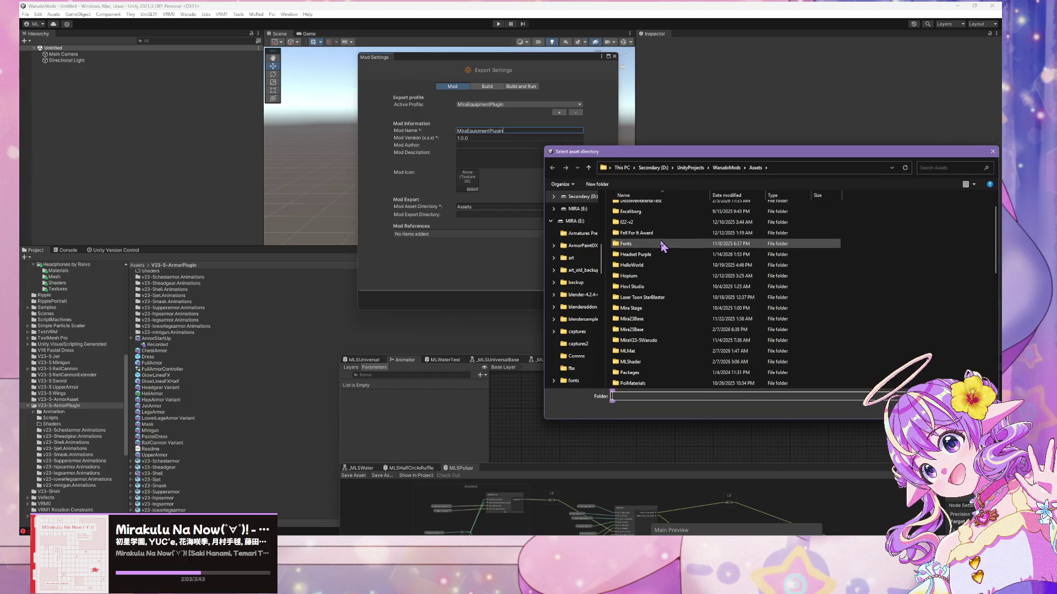
scroll(651, 250, down, 6)
double_click(644, 299)
key(Return)
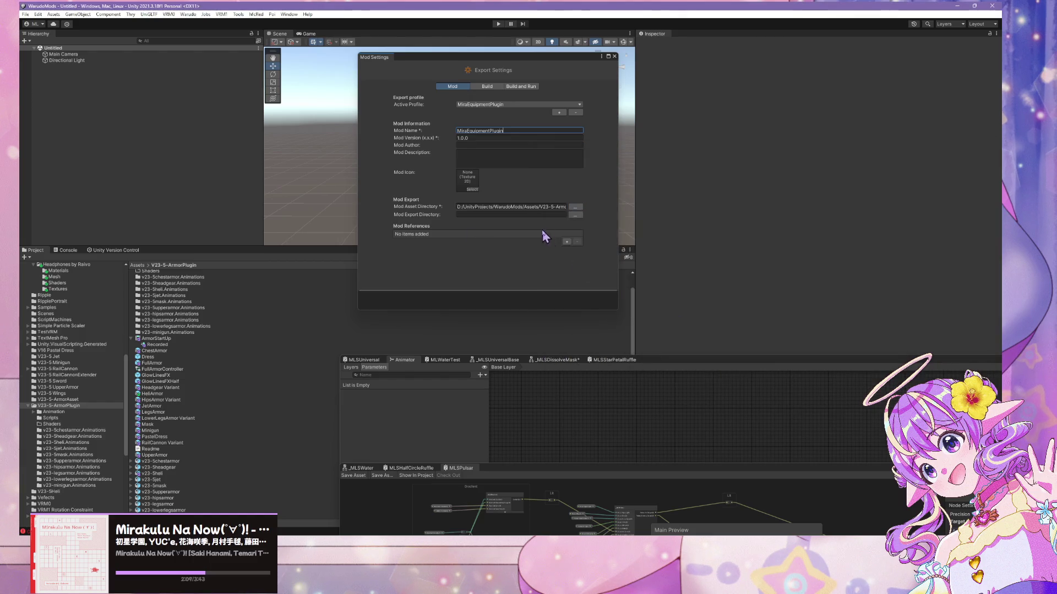
click(575, 214)
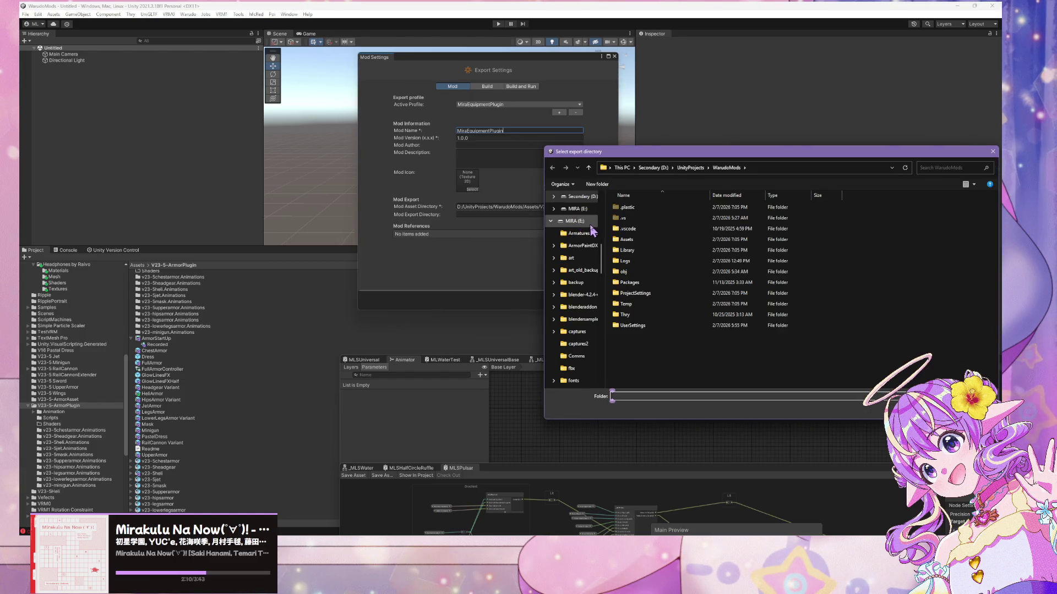
- Choose the Plugins folder inside Warudo's StreamingAssets as the mod export directory
scroll(591, 228, up, 5)
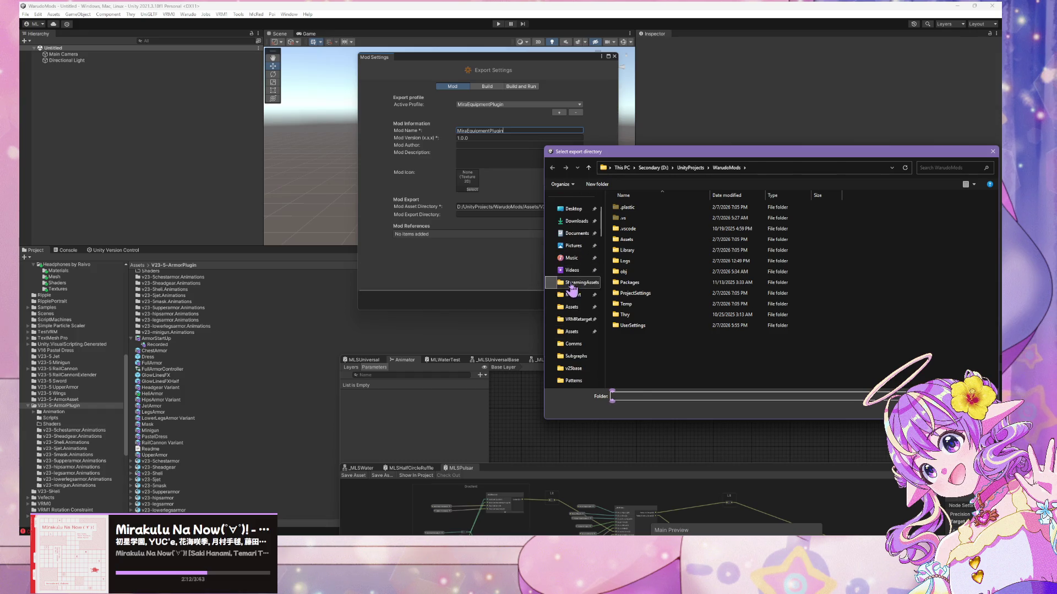
click(571, 283)
scroll(633, 331, down, 3)
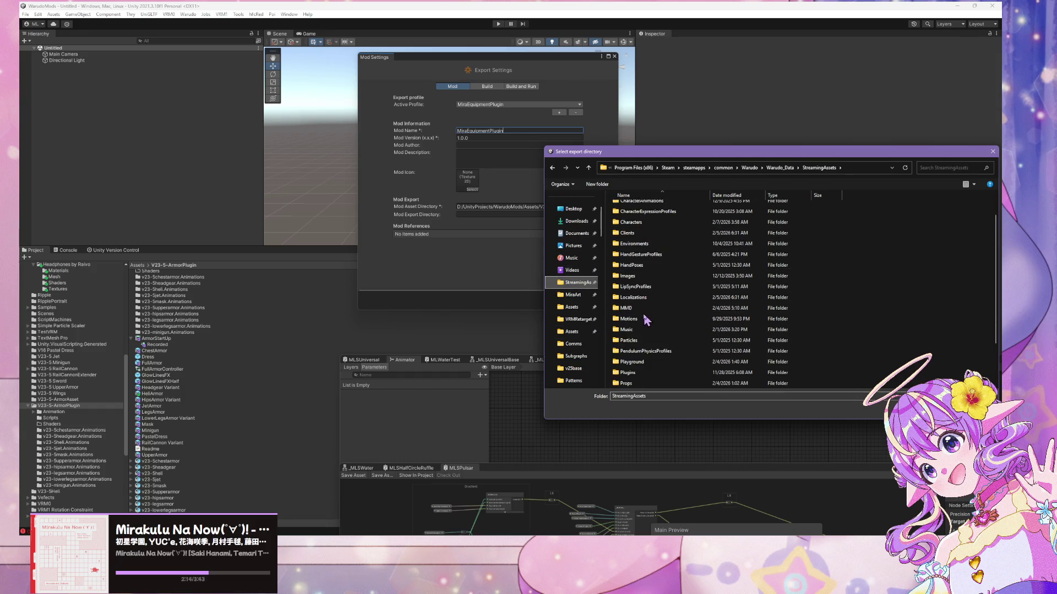
right_click(645, 375)
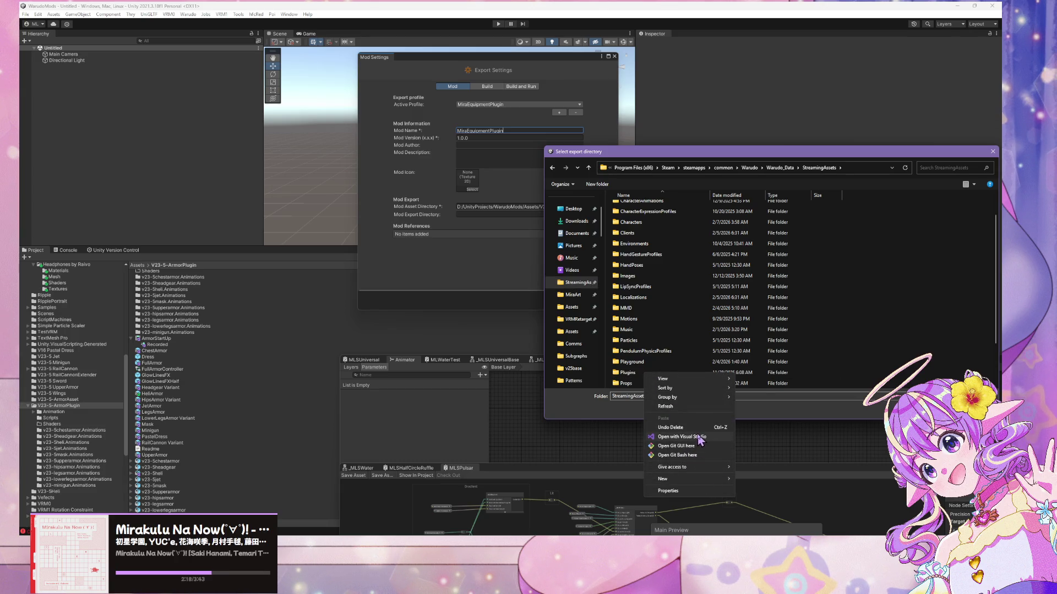
click(626, 375)
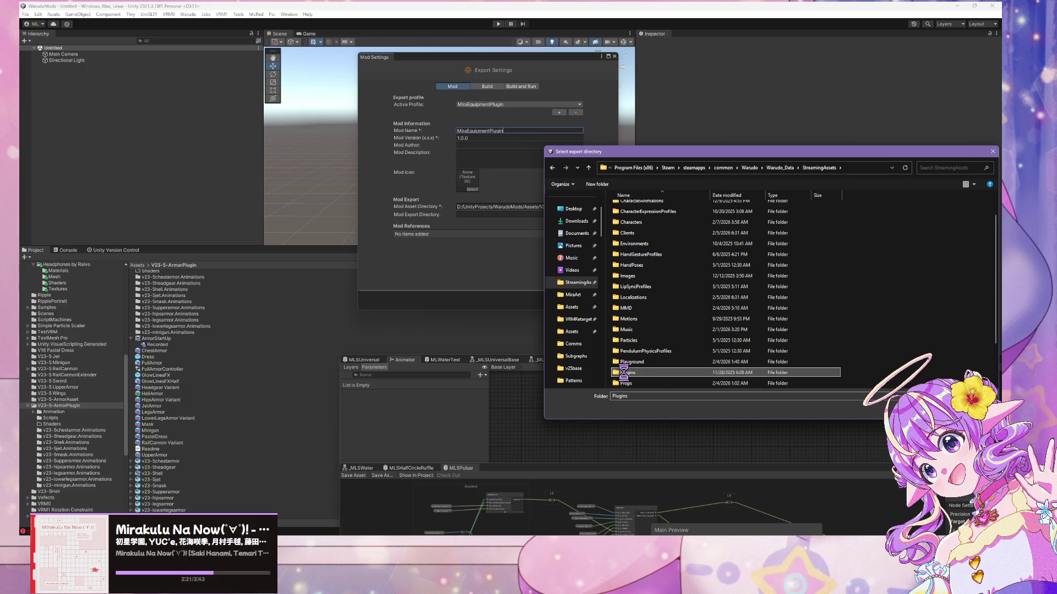
right_click(625, 373)
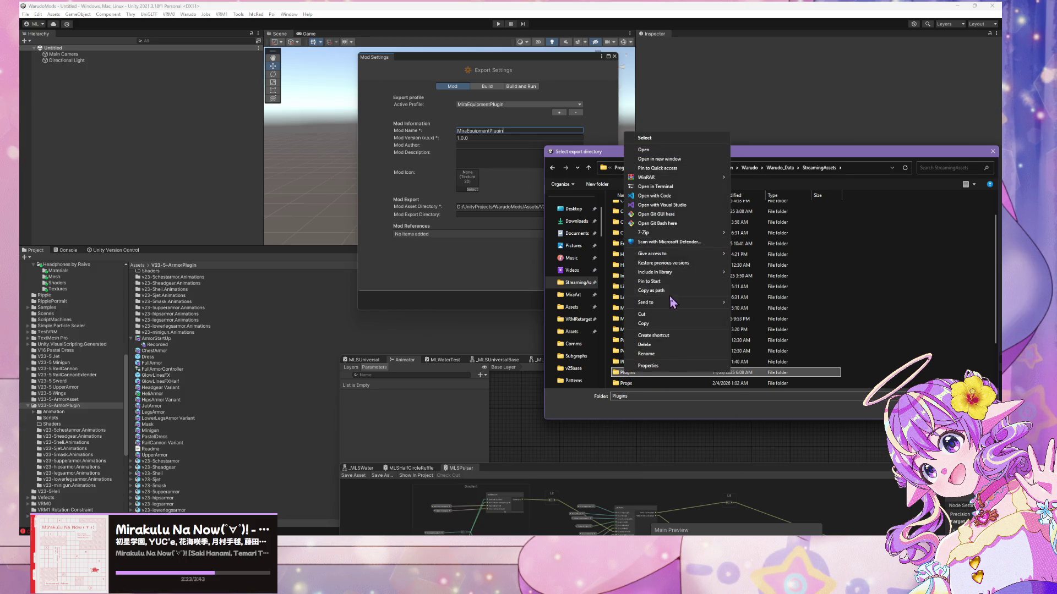
scroll(566, 305, up, 1)
scroll(572, 297, down, 1)
- Confirm the export folder and build the MiraEquipmentPlugin mod from the Warudo menu
click(571, 306)
key(Return)
click(193, 14)
click(201, 66)
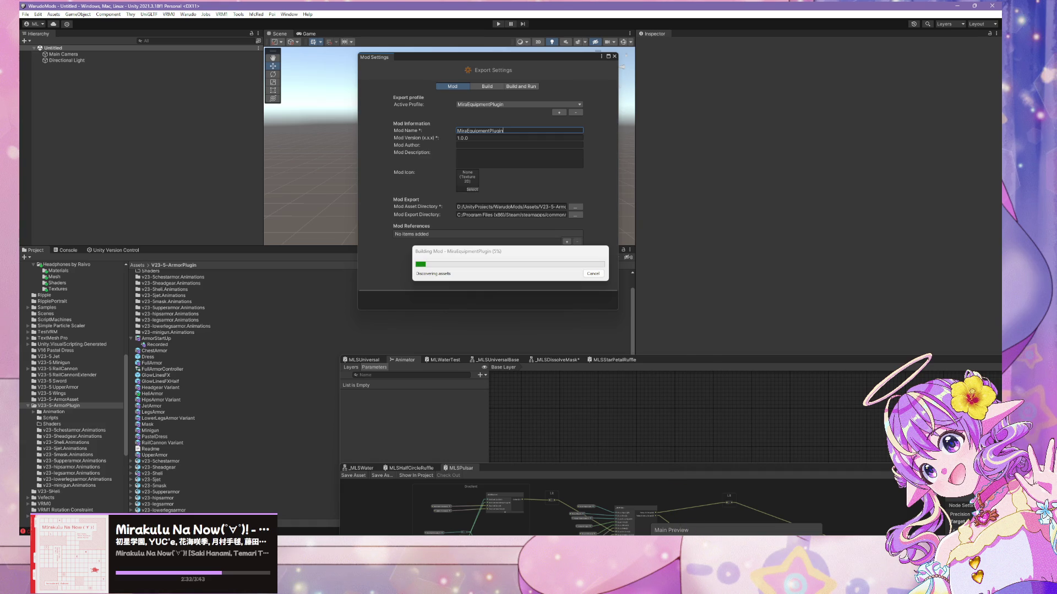
- In the Warudo editor, read through the ML Shader Controller error's stack trace and dismiss it
click(731, 529)
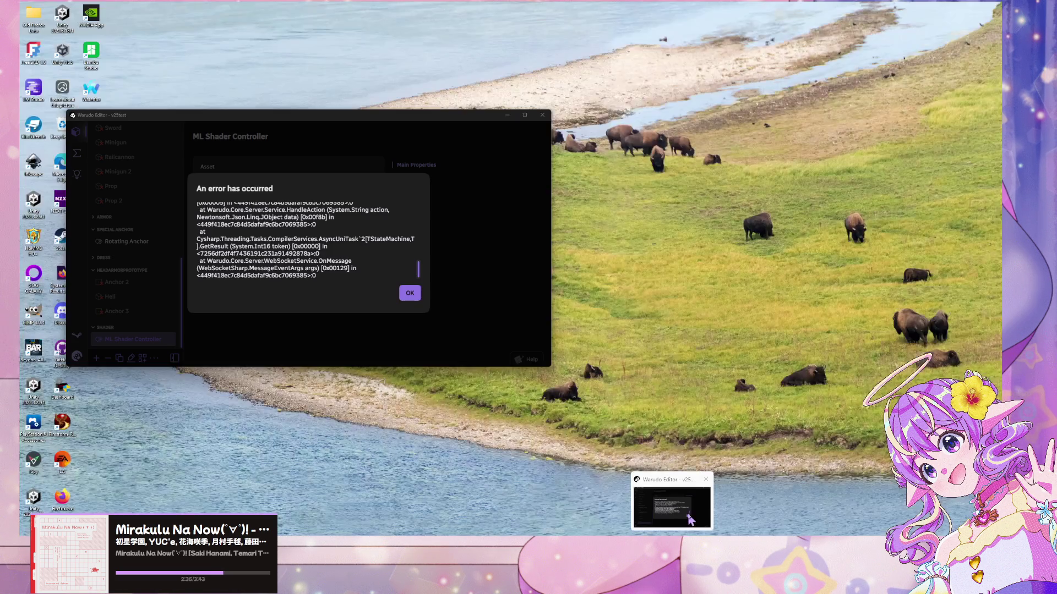
click(672, 504)
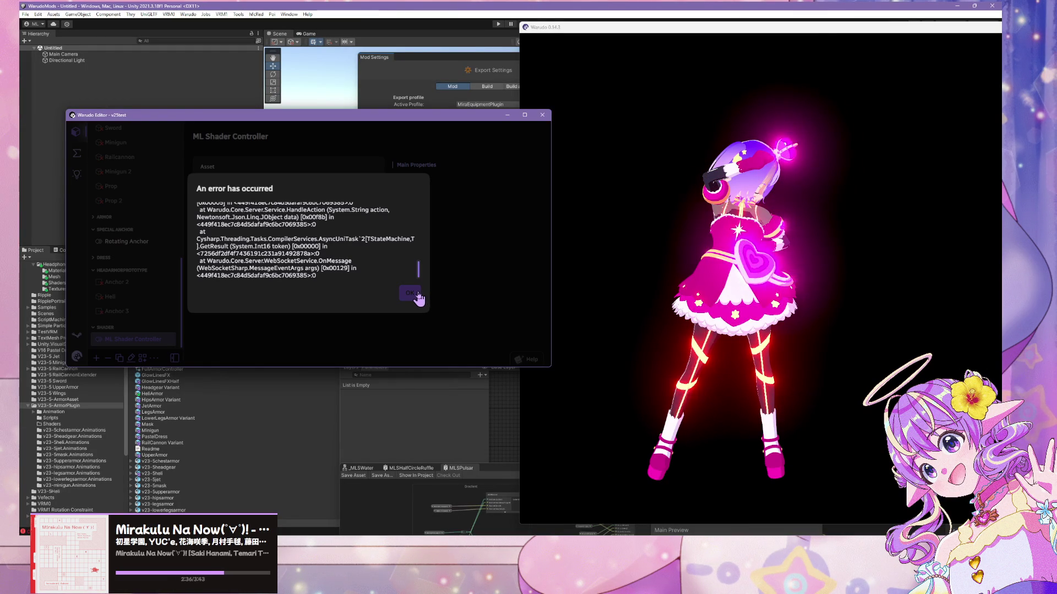
scroll(408, 267, up, 1)
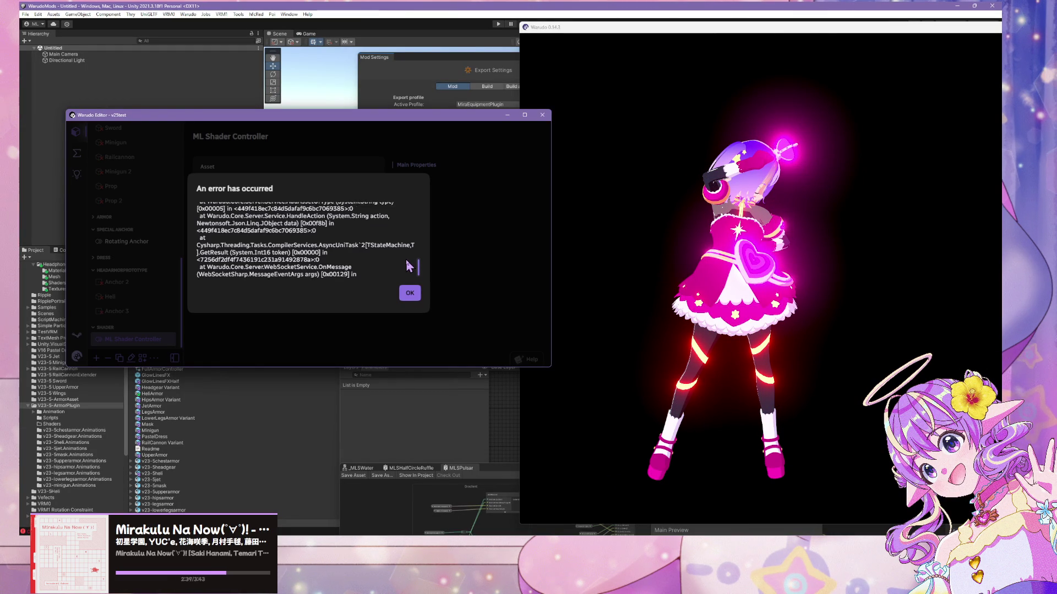
scroll(408, 266, up, 2)
scroll(408, 266, up, 2)
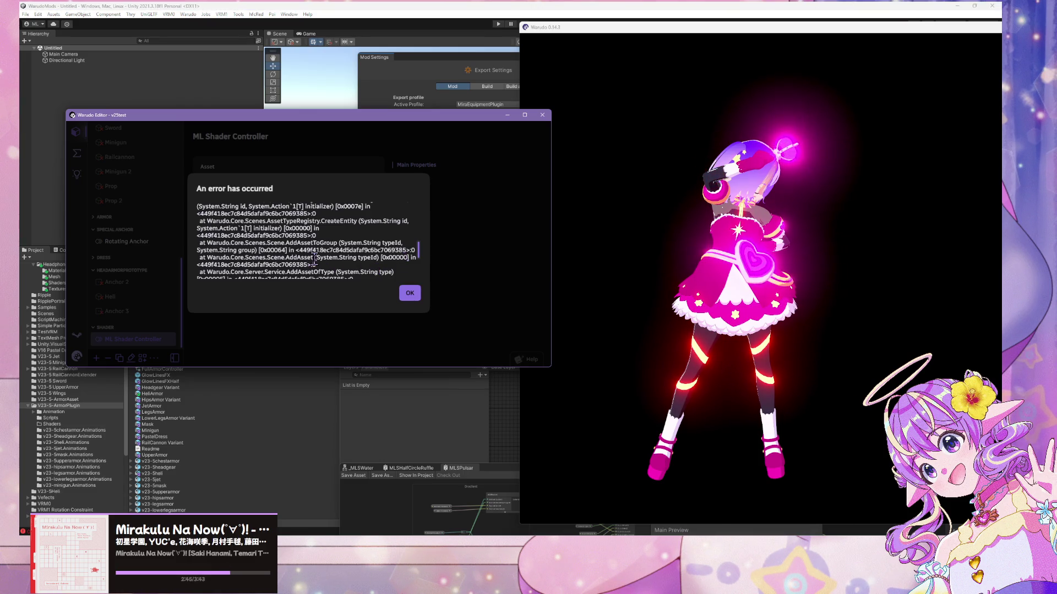
scroll(314, 258, up, 2)
key(ctrl+a)
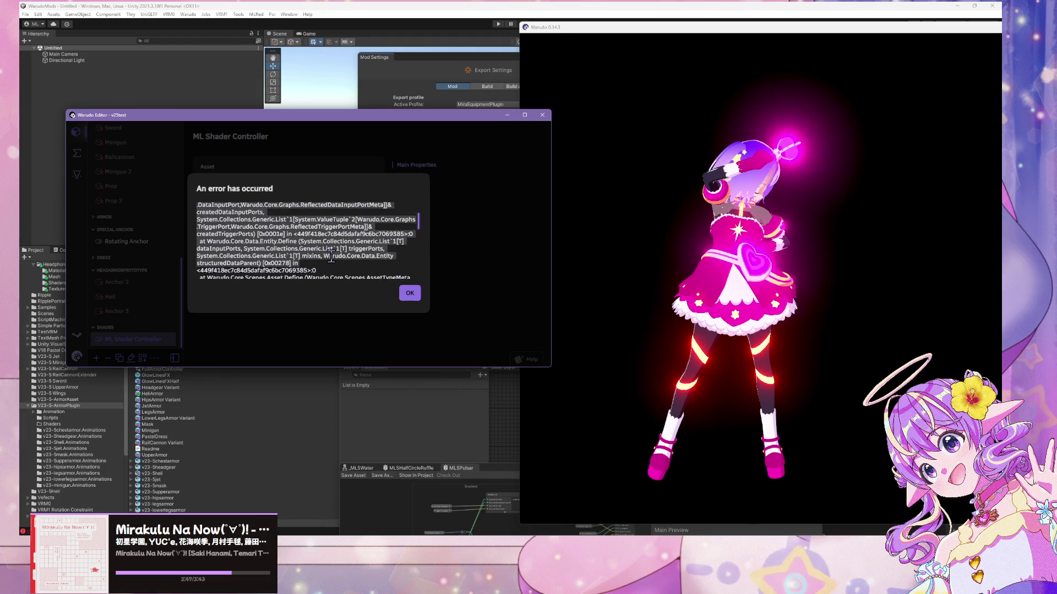
scroll(331, 258, down, 2)
click(310, 258)
scroll(330, 264, down, 2)
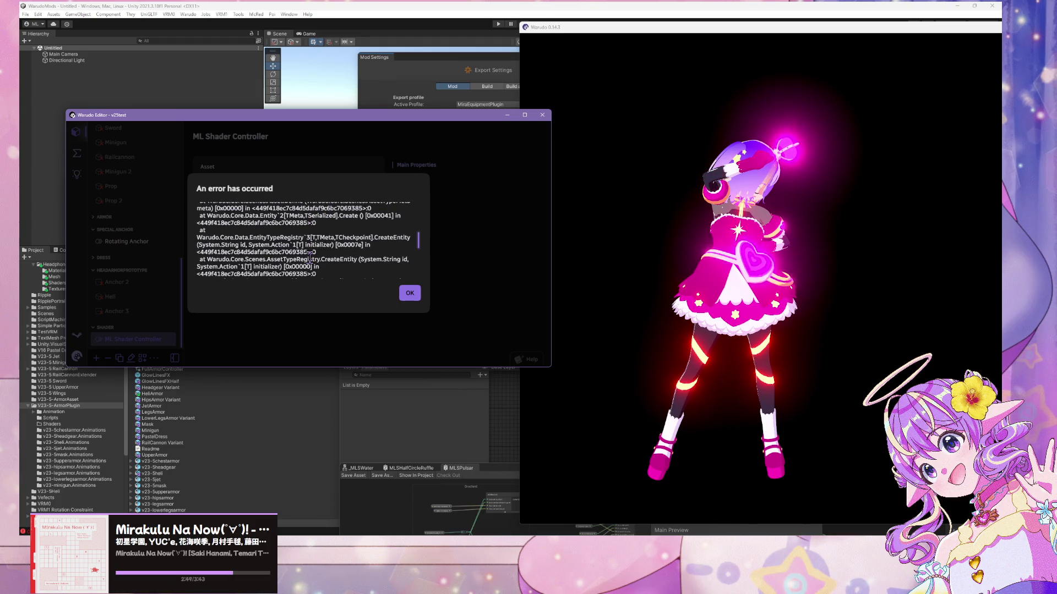
click(408, 292)
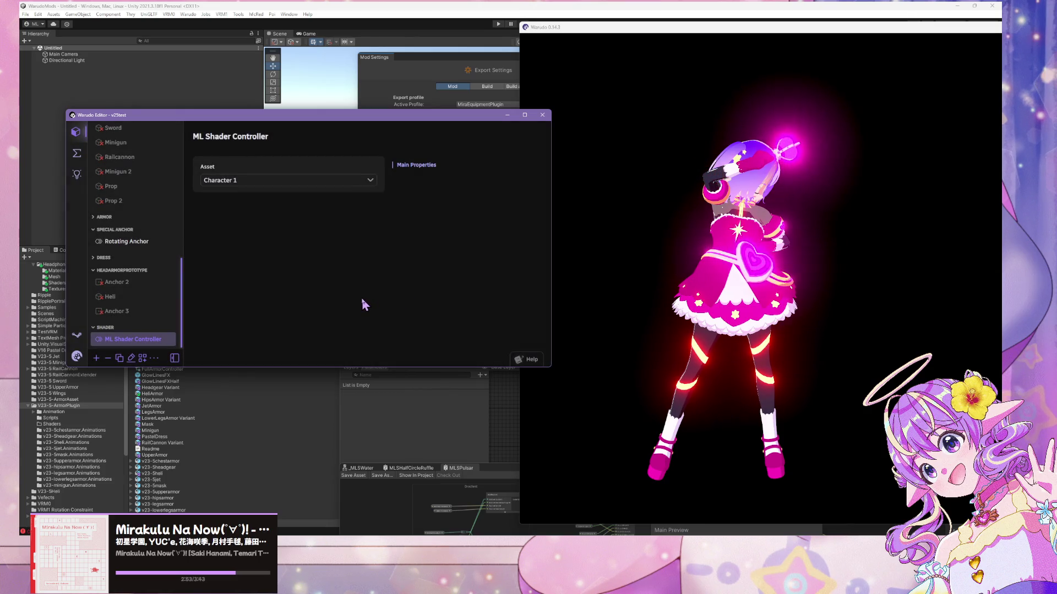
click(414, 82)
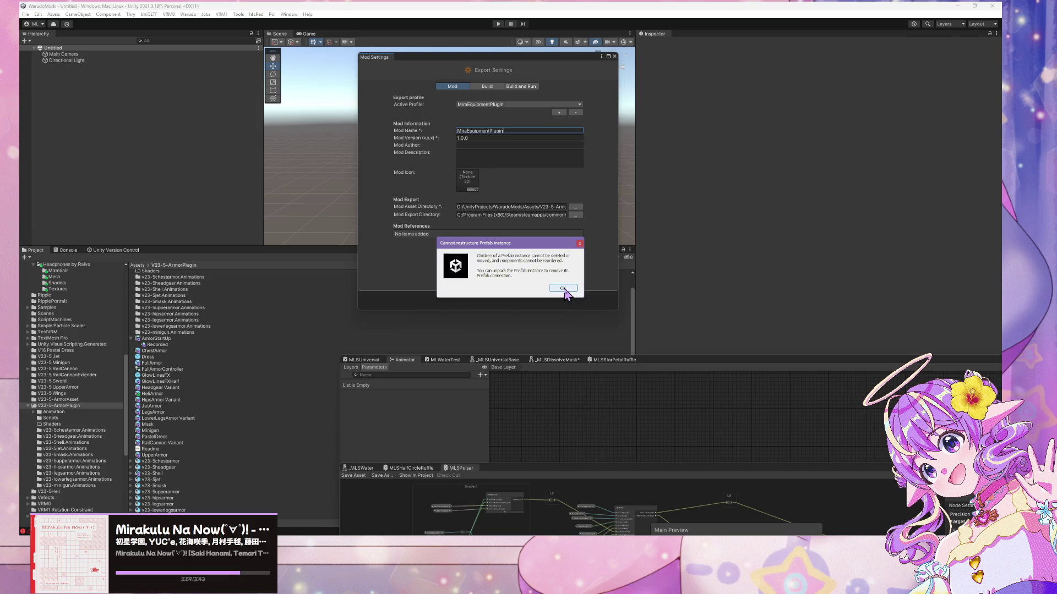
- Dismiss the 'Cannot restructure Prefab instance' warning, let asset bundles build, and return to Warudo
click(564, 289)
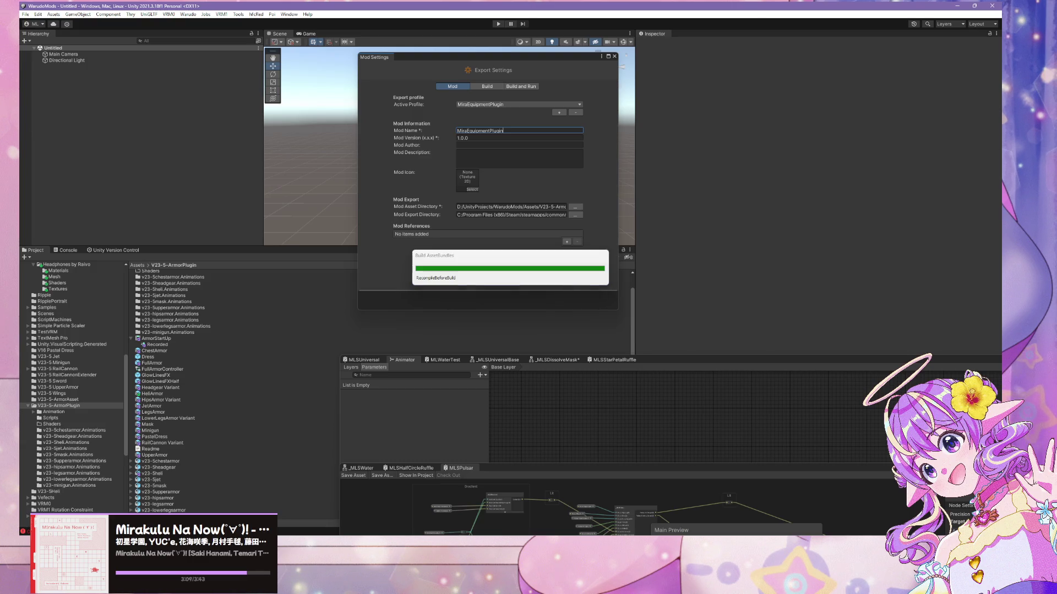
key(alt+Tab)
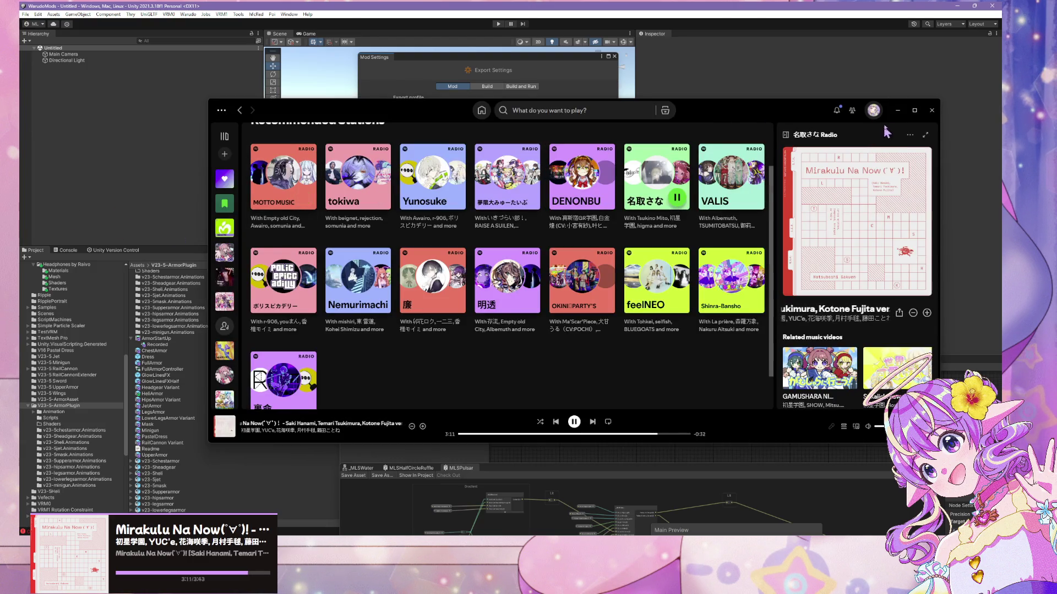
click(898, 110)
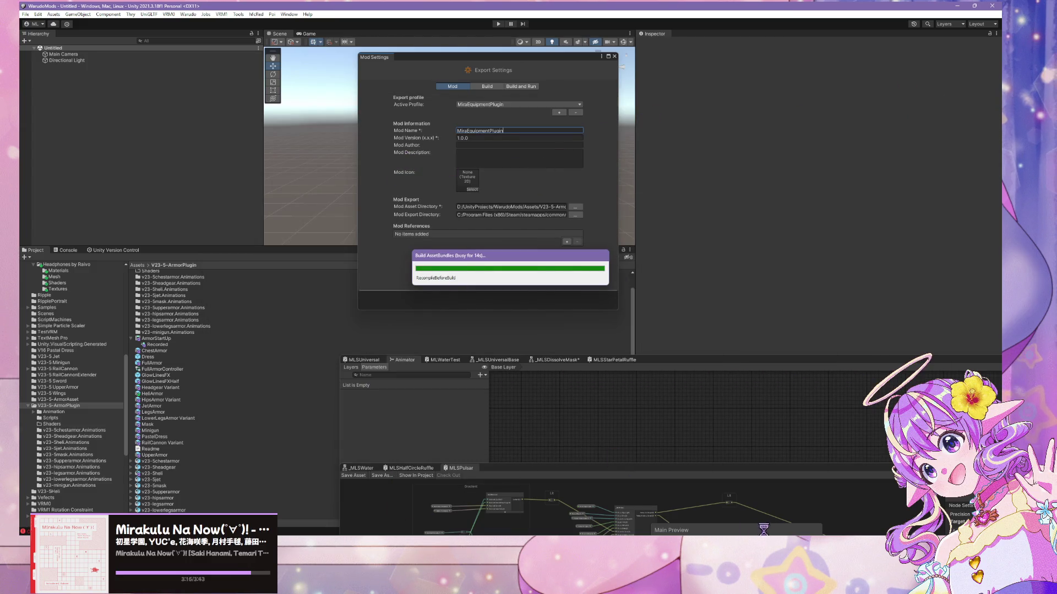
key(alt+Tab)
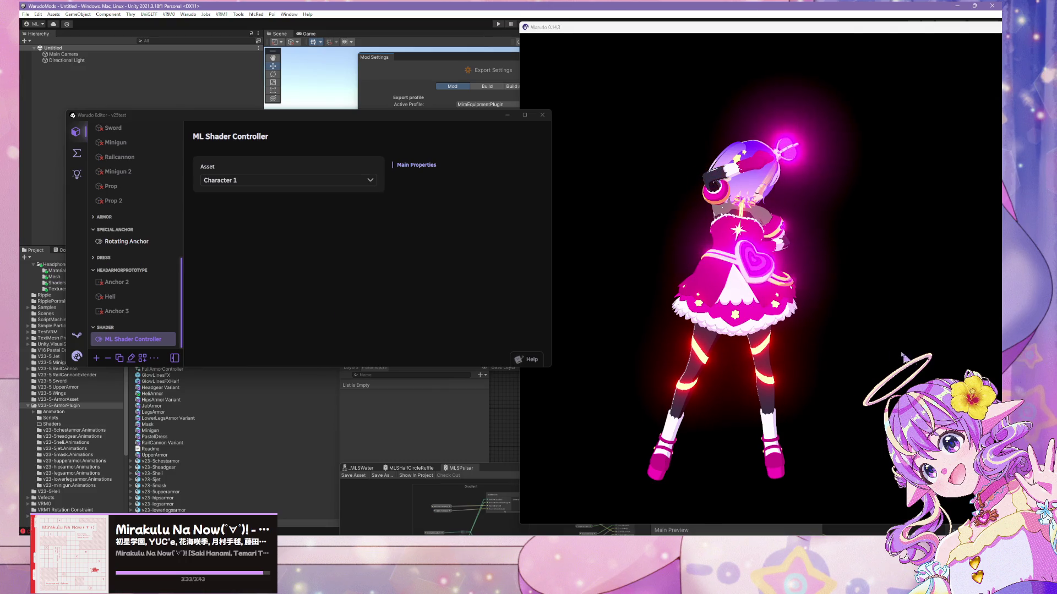
- Bring the Warudo editor to the front and make it active
click(690, 522)
key(super+shift+s)
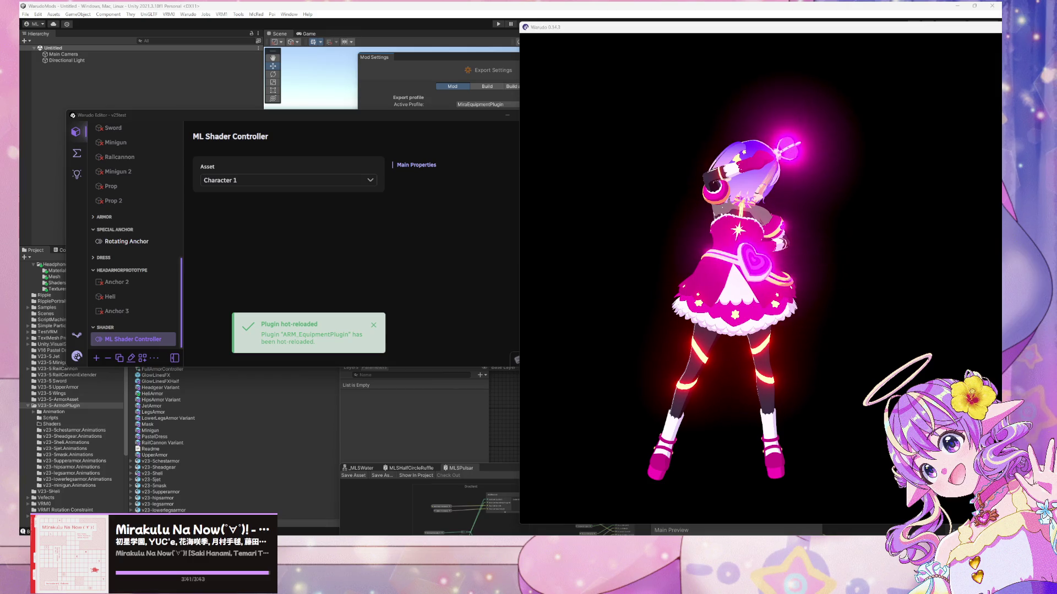
click(176, 264)
scroll(159, 272, up, 3)
scroll(157, 276, down, 5)
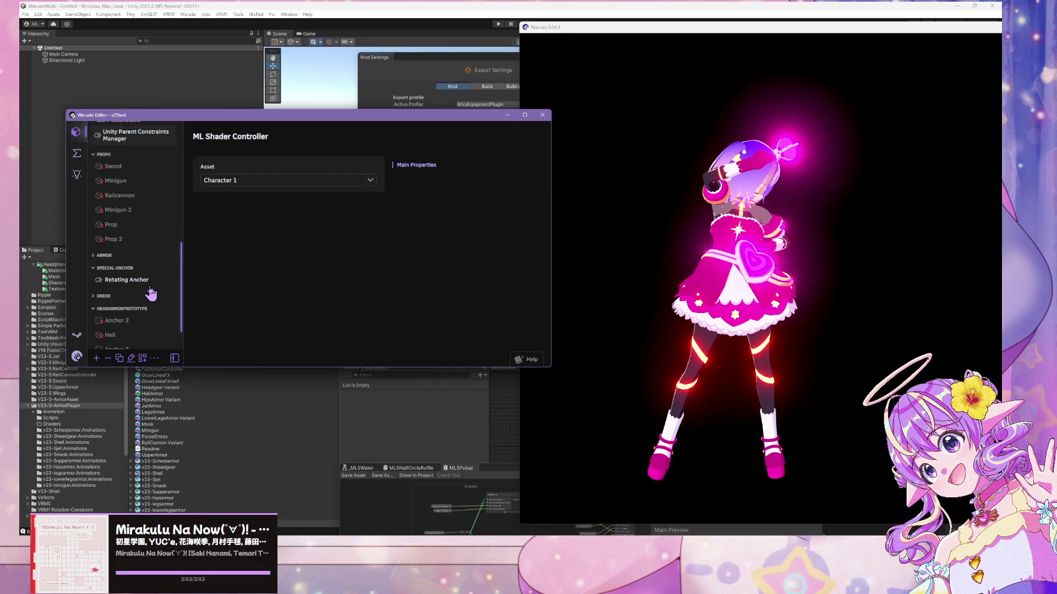
scroll(121, 245, up, 3)
scroll(147, 229, down, 3)
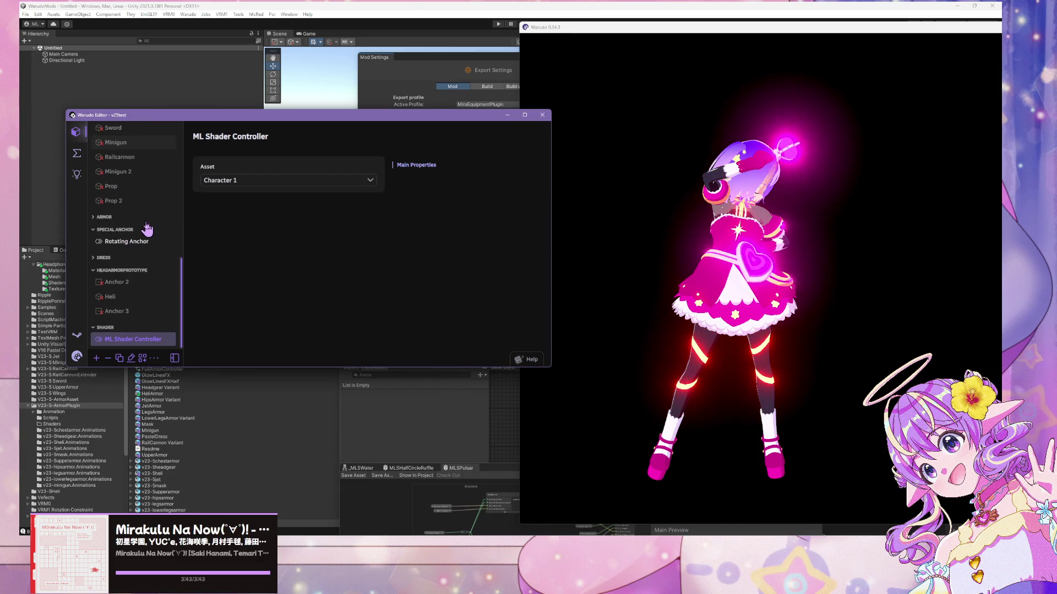
- Add an asset from the Armor category, which raises an InvalidCastException
click(96, 359)
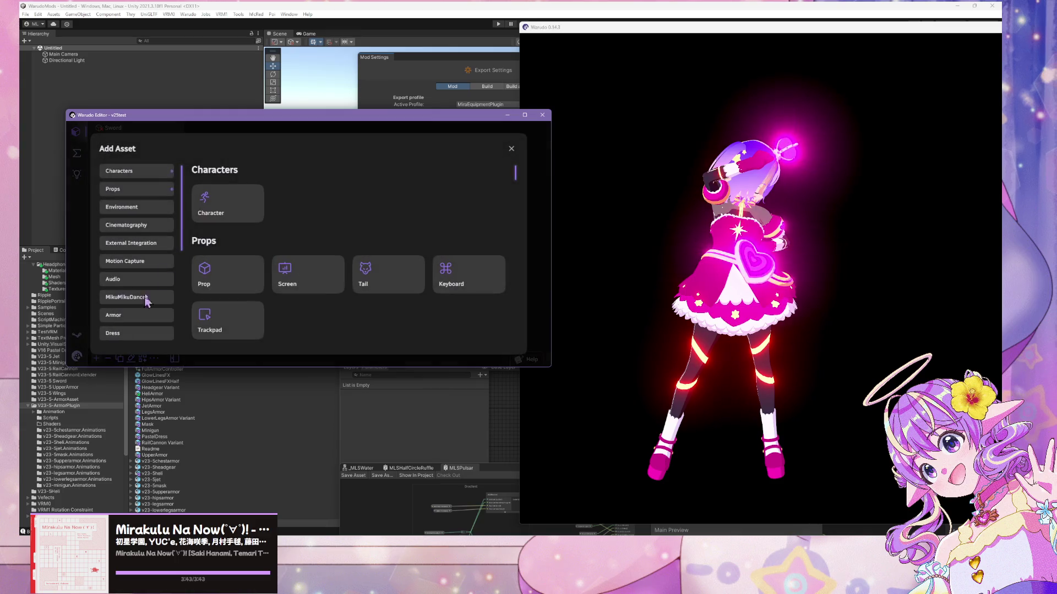
scroll(159, 248, down, 3)
scroll(159, 248, down, 3)
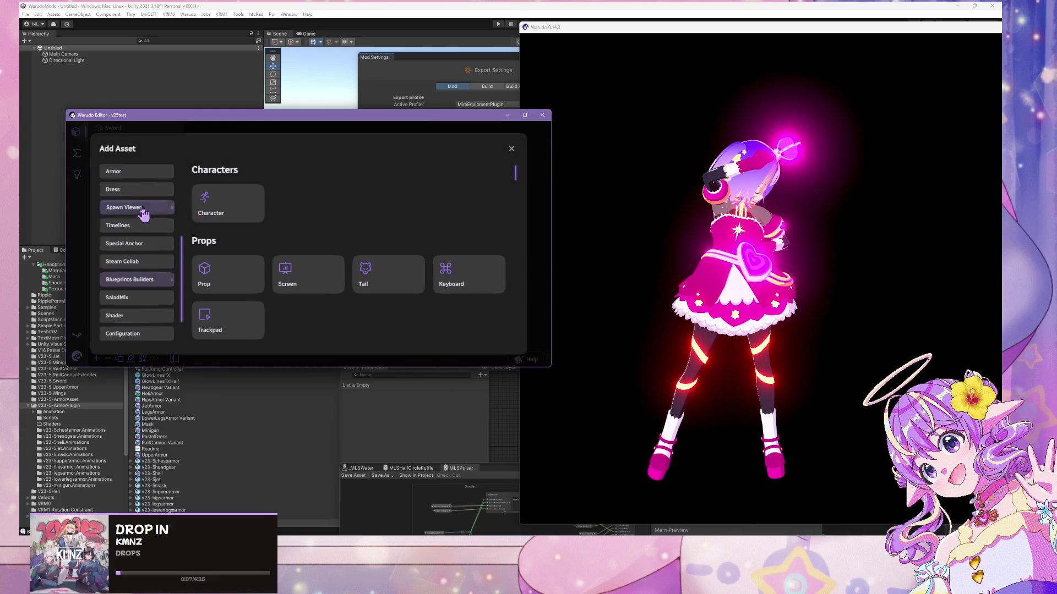
click(140, 173)
click(233, 233)
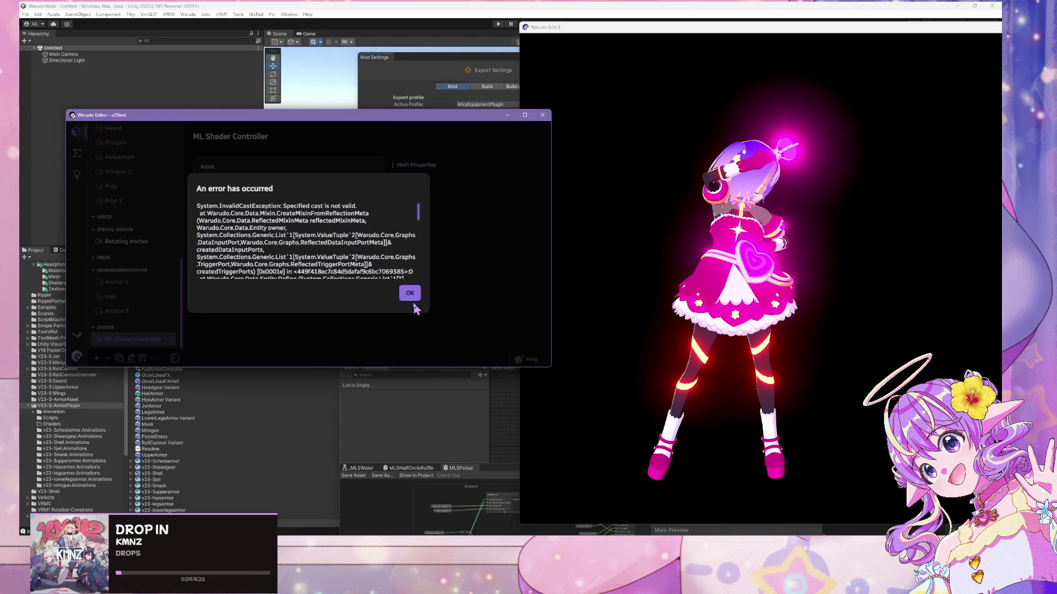
click(634, 529)
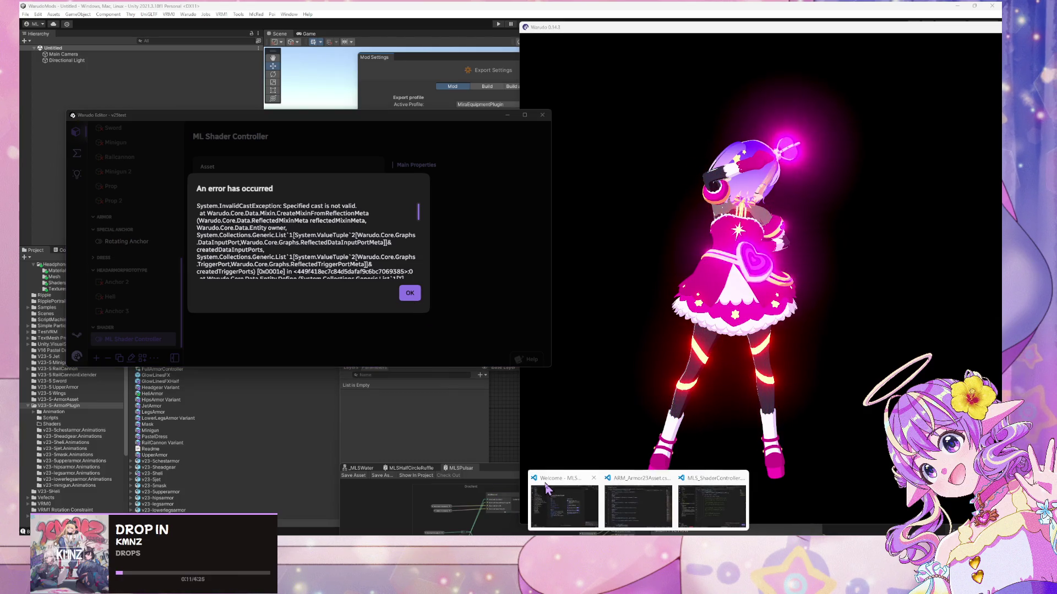
- Find the PlaybackSpeed property in ARM_AEquipmentAsset.cs and inspect its getter
click(638, 501)
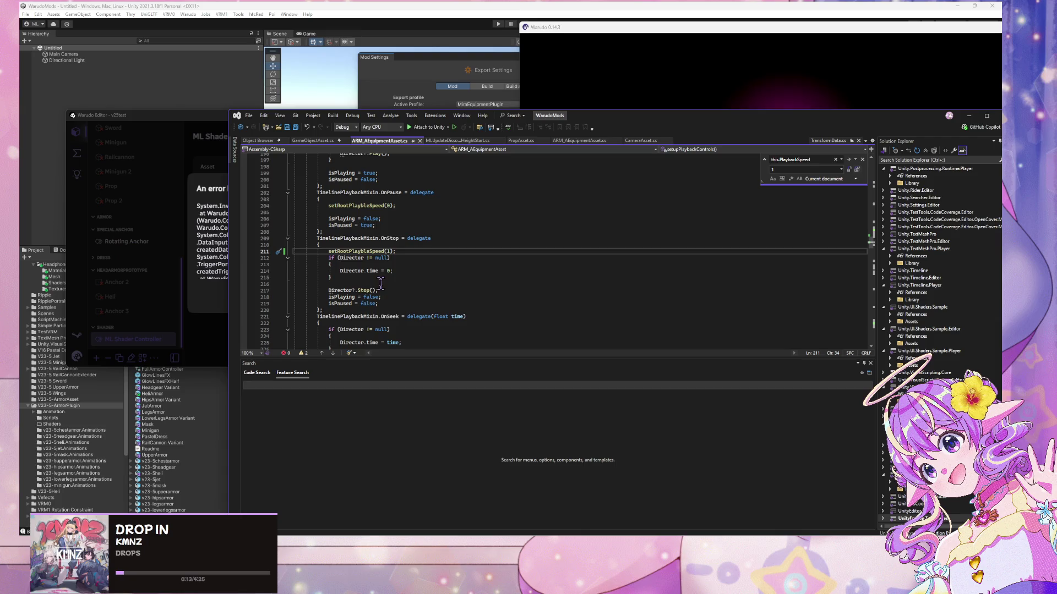
scroll(438, 287, up, 20)
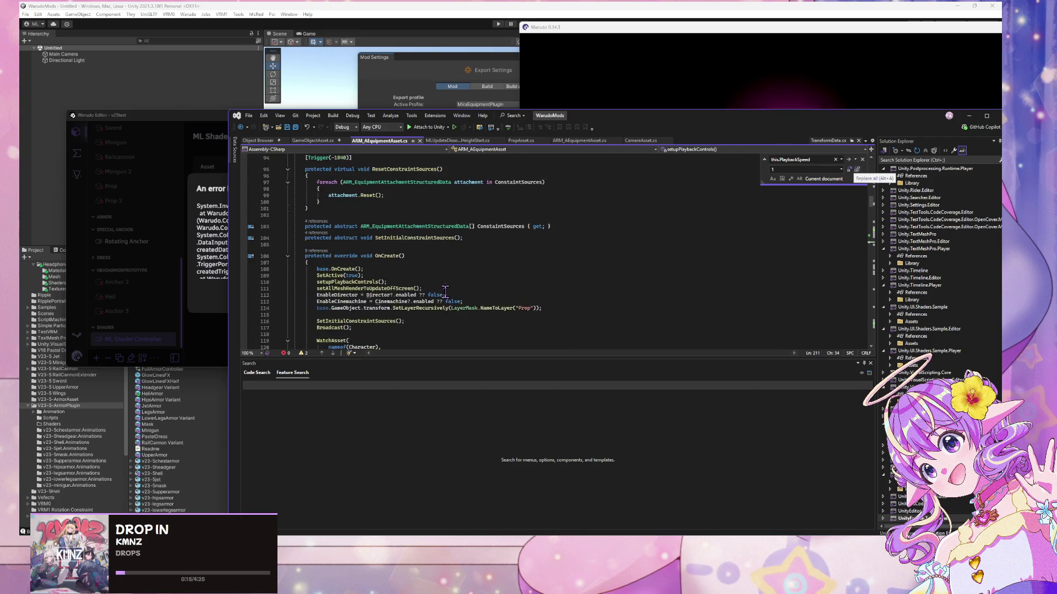
scroll(447, 296, up, 9)
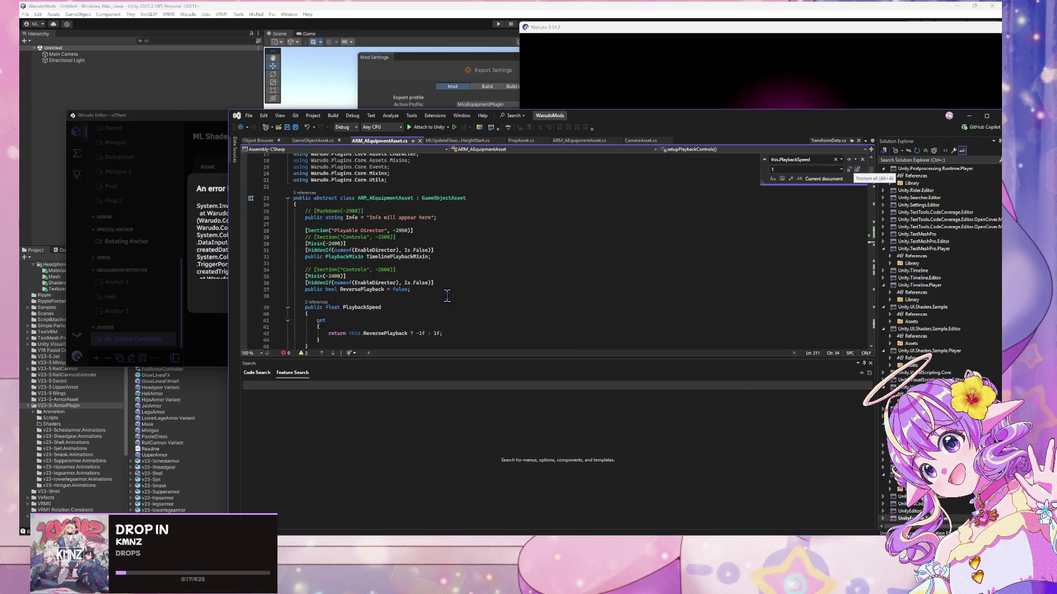
scroll(447, 296, down, 1)
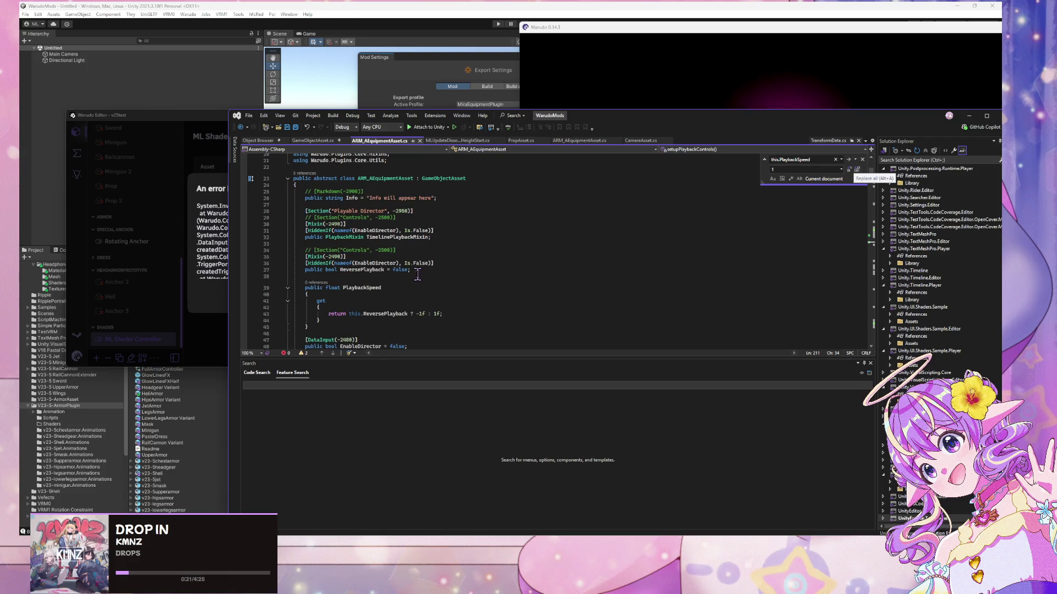
scroll(415, 275, down, 2)
mouse_move(335, 285)
mouse_down()
mouse_move(270, 242)
mouse_move(262, 260)
mouse_up()
click(333, 267)
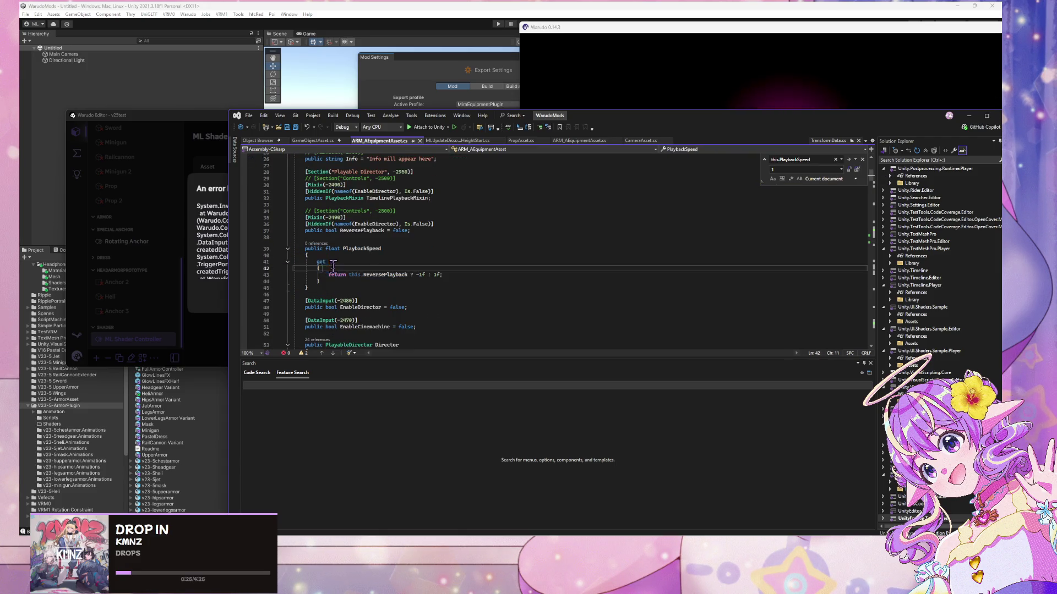
- Delete the whole PlaybackSpeed property (lines 39–45) and let Unity recompile
click(411, 274)
scroll(385, 264, down, 3)
scroll(363, 261, up, 2)
scroll(363, 261, up, 1)
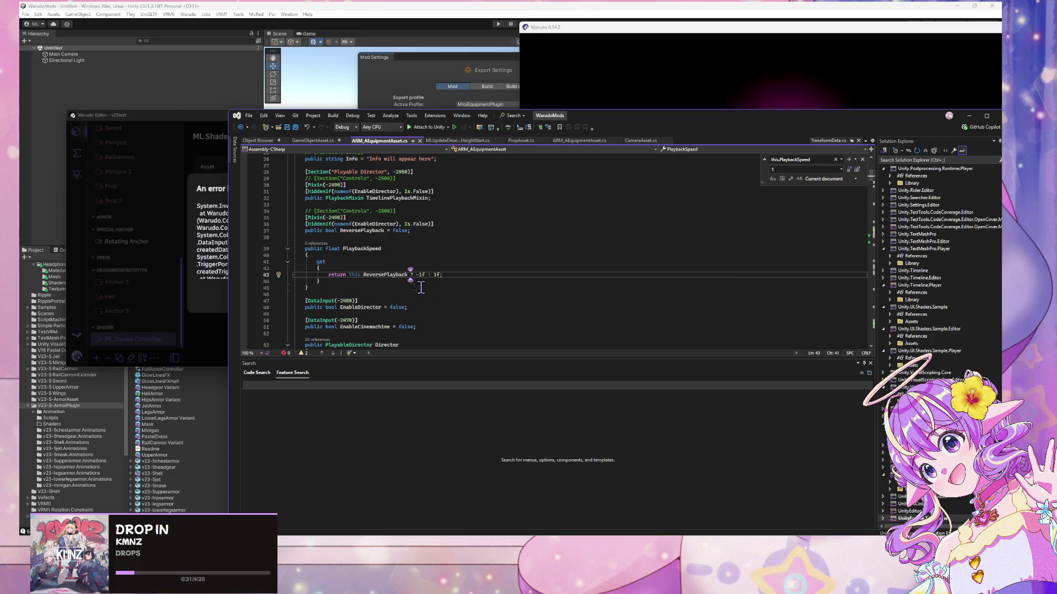
drag(327, 284, 295, 249)
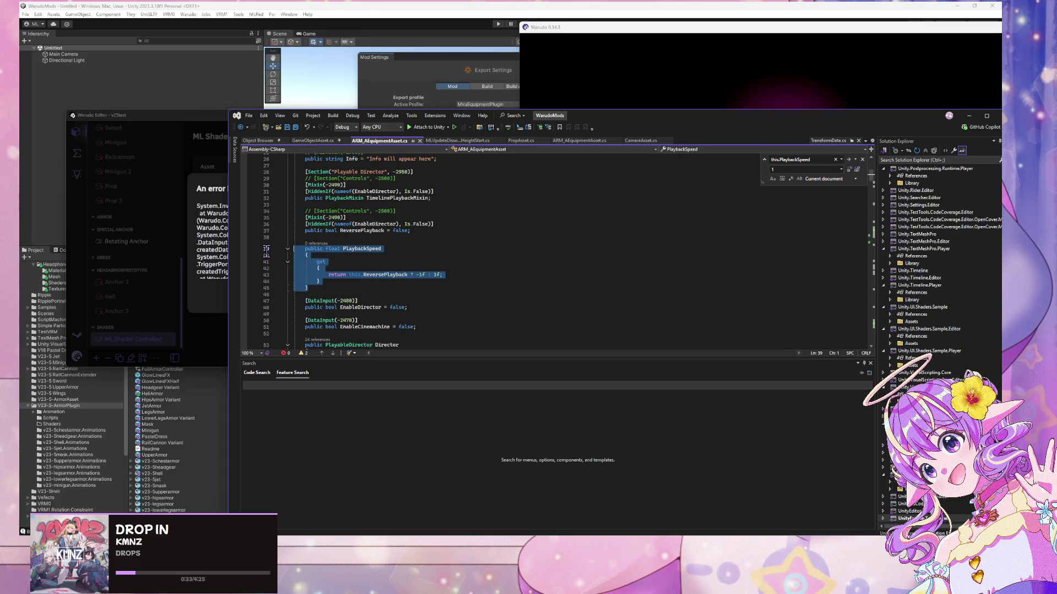
key(BackSpace)
key(BackSpace)
key(BackSpace)
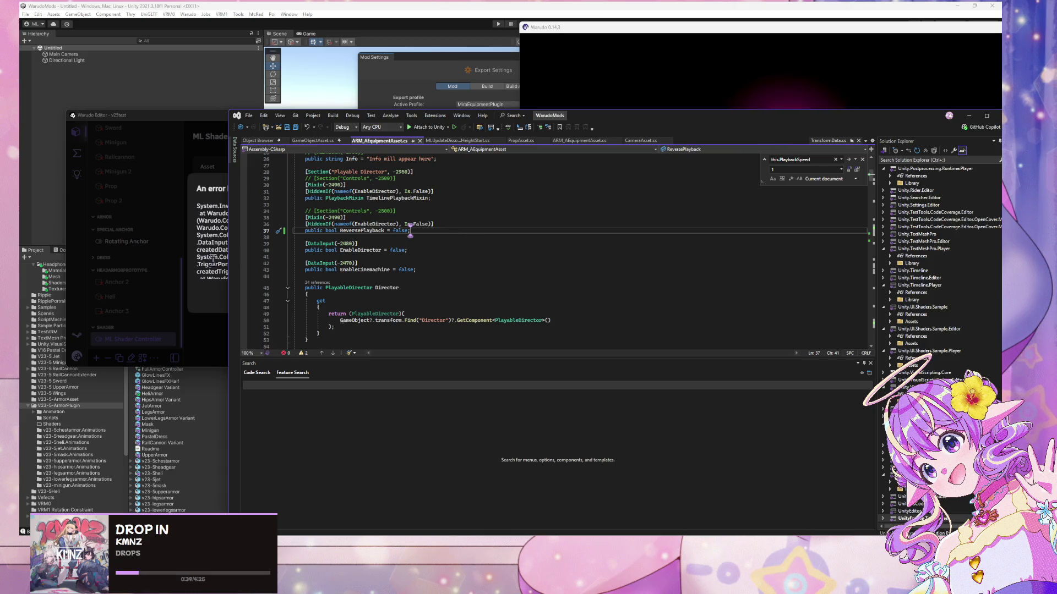
click(423, 53)
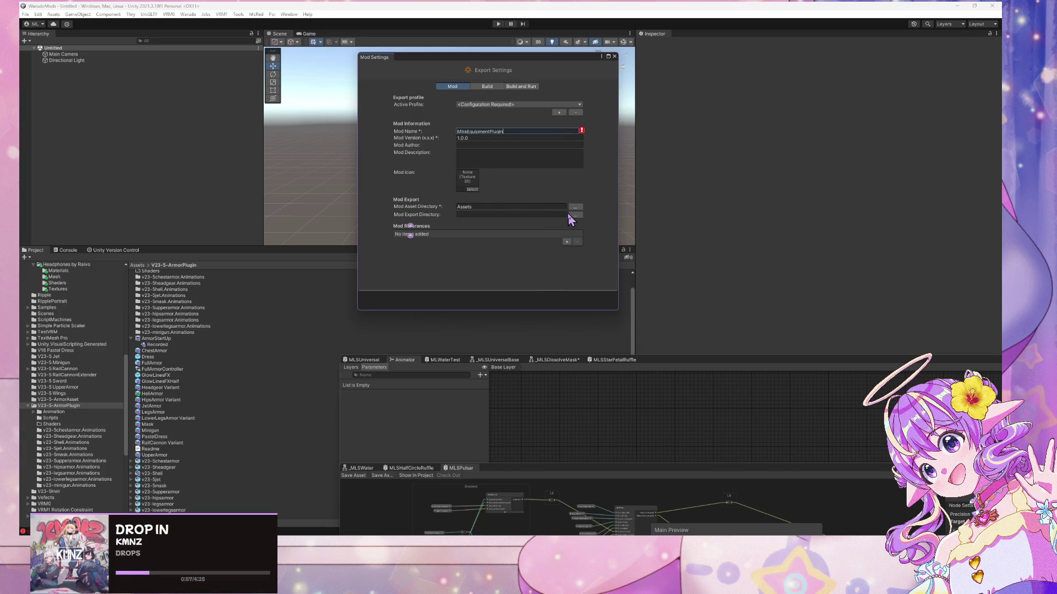
- Name the mod MiraEquipmentPlugin and set its asset directory to V23-5-ArmorPlugin
click(473, 131)
text(Mir)
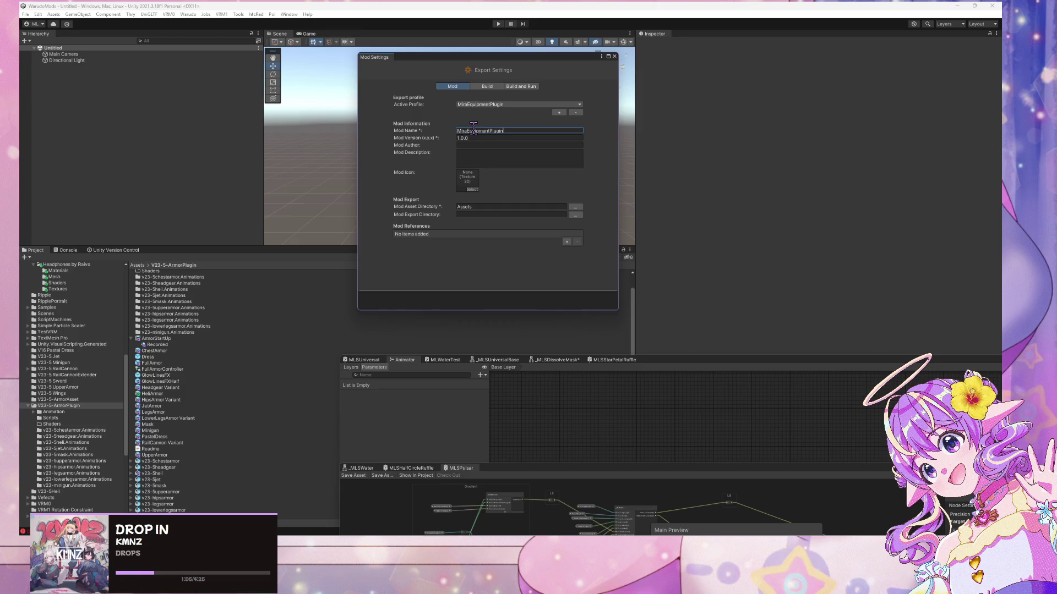
click(575, 210)
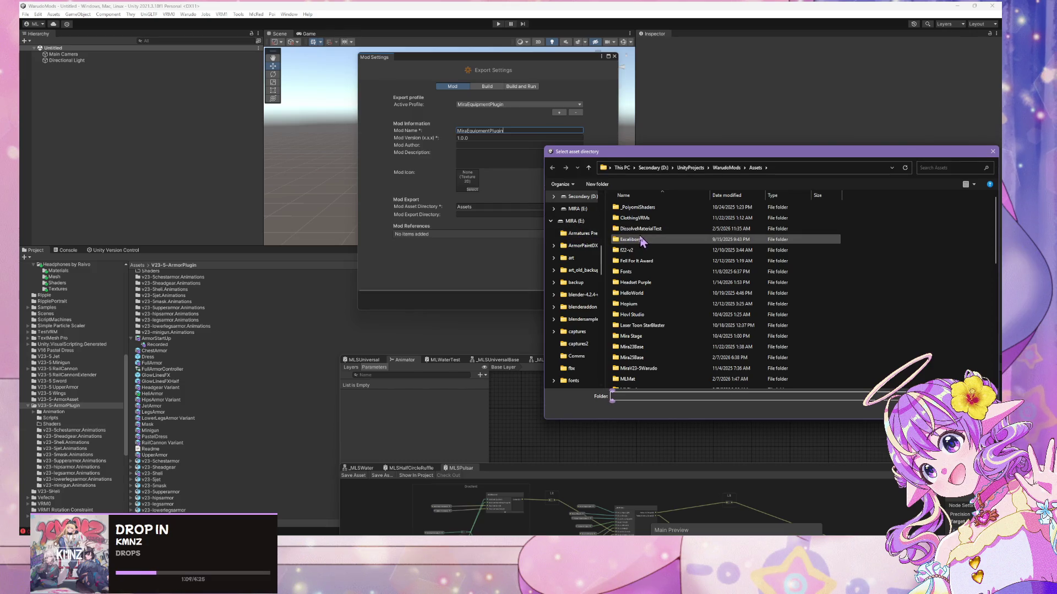
scroll(638, 245, down, 10)
double_click(668, 299)
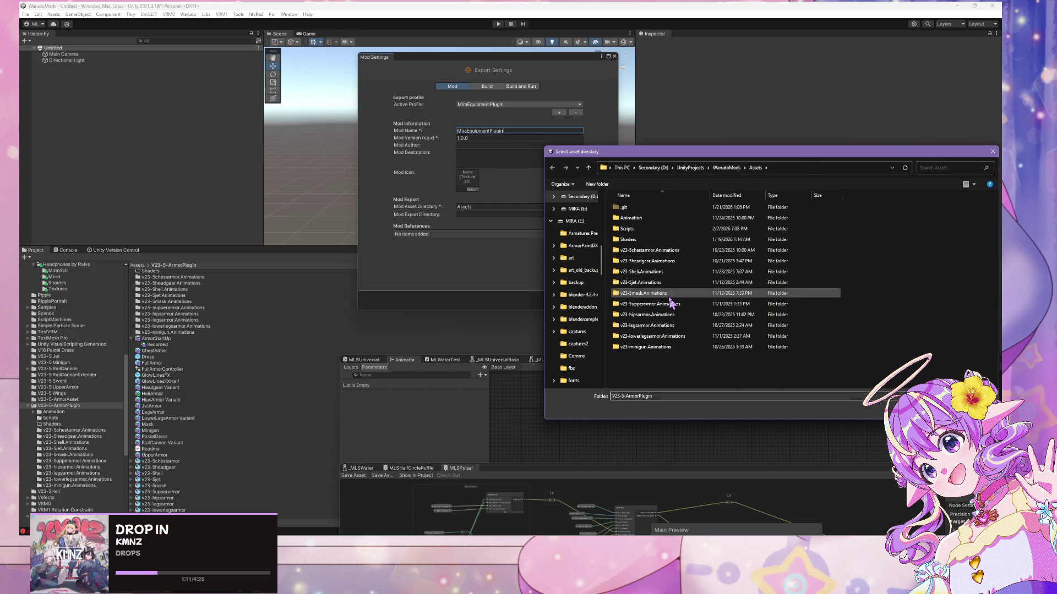
key(Return)
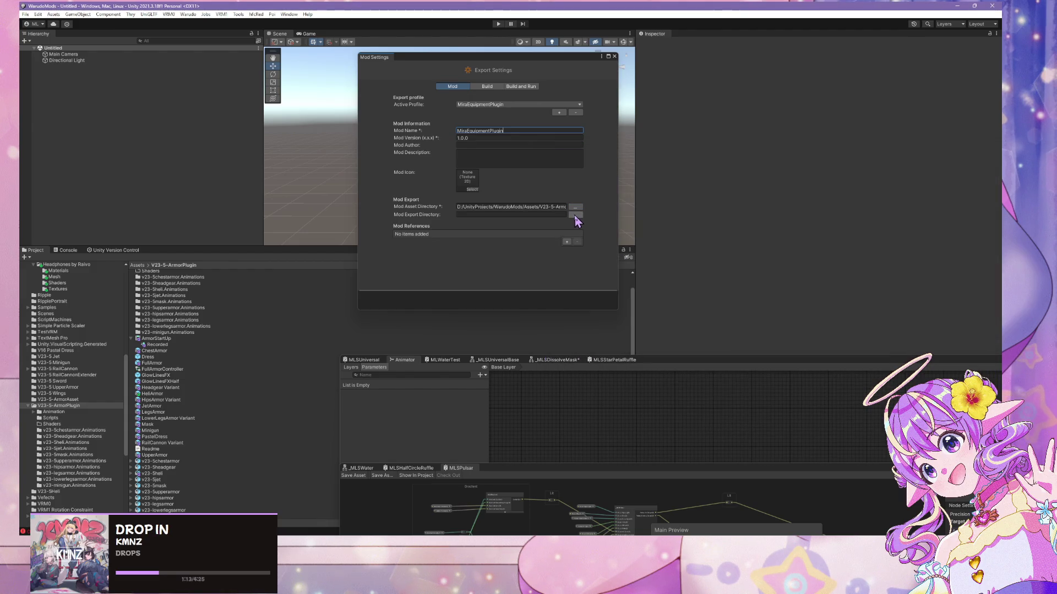
- Set the export directory to the Steam Plugins folder and build the mod
click(575, 214)
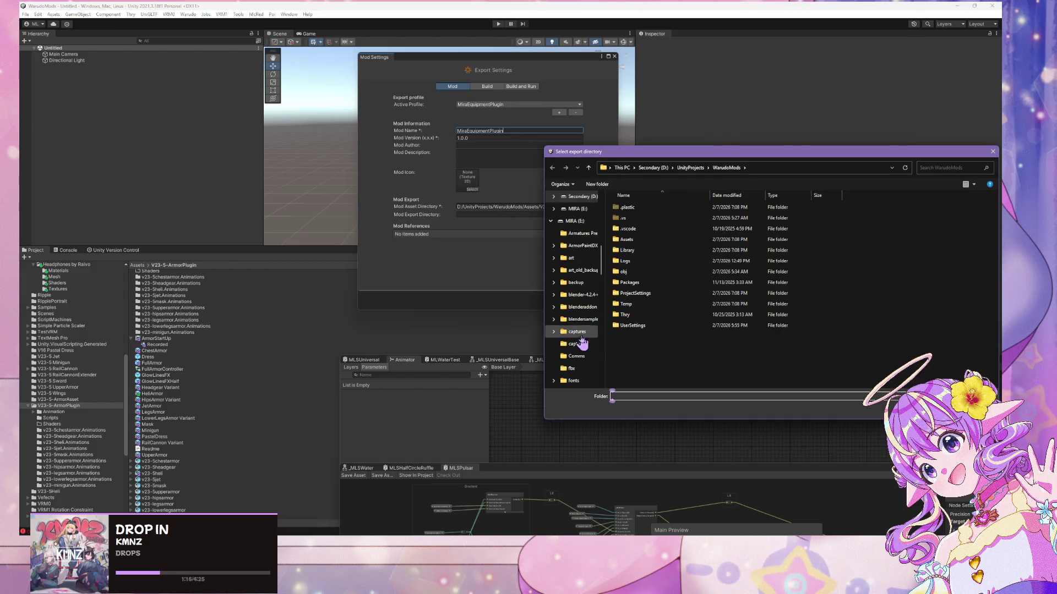
scroll(573, 338, down, 5)
scroll(575, 330, up, 5)
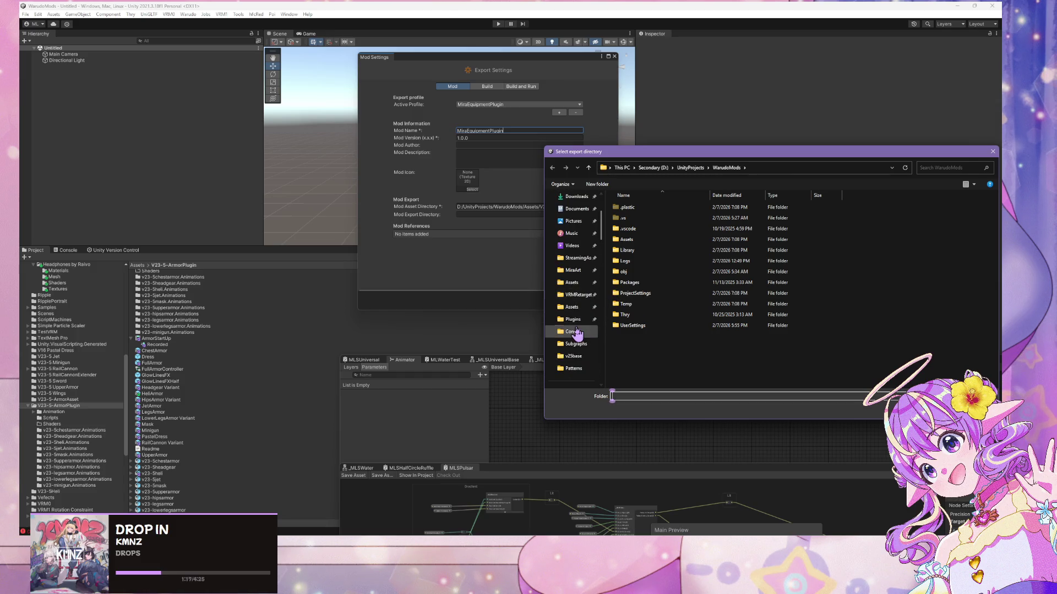
click(572, 320)
click(935, 407)
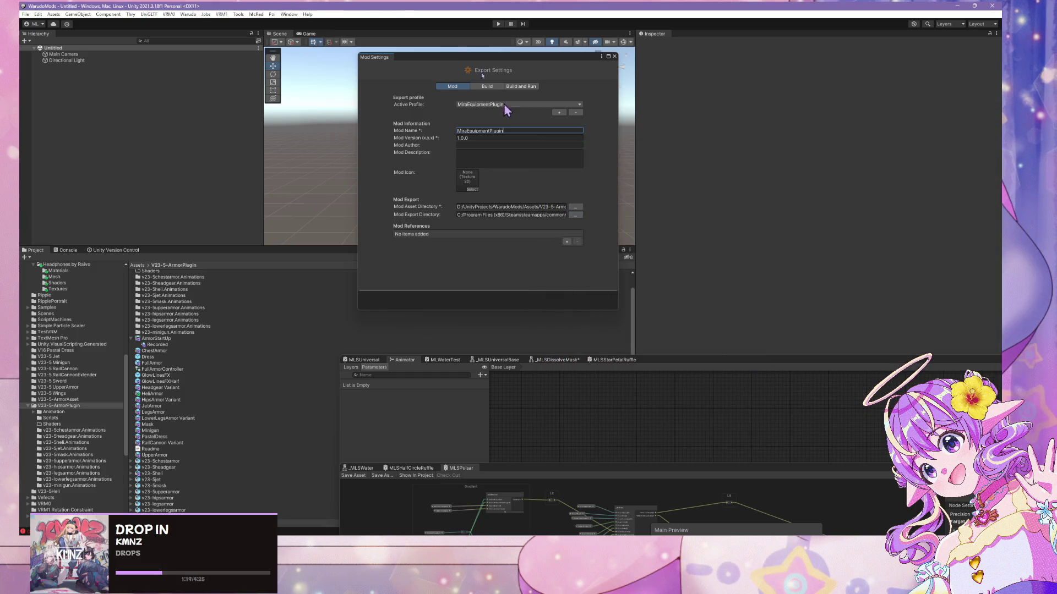
click(210, 15)
click(201, 65)
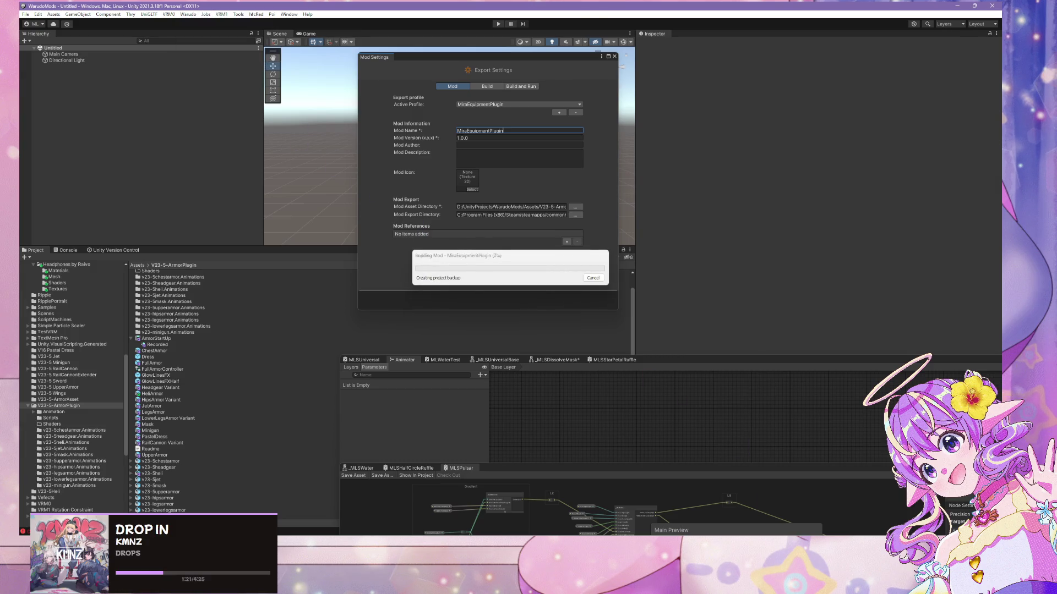
key(alt+Tab)
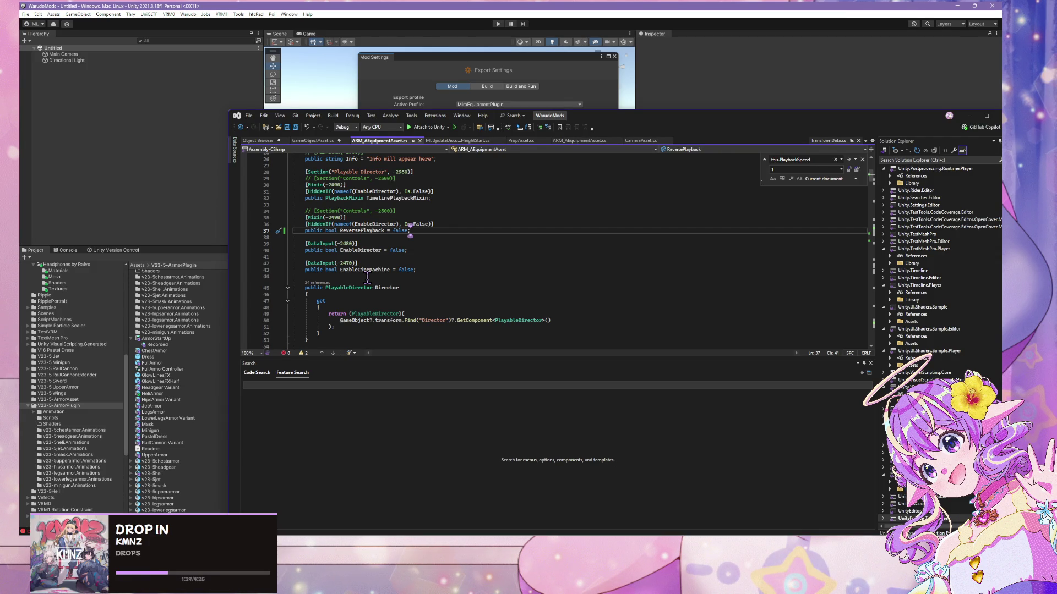
scroll(367, 279, down, 7)
scroll(369, 243, down, 5)
click(335, 283)
scroll(423, 271, down, 11)
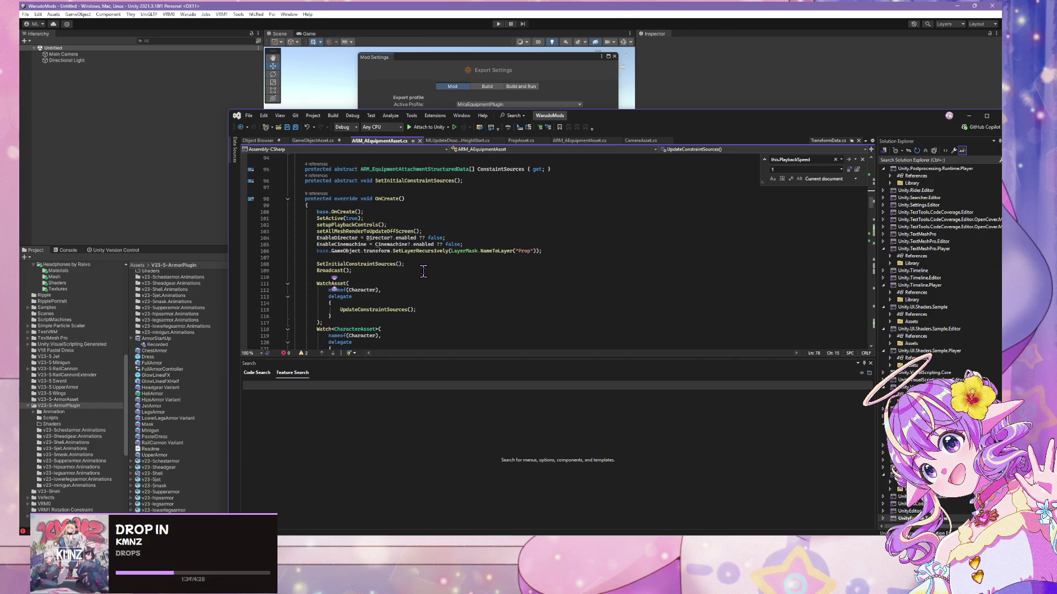
scroll(423, 271, down, 6)
scroll(419, 271, up, 6)
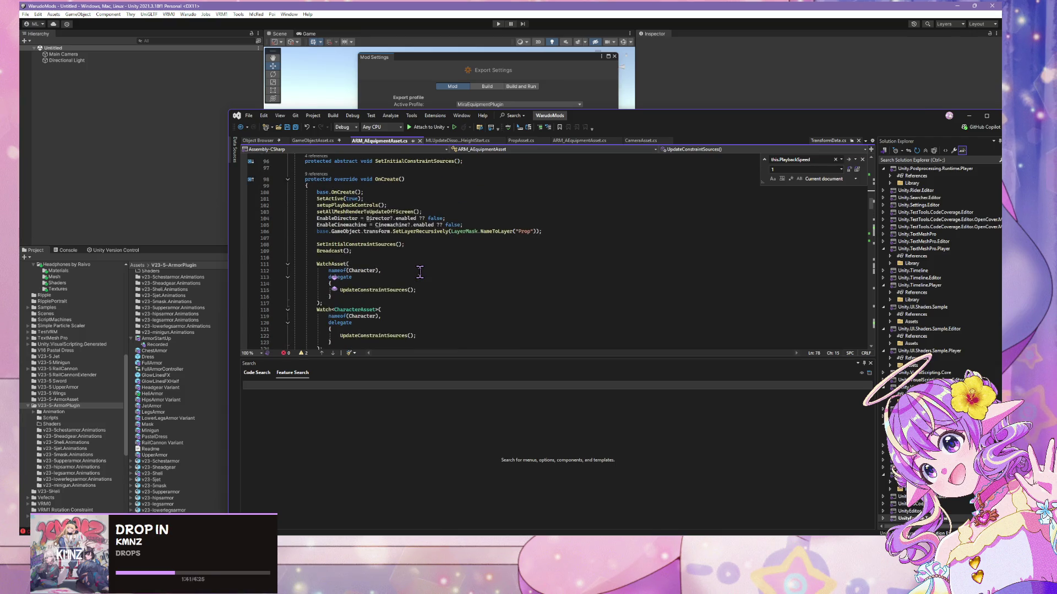
scroll(419, 271, down, 10)
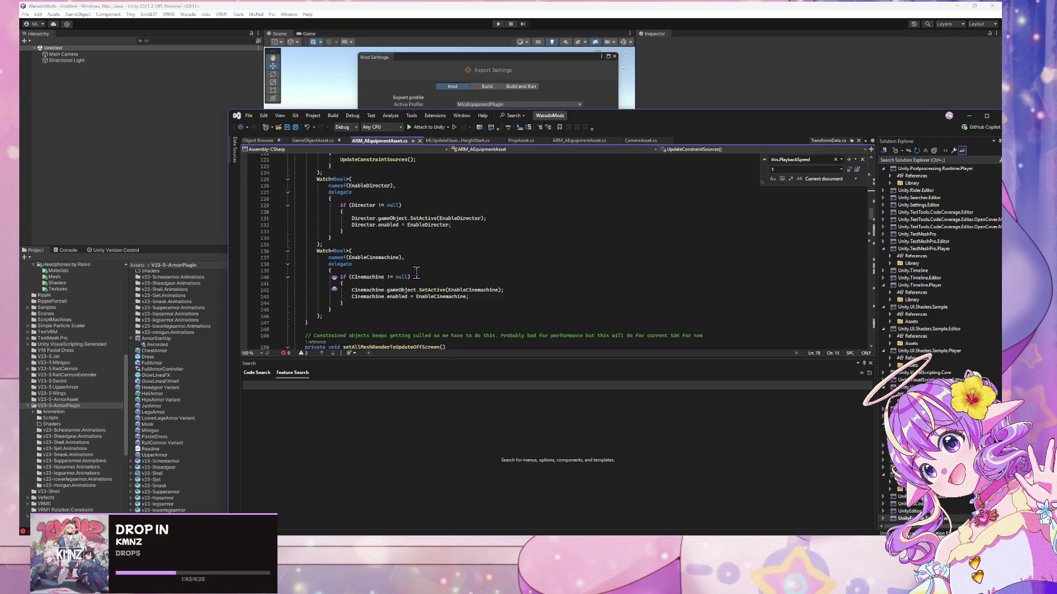
scroll(417, 271, down, 15)
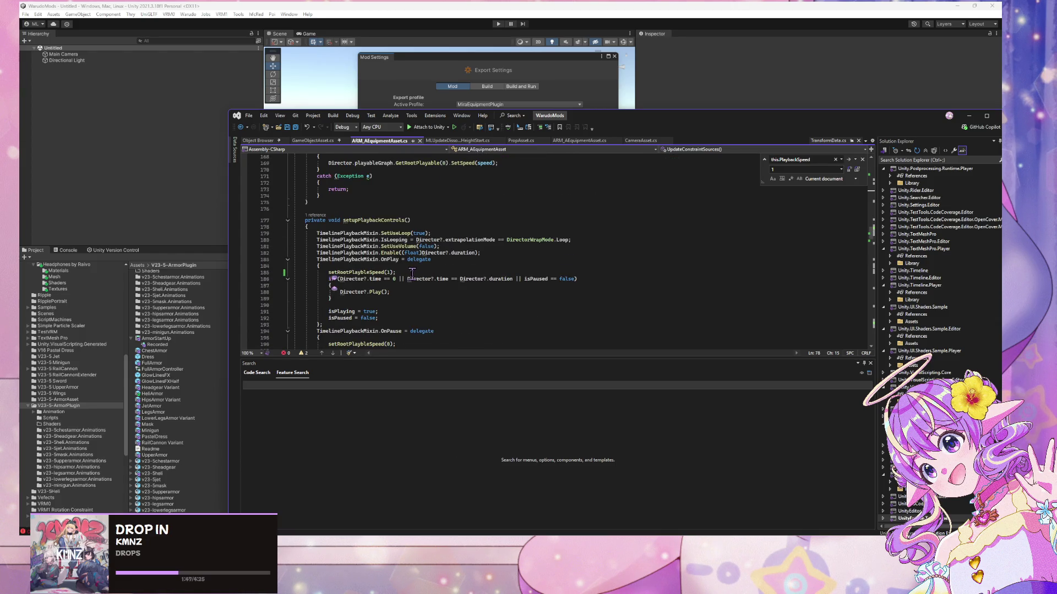
scroll(413, 272, down, 12)
scroll(410, 274, down, 10)
scroll(530, 288, down, 4)
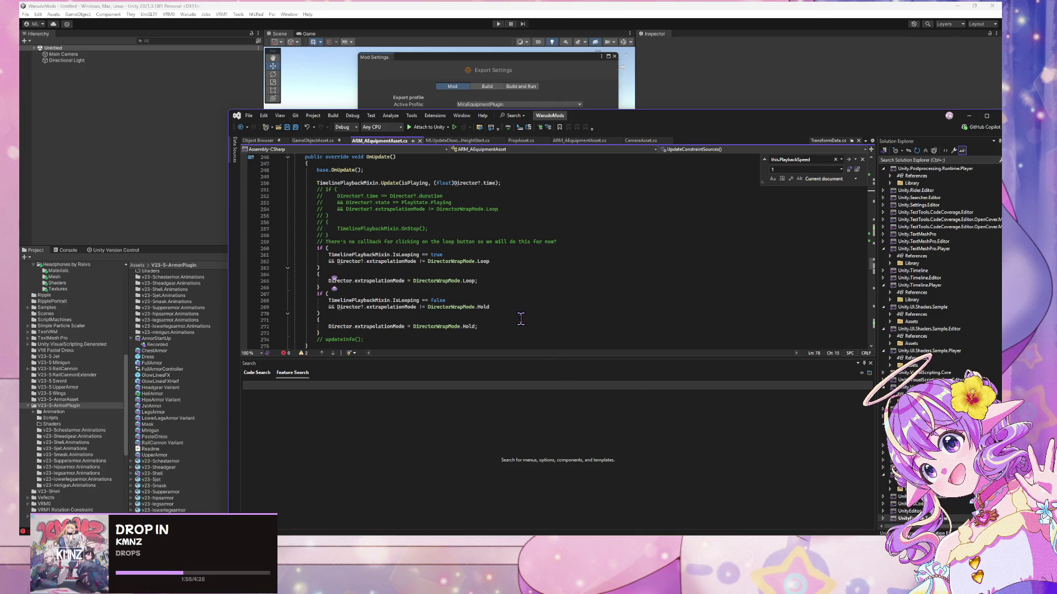
scroll(521, 314, down, 5)
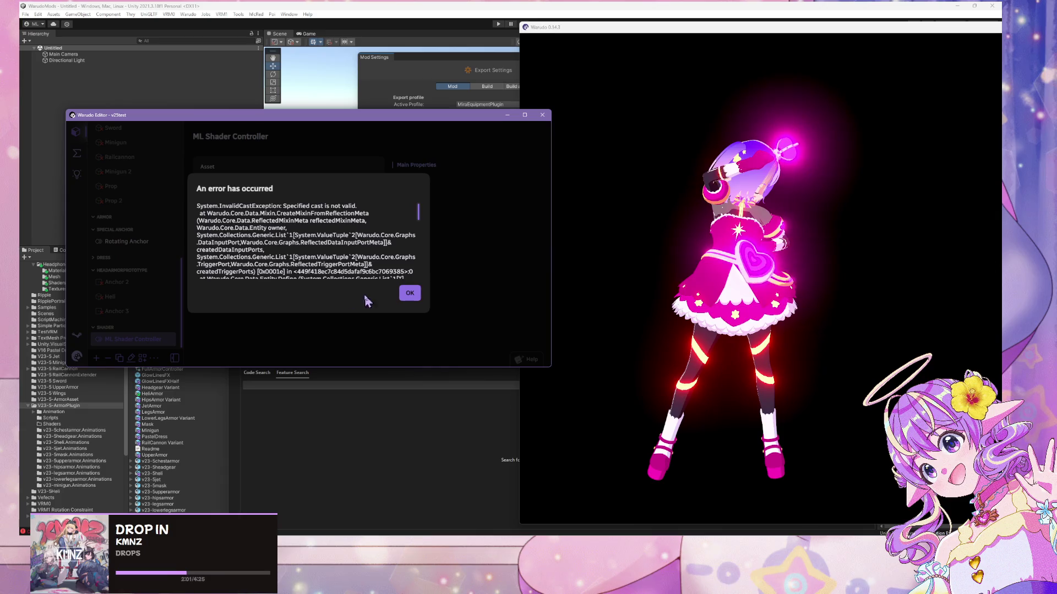
- Dismiss Warudo's invalid-cast error, acknowledge Unity's prefab restructure warning, and return to Warudo
click(409, 295)
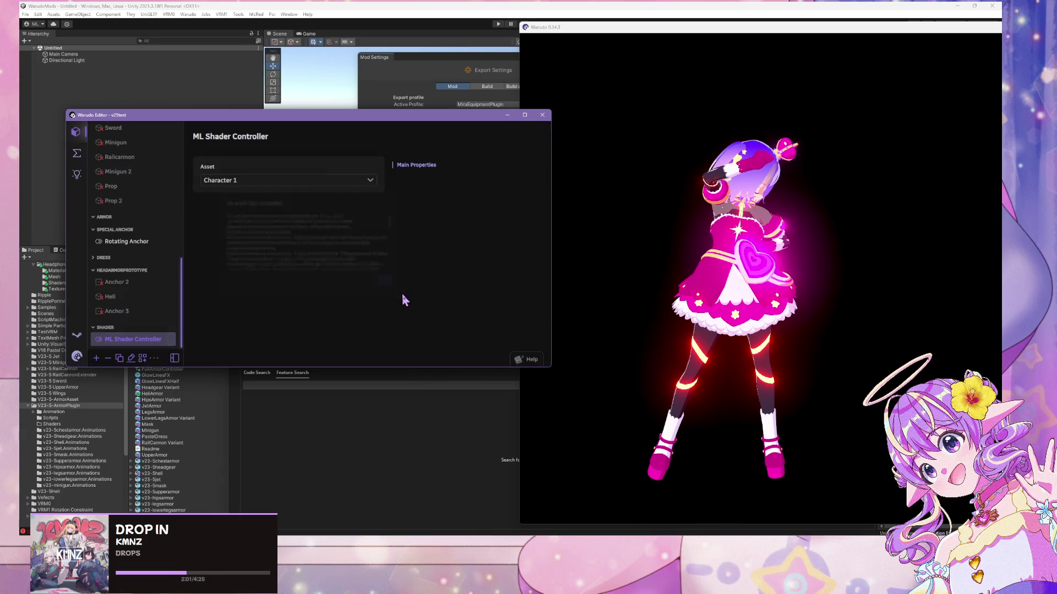
click(76, 357)
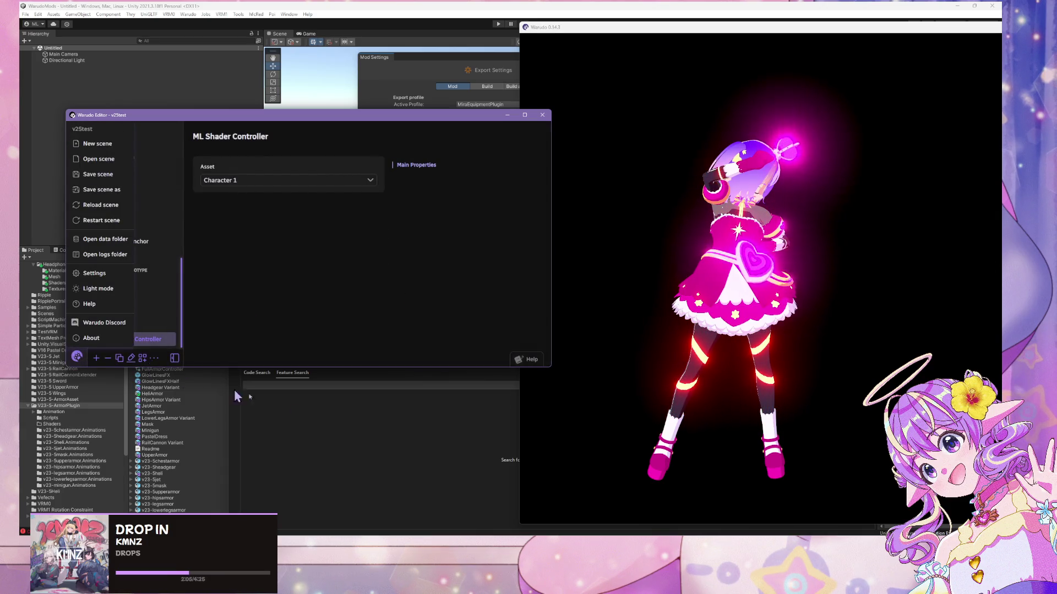
key(alt+Tab)
click(280, 22)
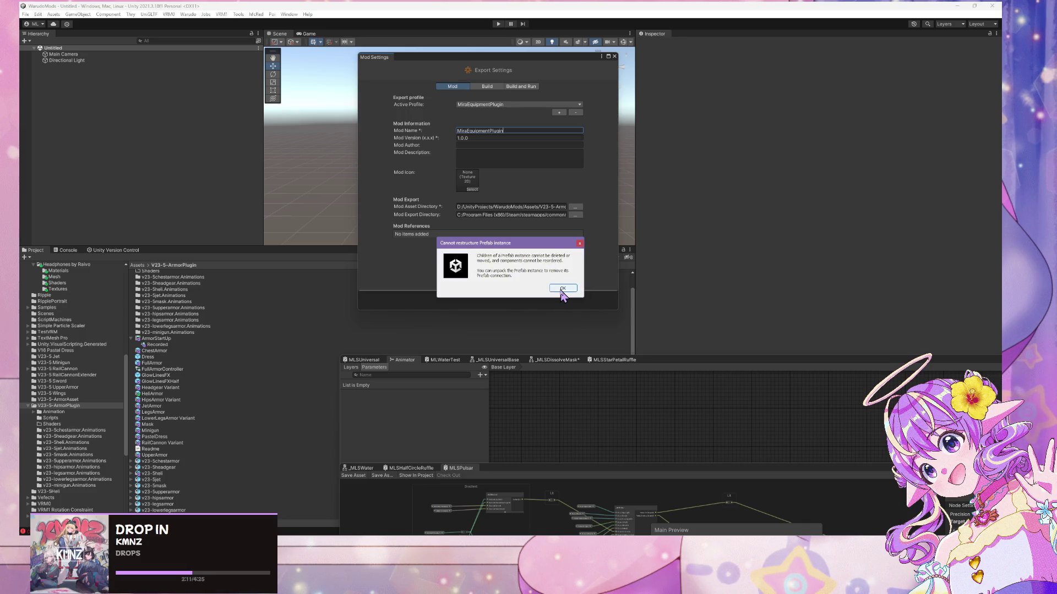
click(562, 288)
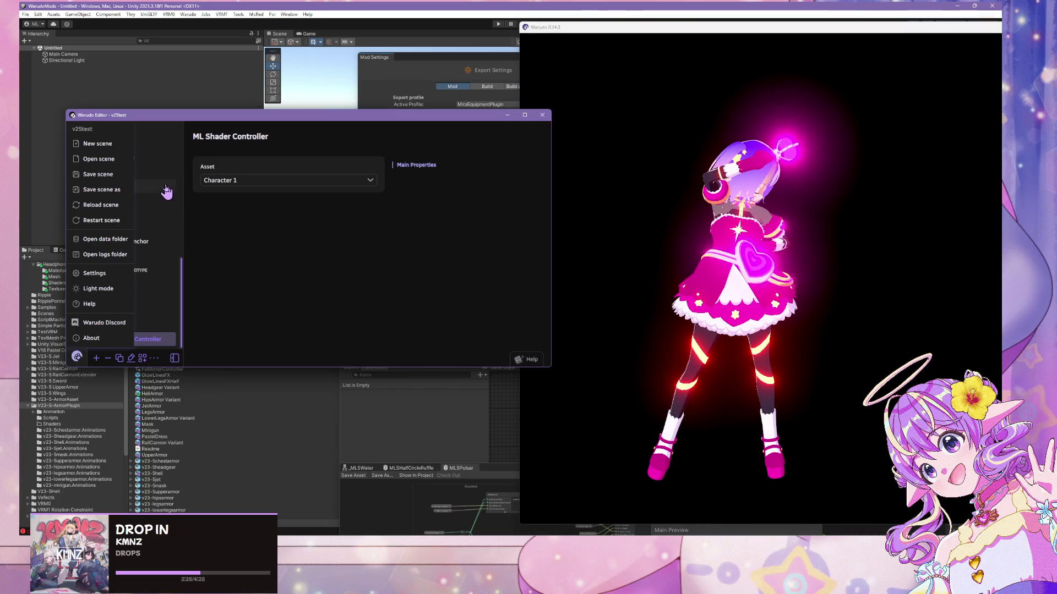
click(206, 229)
click(711, 321)
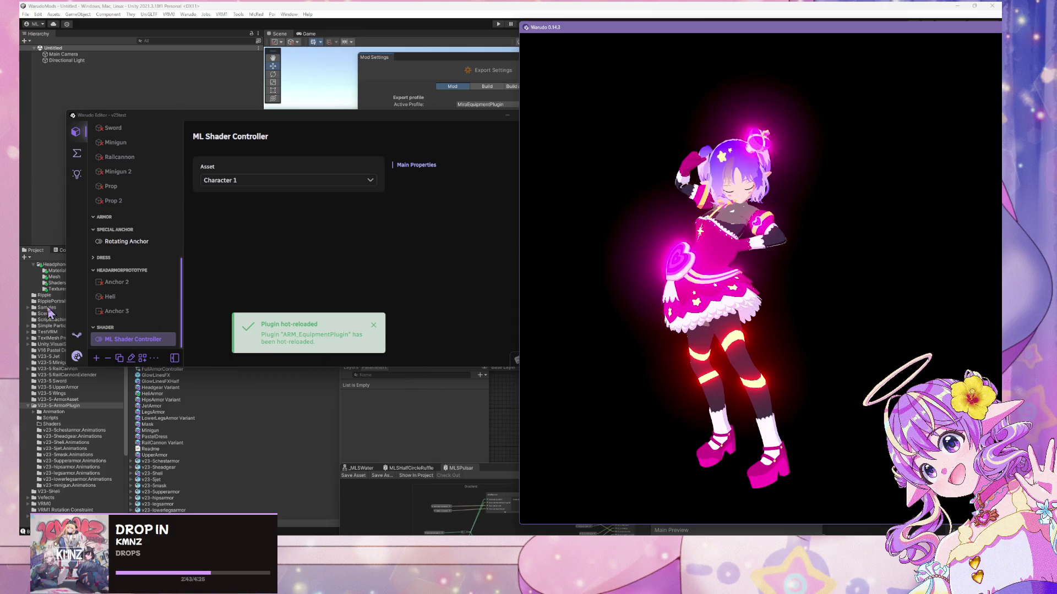
- Add an Armor asset from the Armor category, then dismiss the resulting InvalidCastException dialog
click(96, 359)
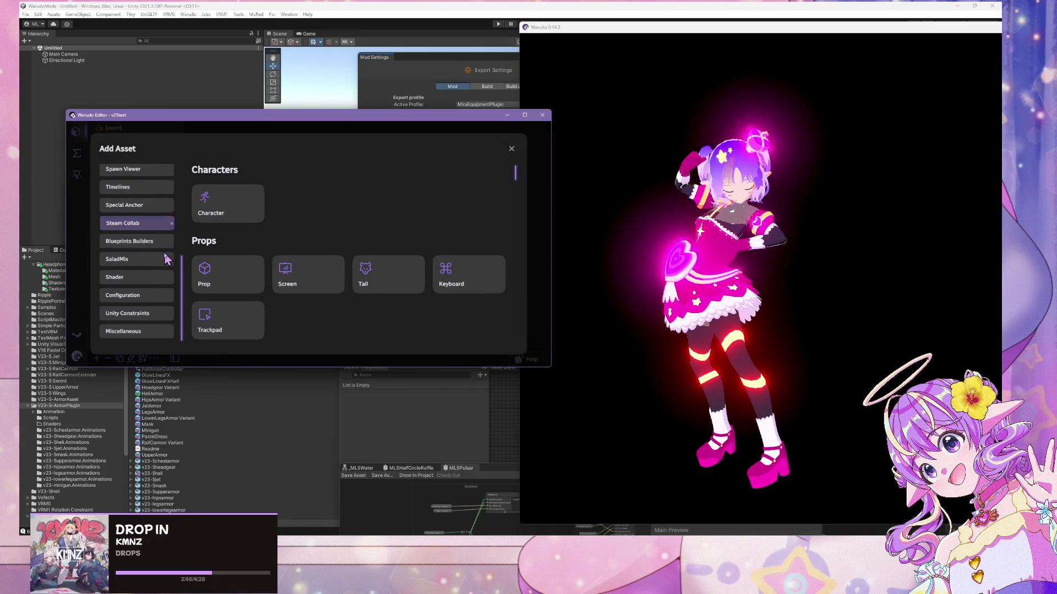
scroll(145, 238, up, 1)
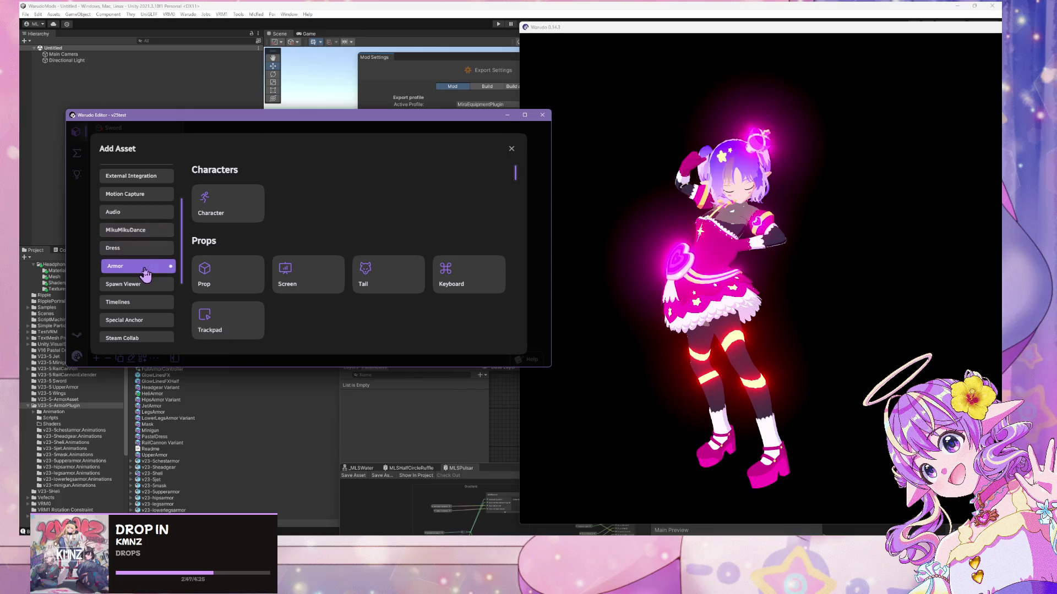
click(145, 268)
click(218, 220)
click(407, 297)
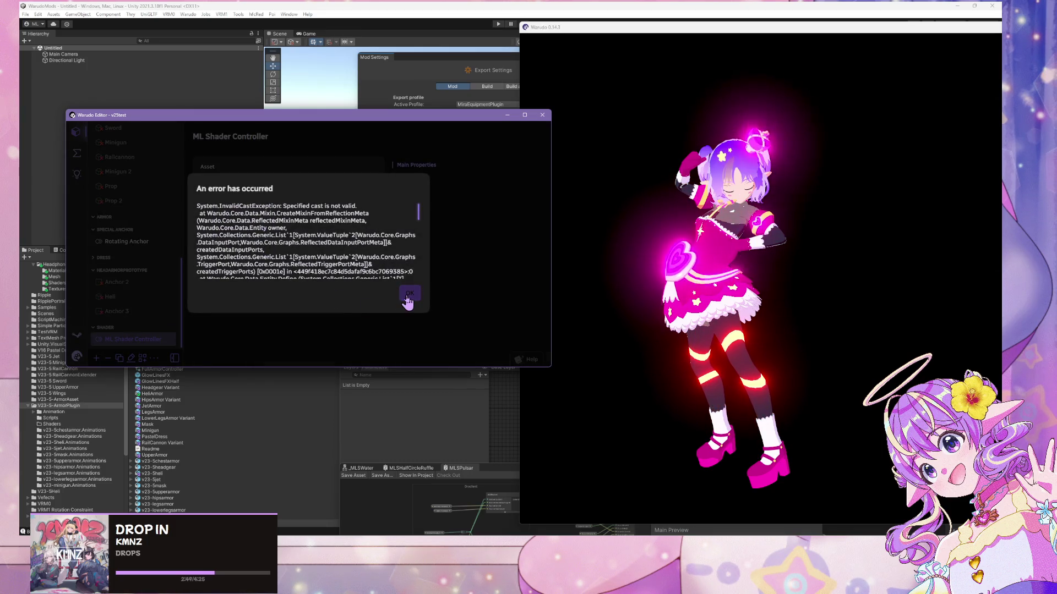
click(407, 297)
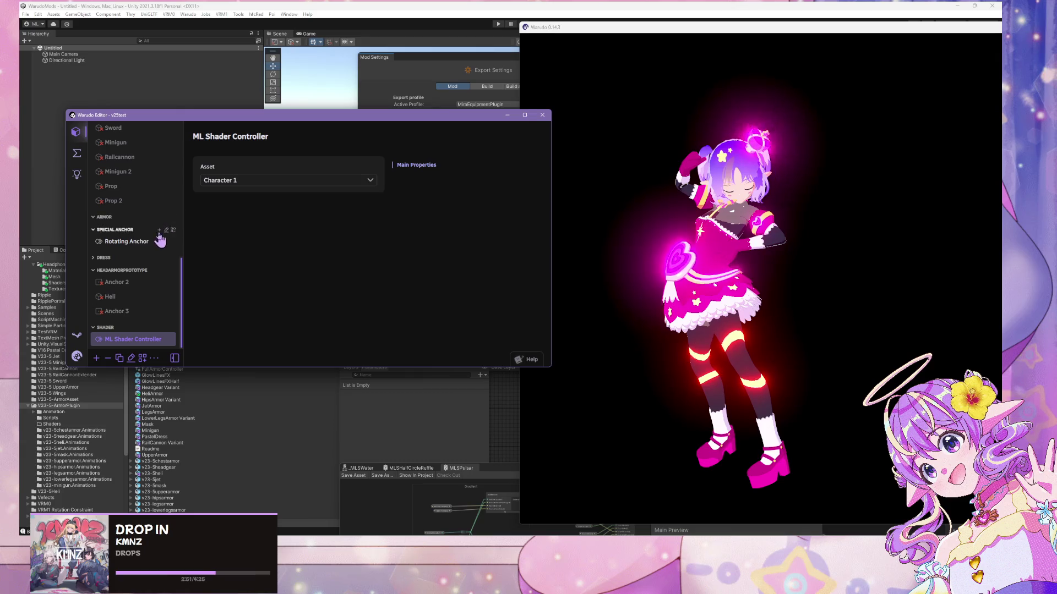
- Remove the Armor blueprint and one duplicate New Blueprint
scroll(146, 194, up, 10)
click(83, 163)
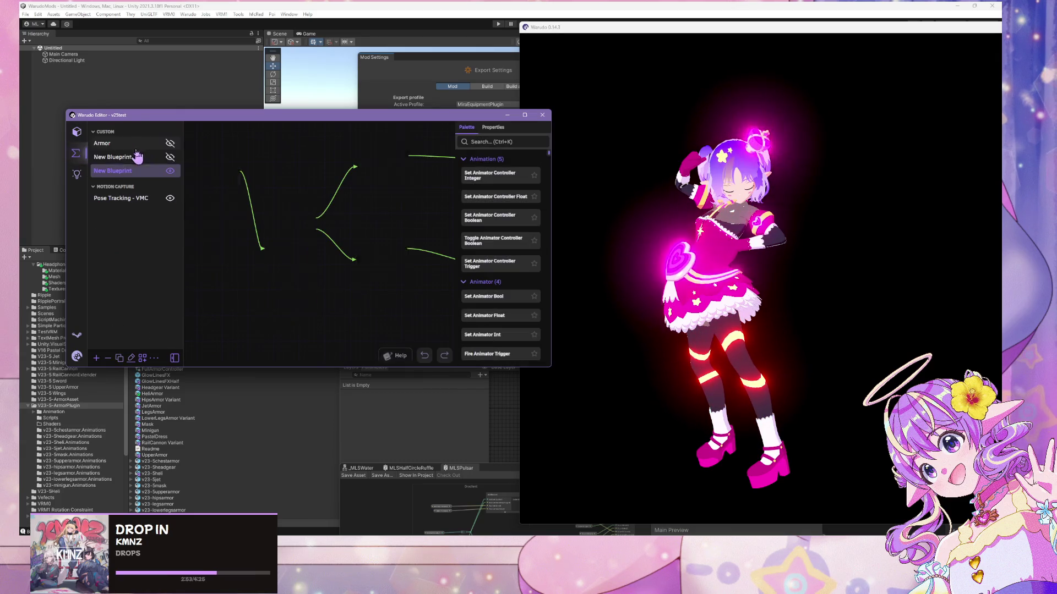
click(132, 156)
click(135, 145)
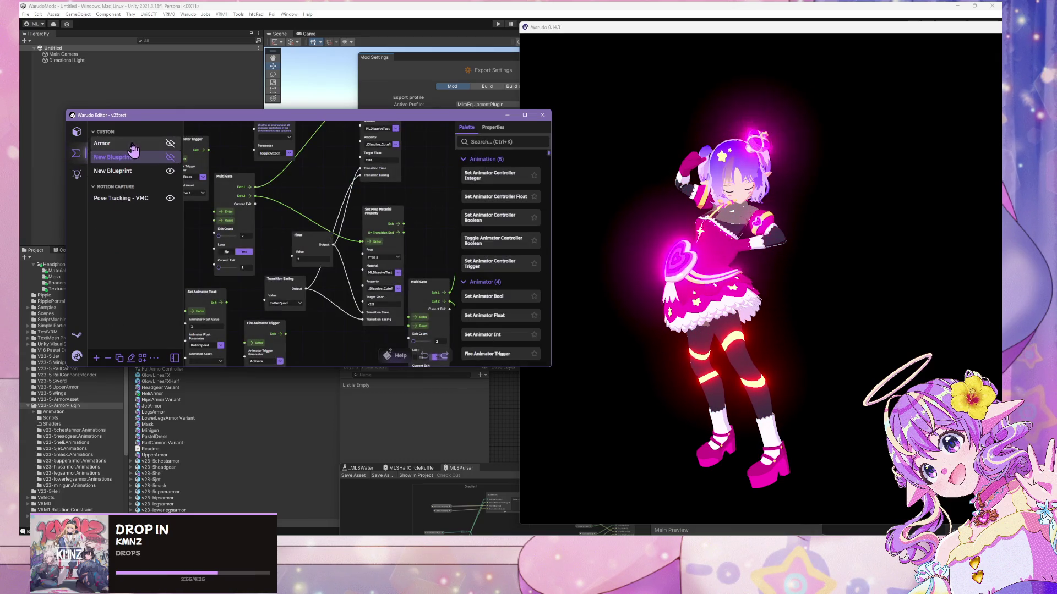
click(108, 358)
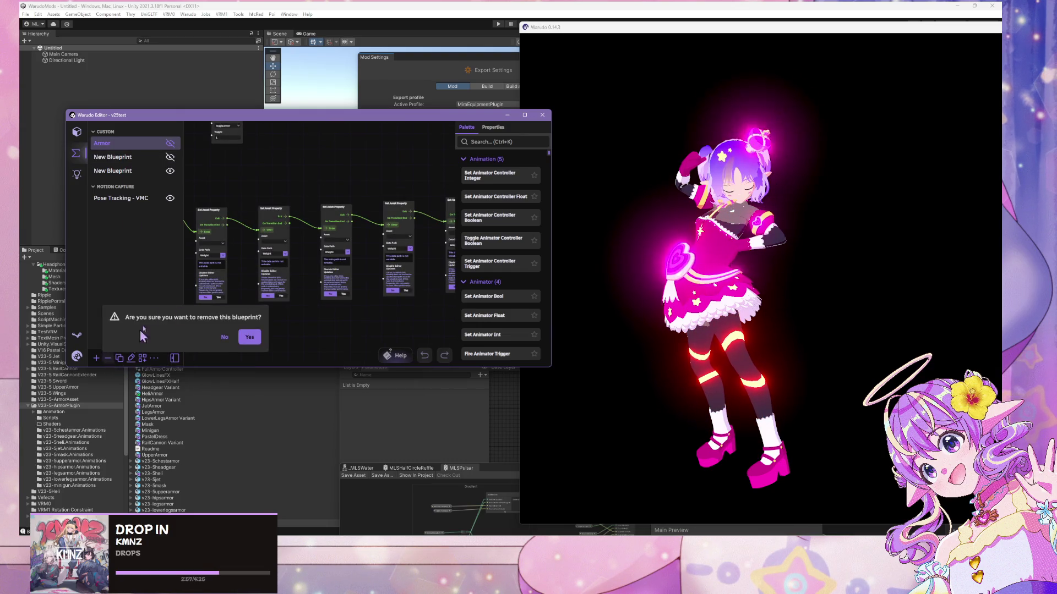
click(249, 344)
click(132, 143)
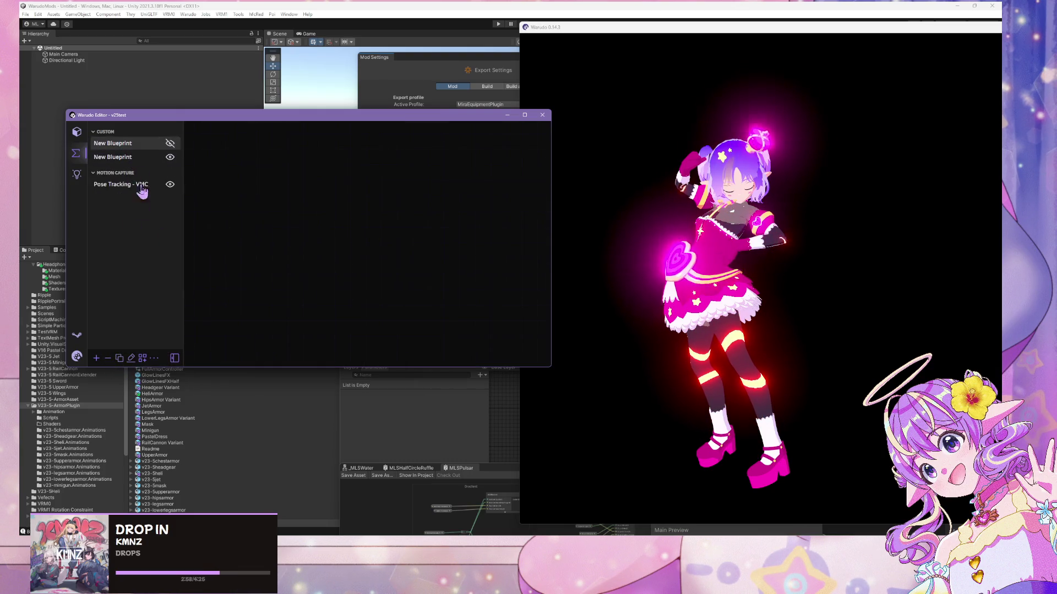
click(108, 358)
click(249, 337)
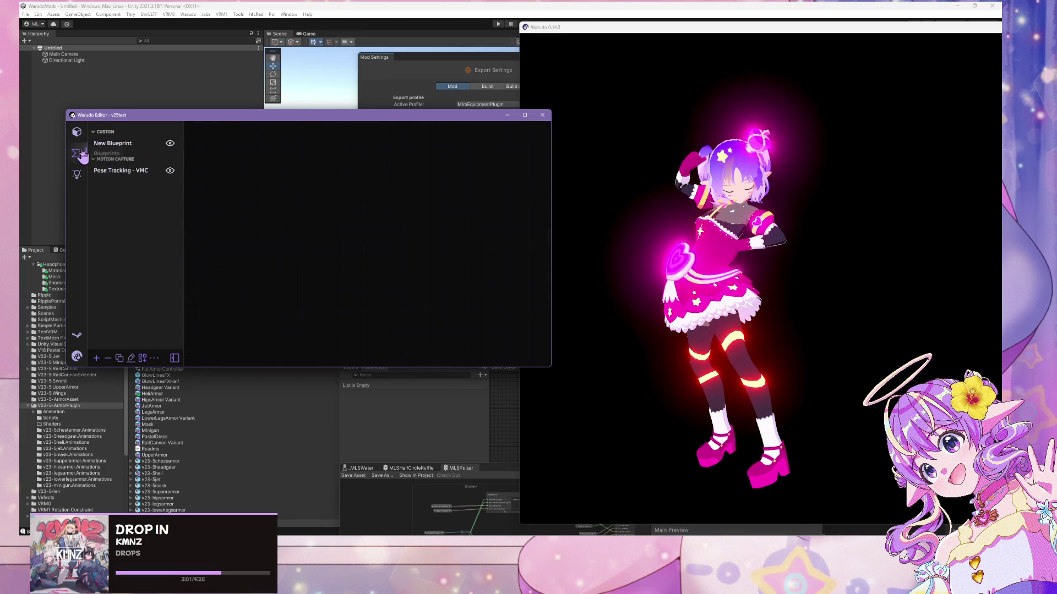
- Try adding the V23-5 Armor Asset to the scene and dismiss the error
click(77, 132)
click(96, 358)
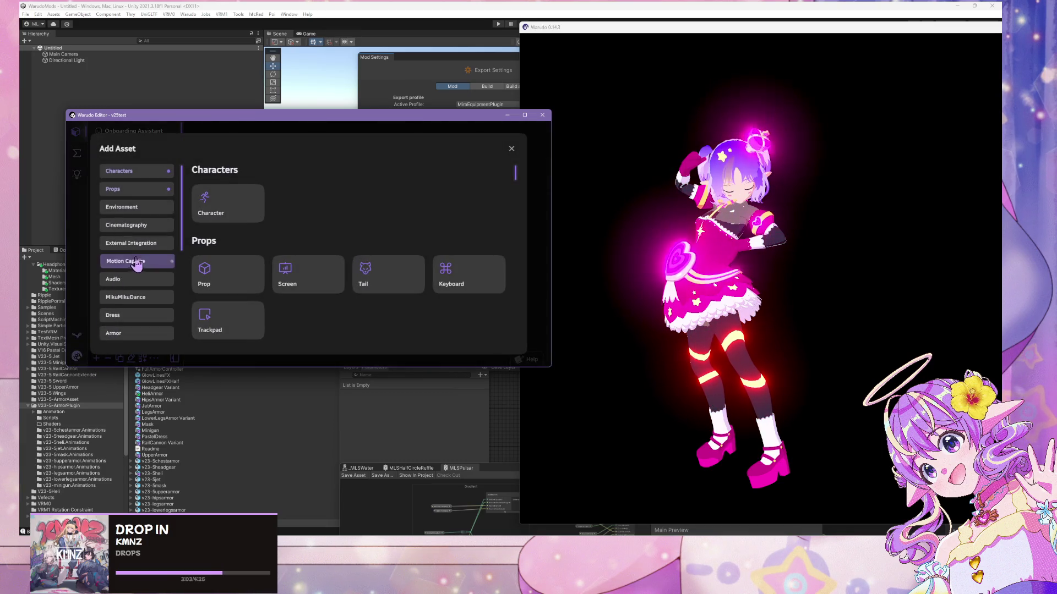
click(127, 333)
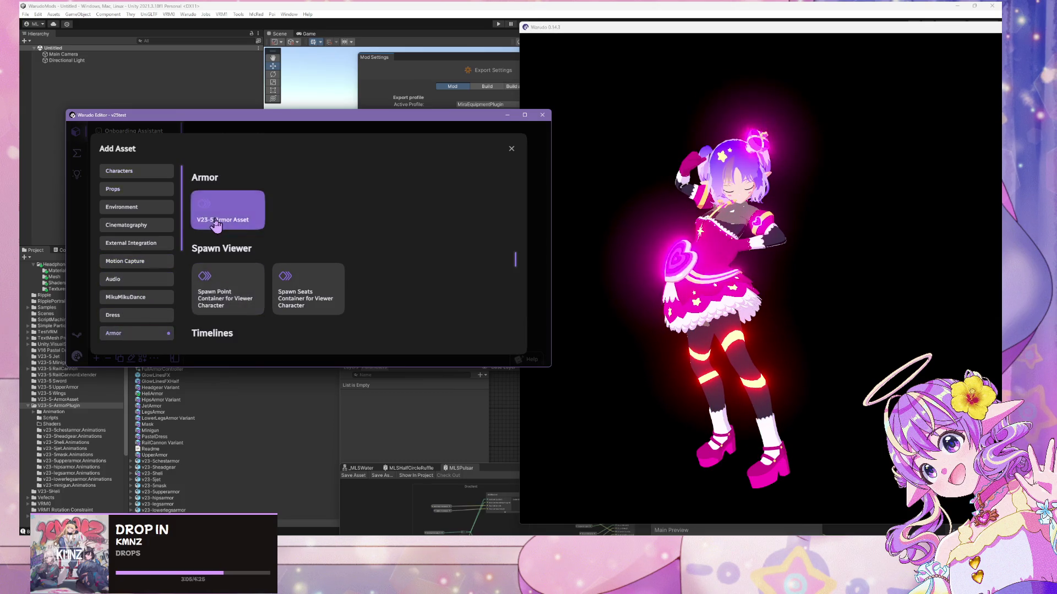
click(225, 210)
click(404, 294)
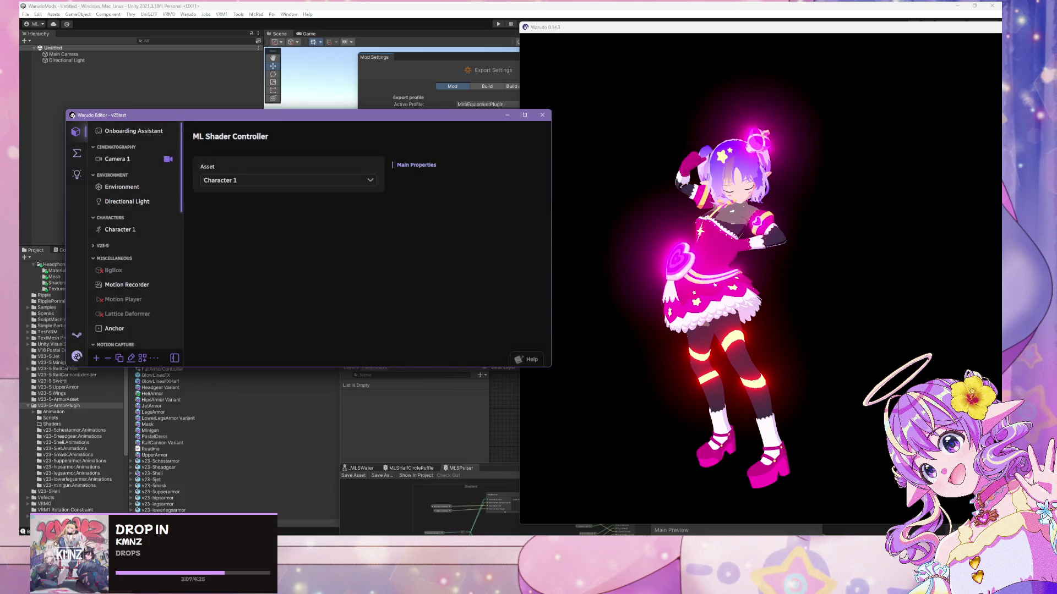
- Launch GitHub Desktop and switch to the V23-5-ArmorPlugin repository
mouse_move(639, 584)
key(super)
text(github)
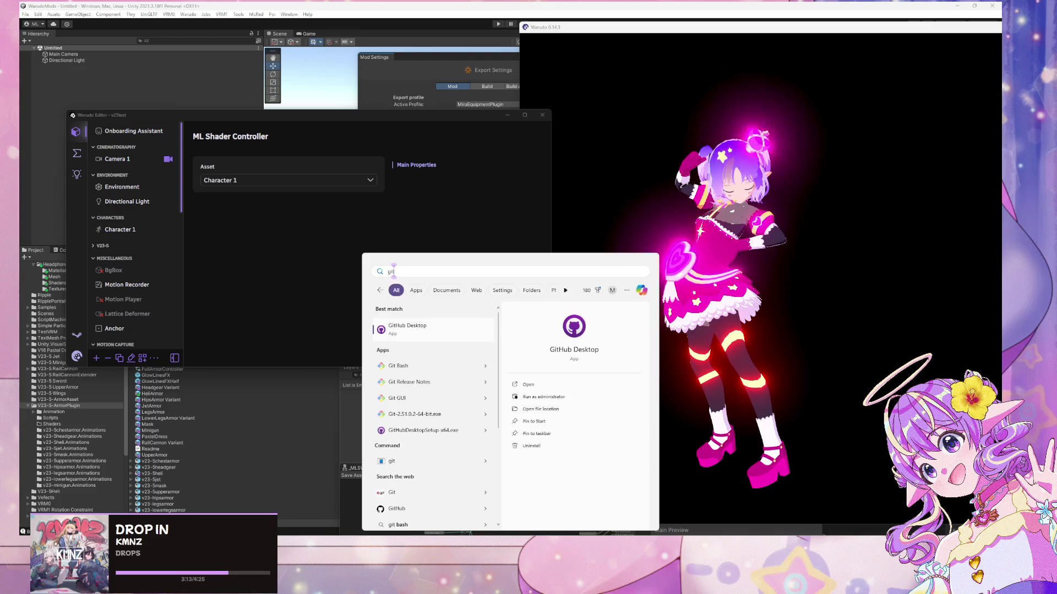
key(Return)
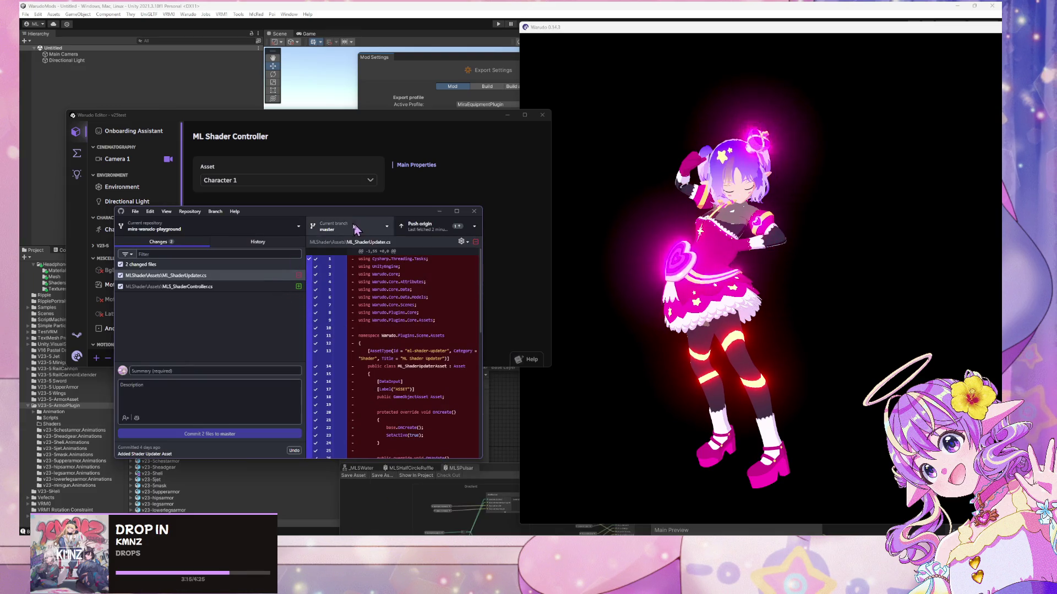
click(209, 226)
click(247, 293)
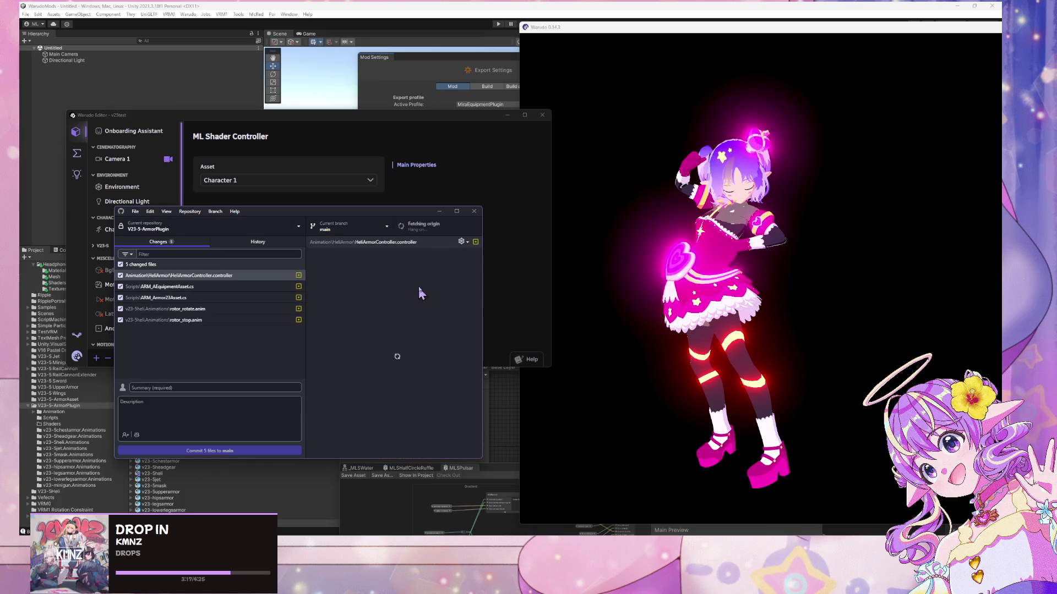
- Review the ARM_AEquipmentAsset.cs diff, noting the HiddenIf attribute and ReversePlayback field
click(219, 309)
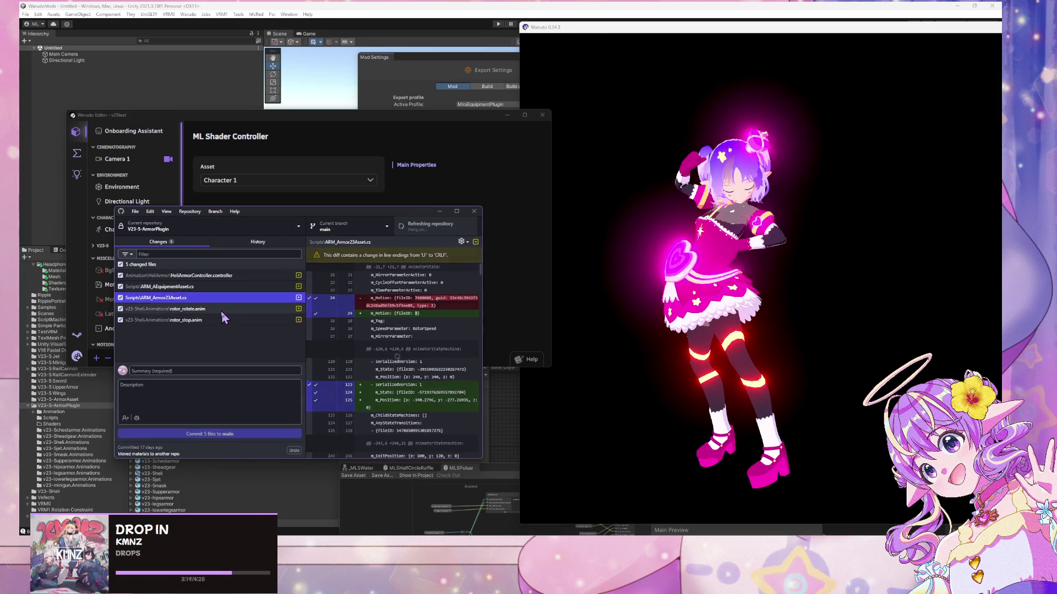
click(237, 287)
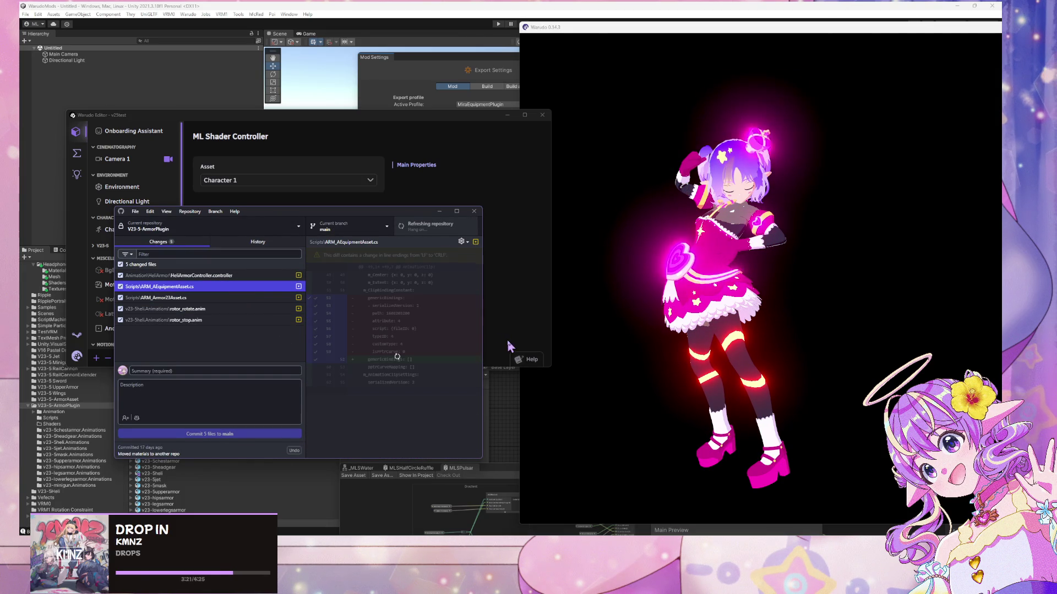
drag(482, 330, 645, 343)
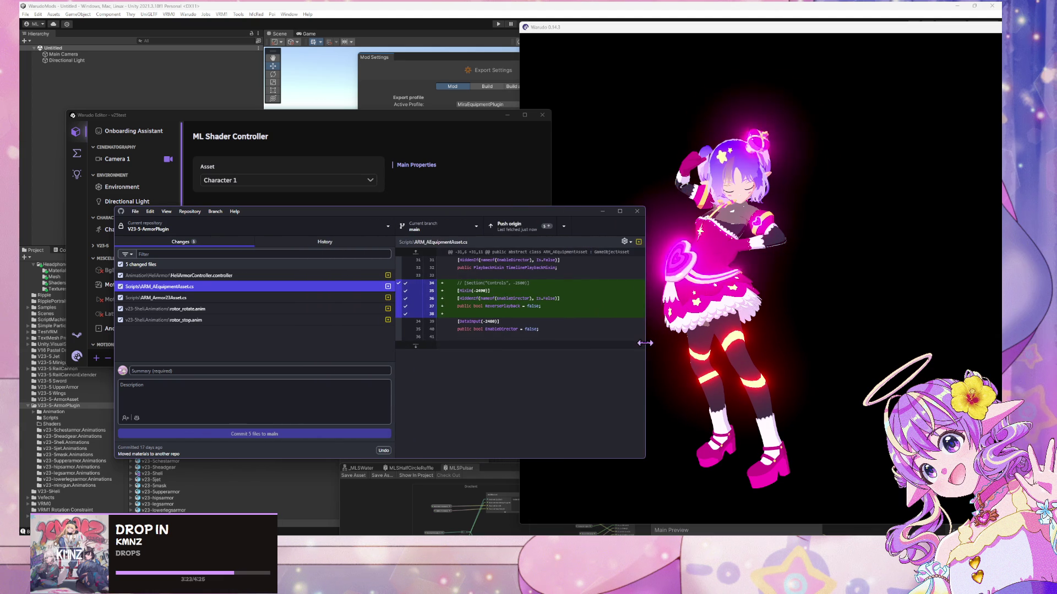
drag(535, 299, 558, 306)
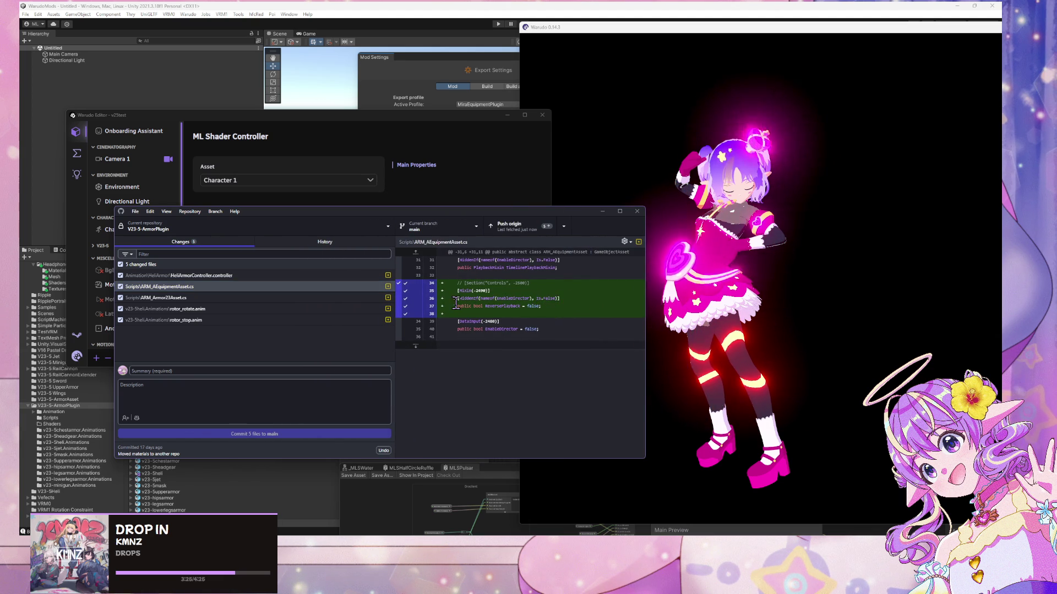
drag(475, 306, 524, 312)
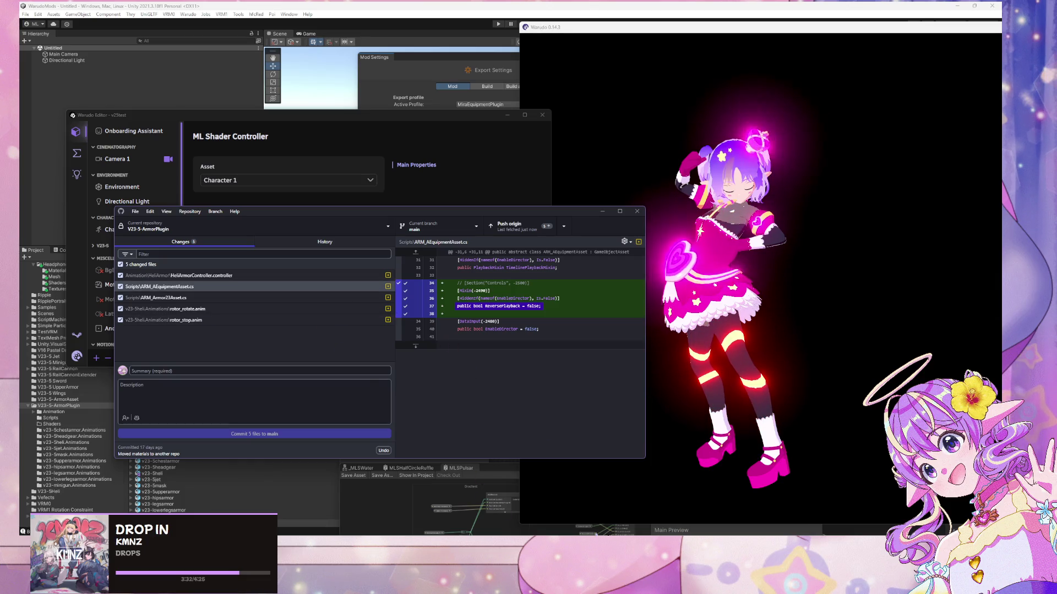
key(alt+Tab)
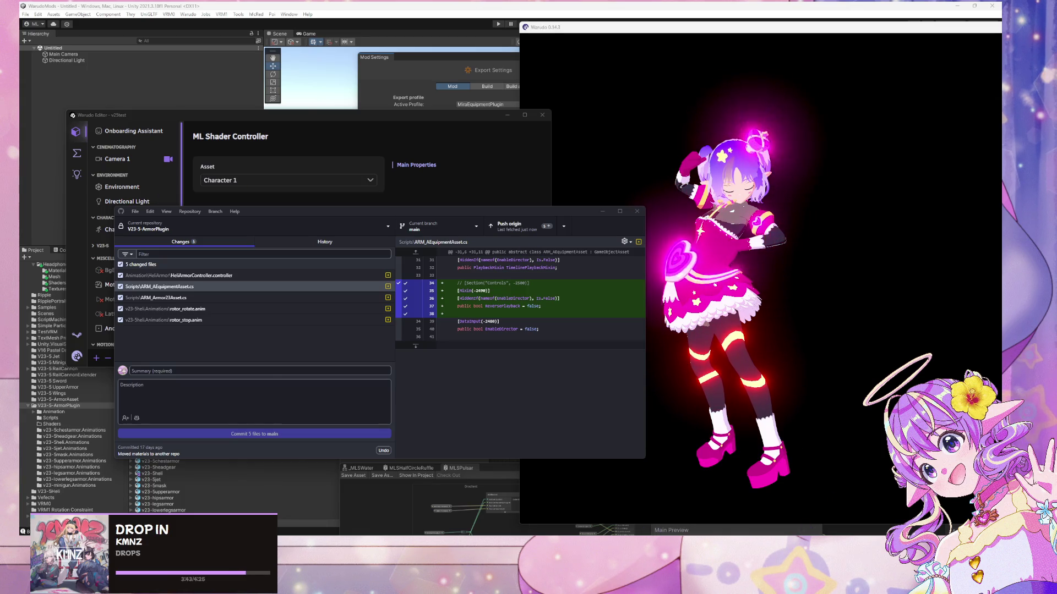
key(alt+Tab)
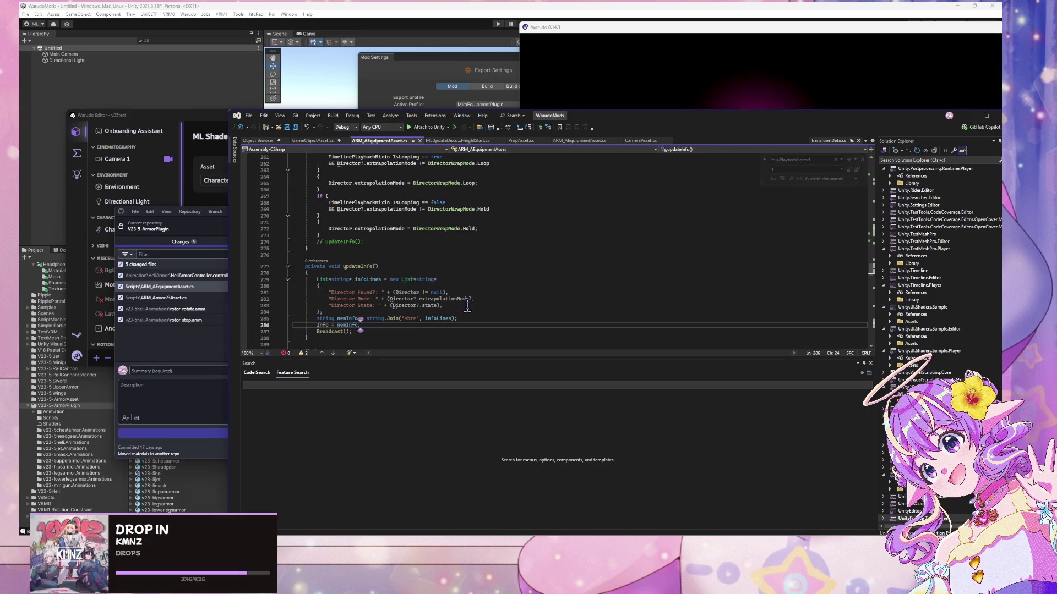
- Restore the PlaybackSpeed property with its -1f : 1f choice on line 43
key(ctrl+z)
key(ctrl+z)
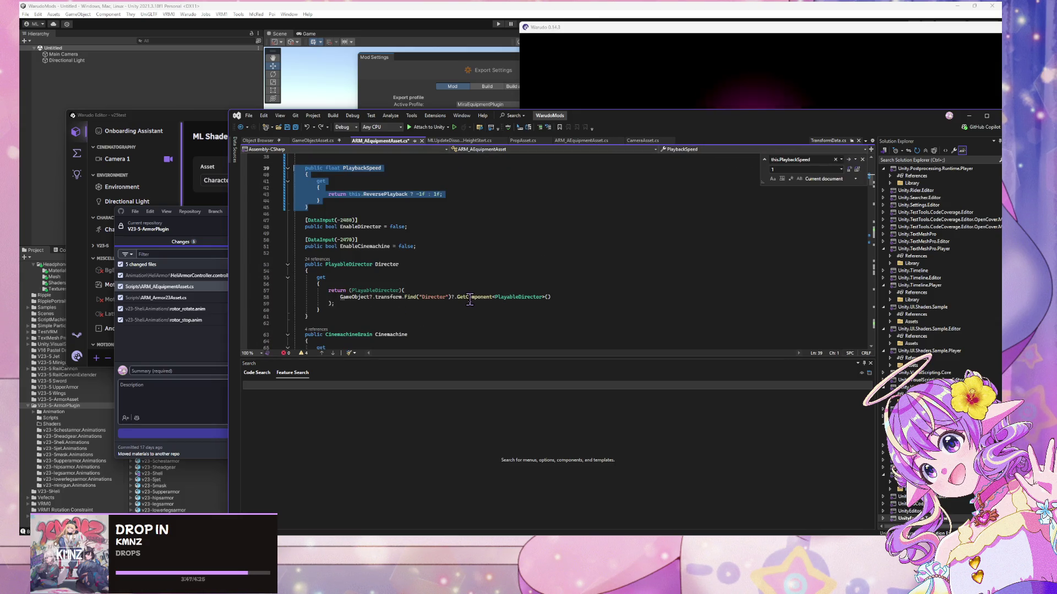
key(ctrl+z)
key(ctrl+z)
key(ctrl+y)
key(ctrl+y)
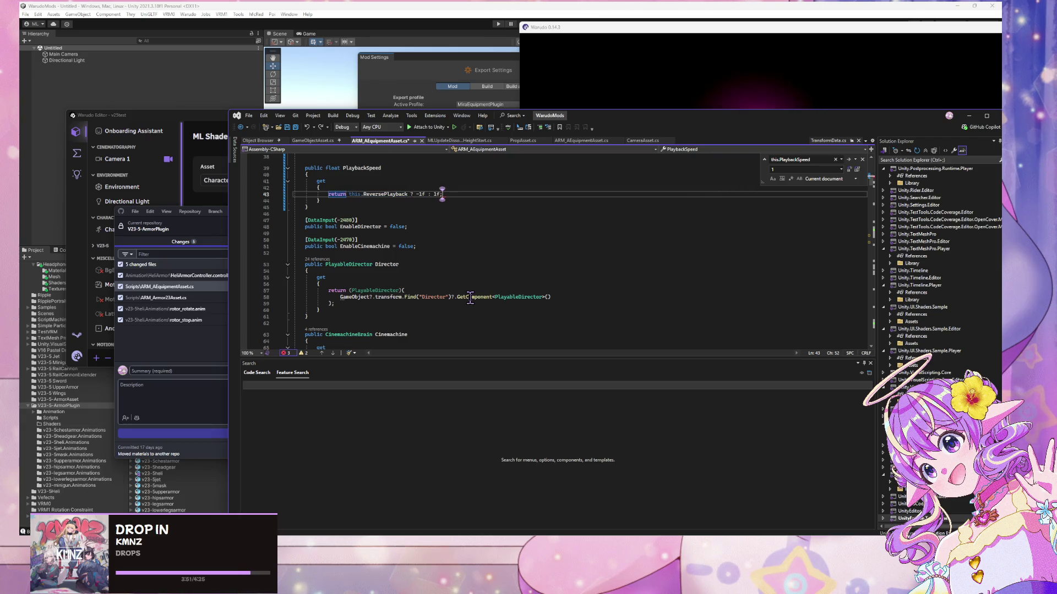
key(ctrl+z)
key(ctrl+z)
key(ctrl+y)
key(ctrl+y)
- Replace ReversePlayback's [Mixin(-2490)] attribute with [DataInput(-2480)] and save the file
scroll(414, 230, up, 6)
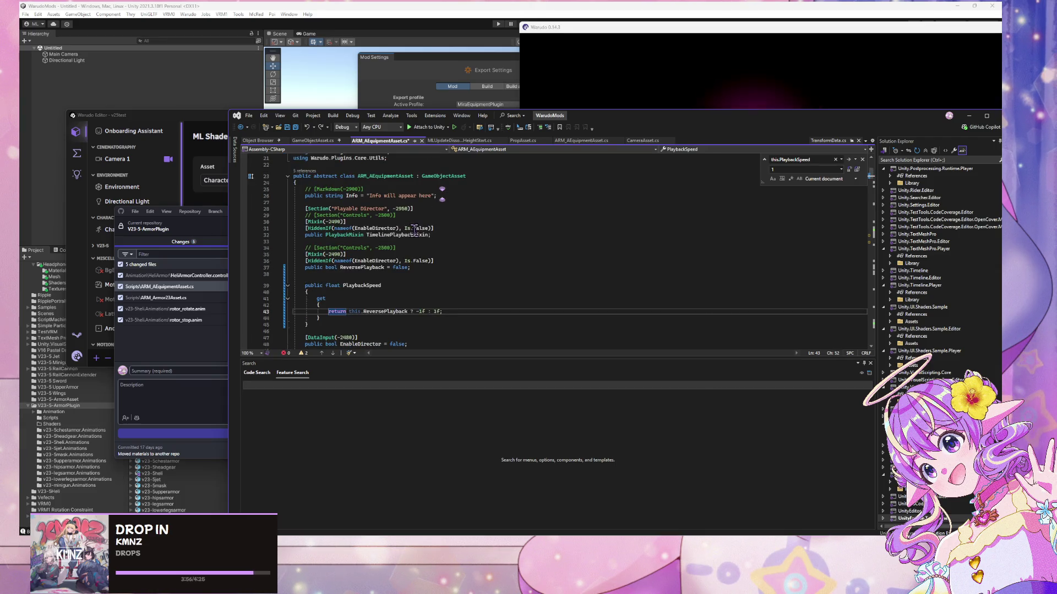
click(350, 254)
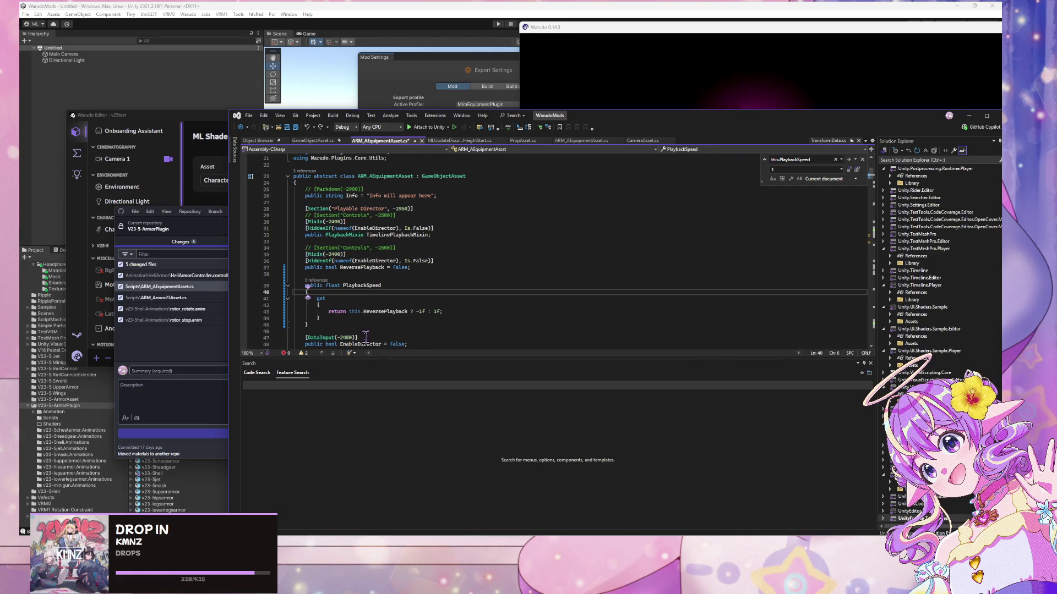
drag(277, 337, 276, 333)
key(ctrl+c)
triple_click(355, 254)
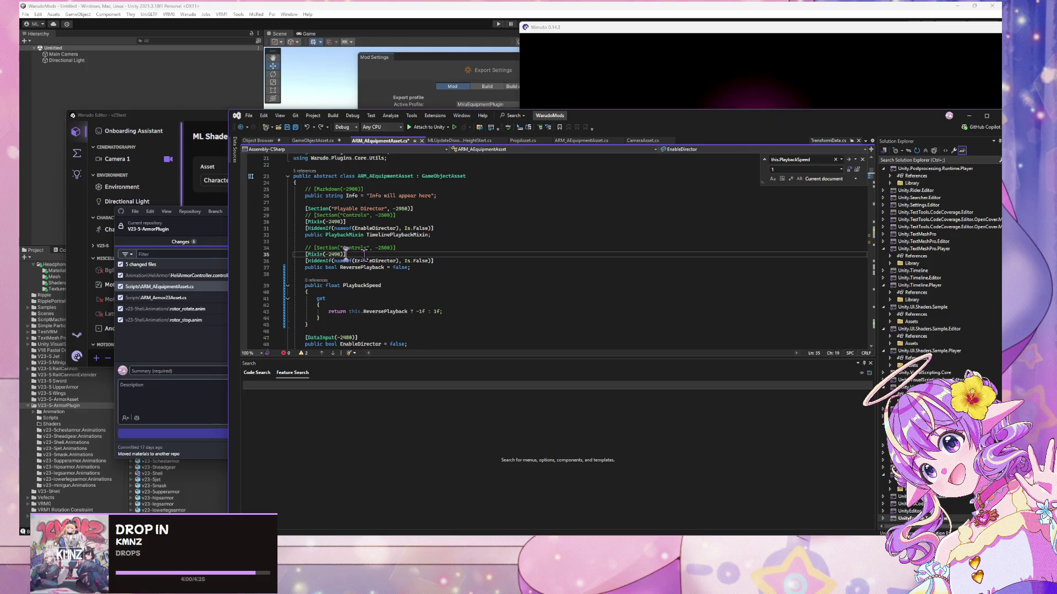
key(ctrl+v)
scroll(437, 280, down, 13)
key(ctrl+s)
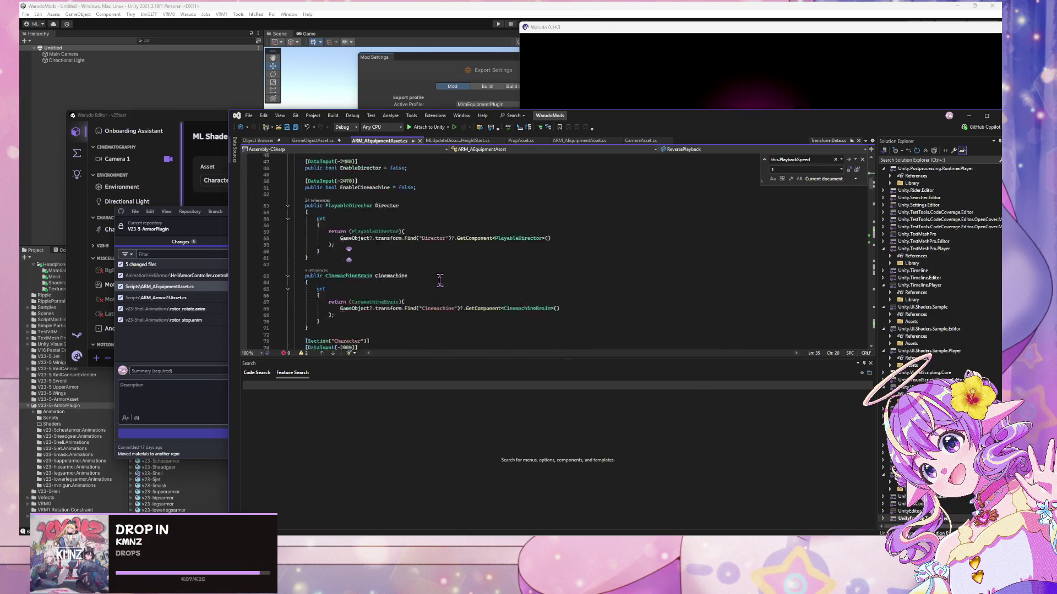
- Review the playback code down to the Director?.Play() call on line 196
scroll(440, 281, down, 14)
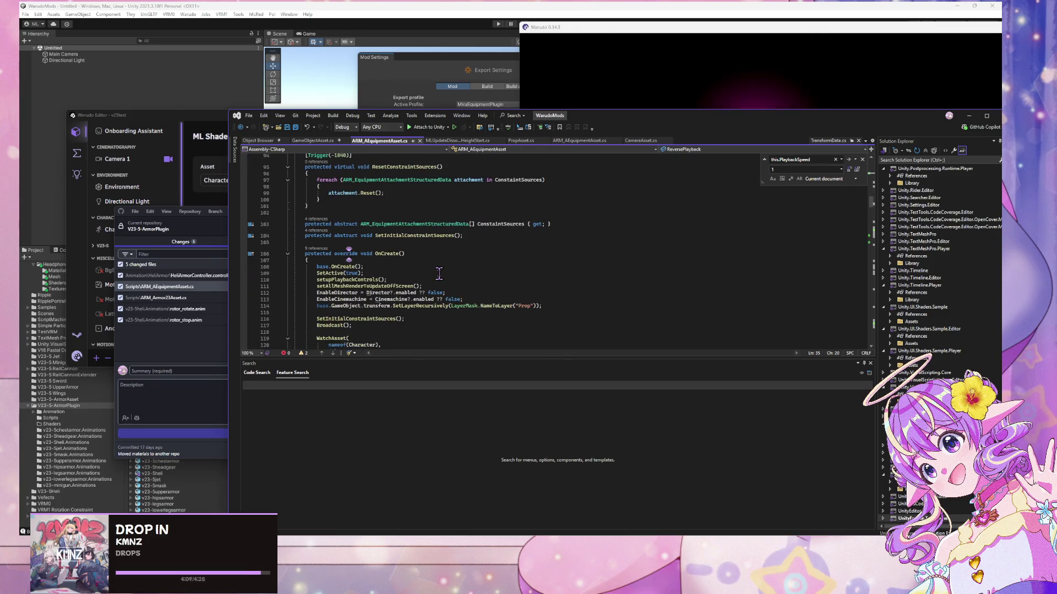
scroll(438, 273, down, 11)
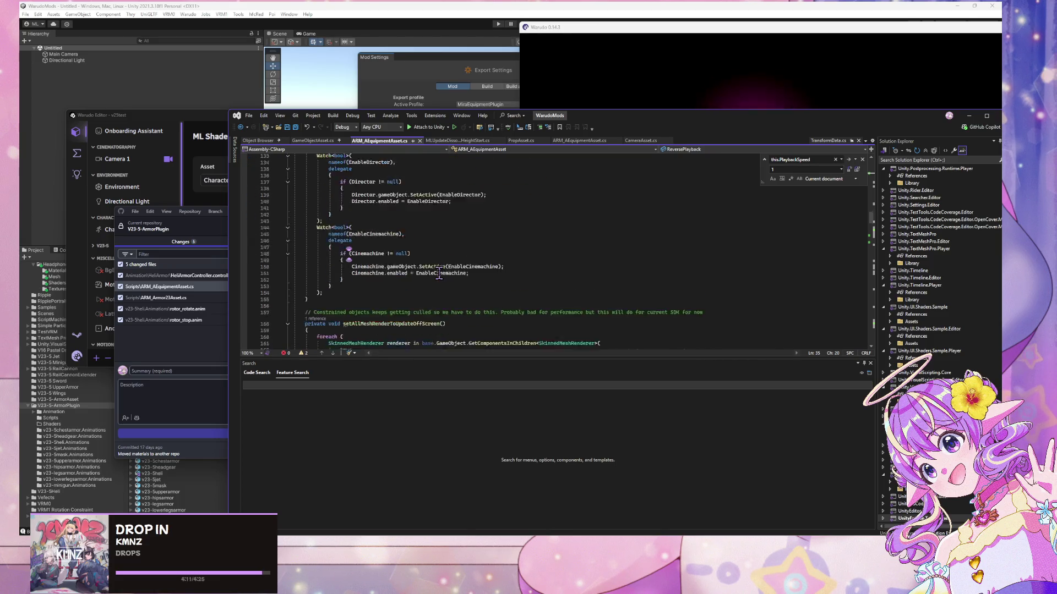
scroll(439, 274, up, 19)
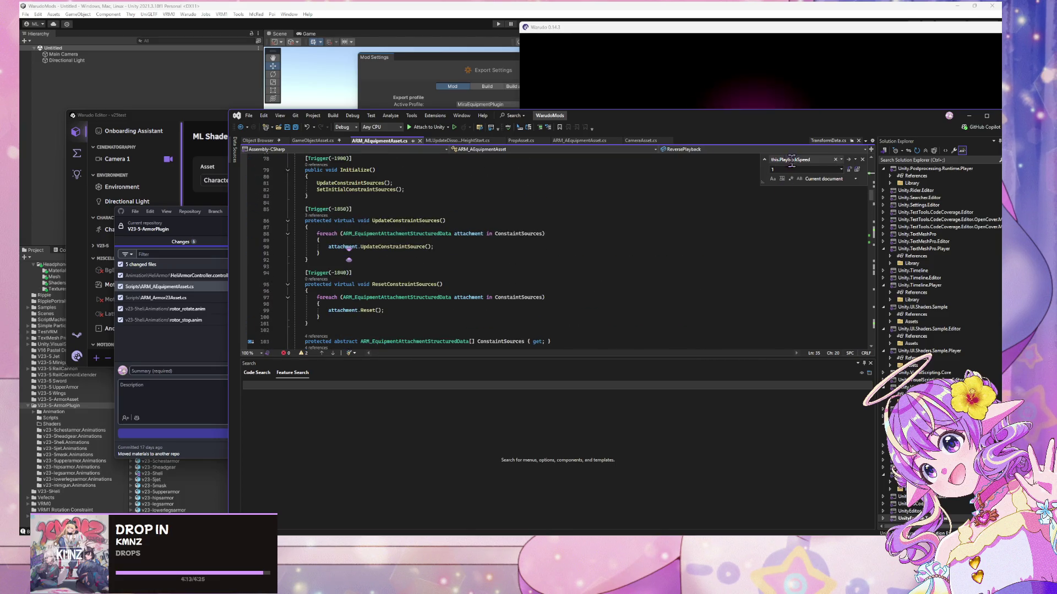
click(823, 160)
scroll(427, 277, up, 14)
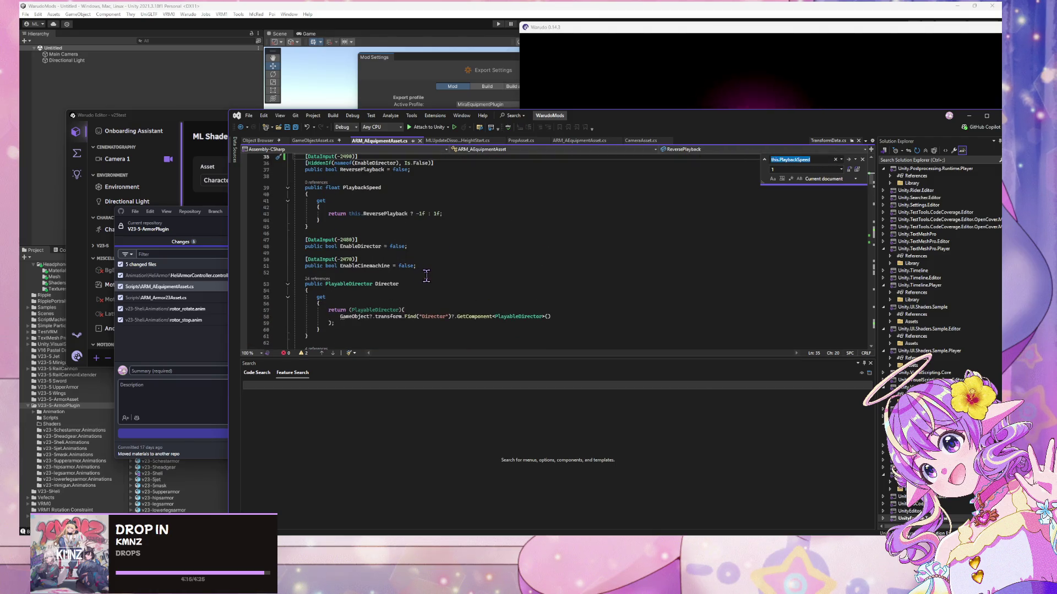
scroll(427, 276, down, 10)
scroll(427, 276, down, 19)
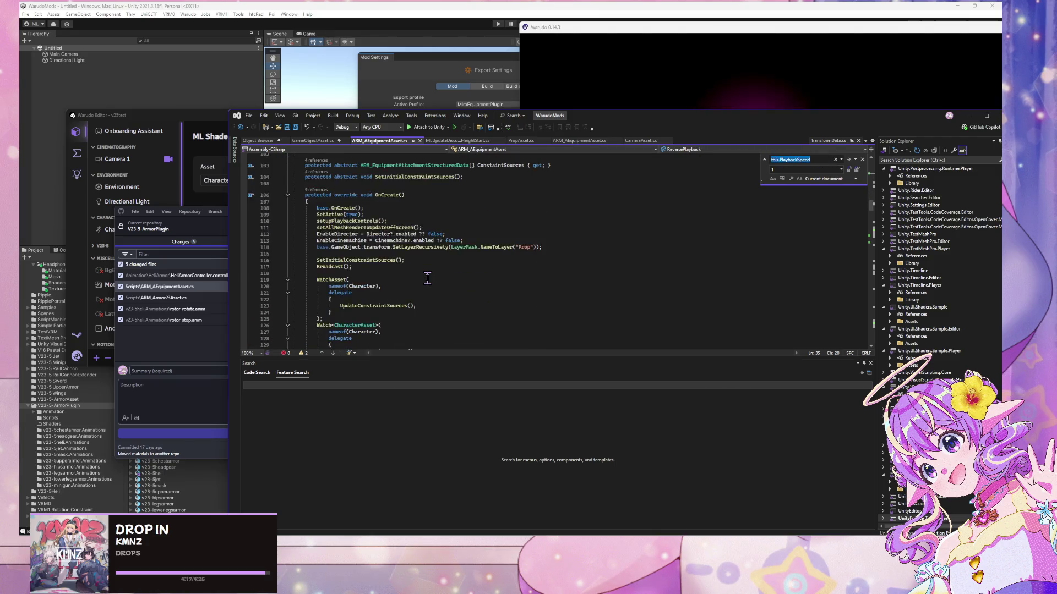
scroll(427, 279, down, 19)
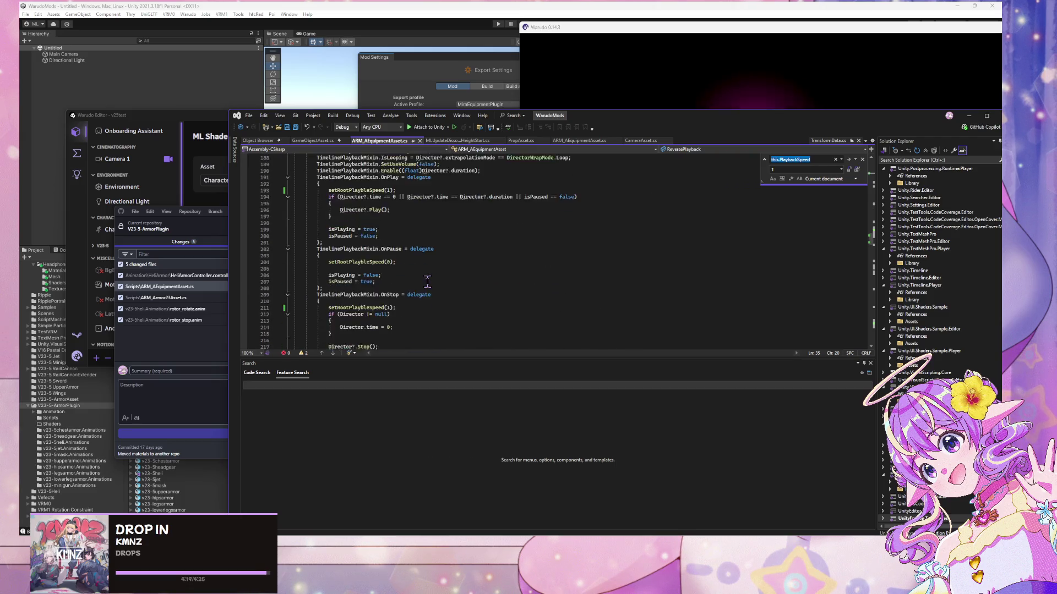
click(428, 287)
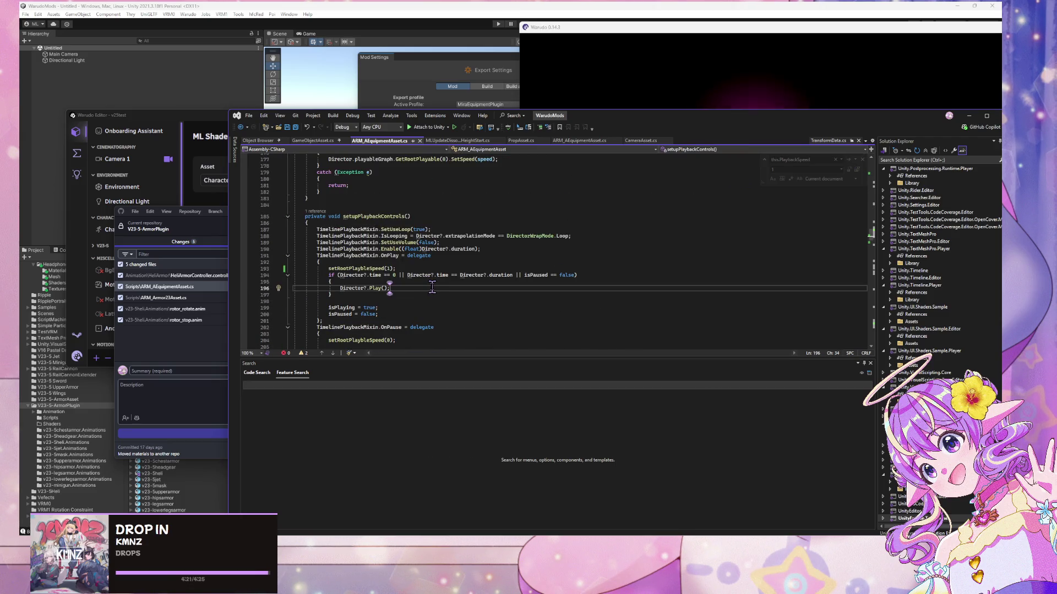
- Search the file for the setRootPlaybleSpeed calls
key(ctrl+f)
text(setro)
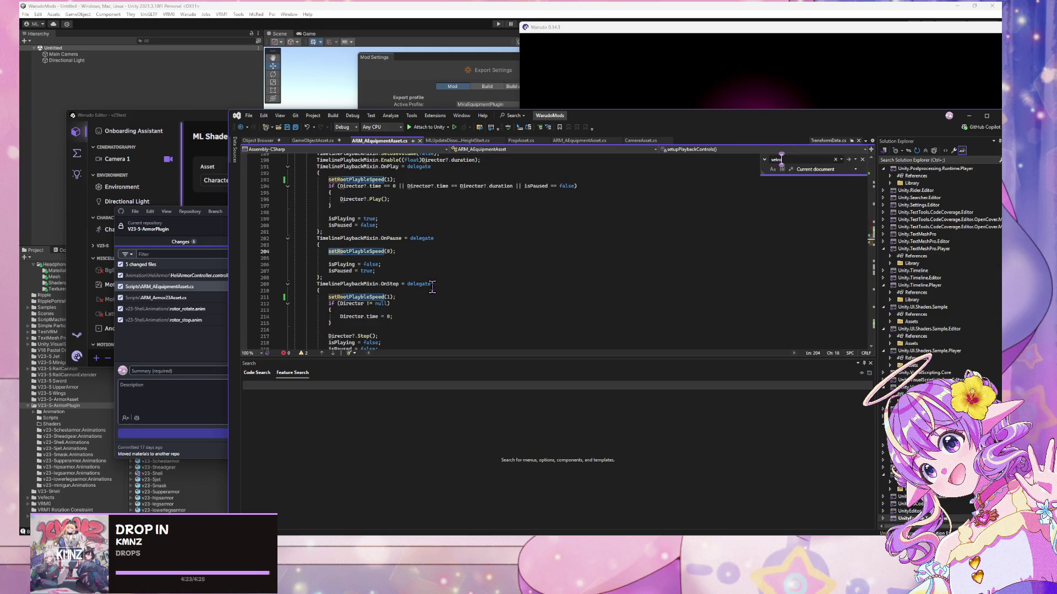
text(otplat)
double_click(377, 179)
key(ctrl+f)
key(Return)
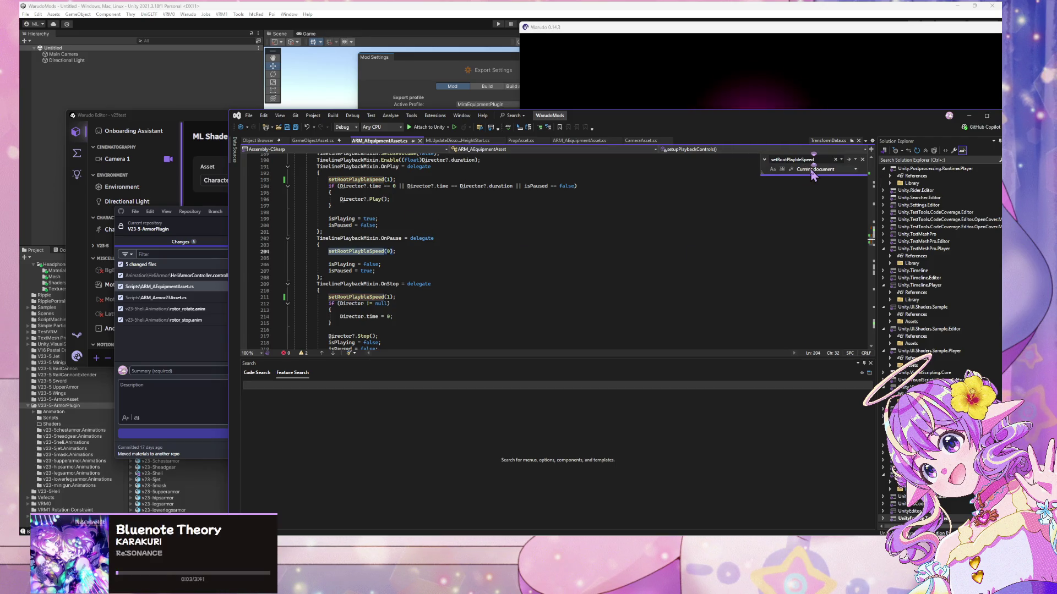
- Replace all setRootPlaybleSpeed(1) calls with setRootPlaybleSpeed(this.PlaybackSpeed)
key(ctrl+h)
click(818, 159)
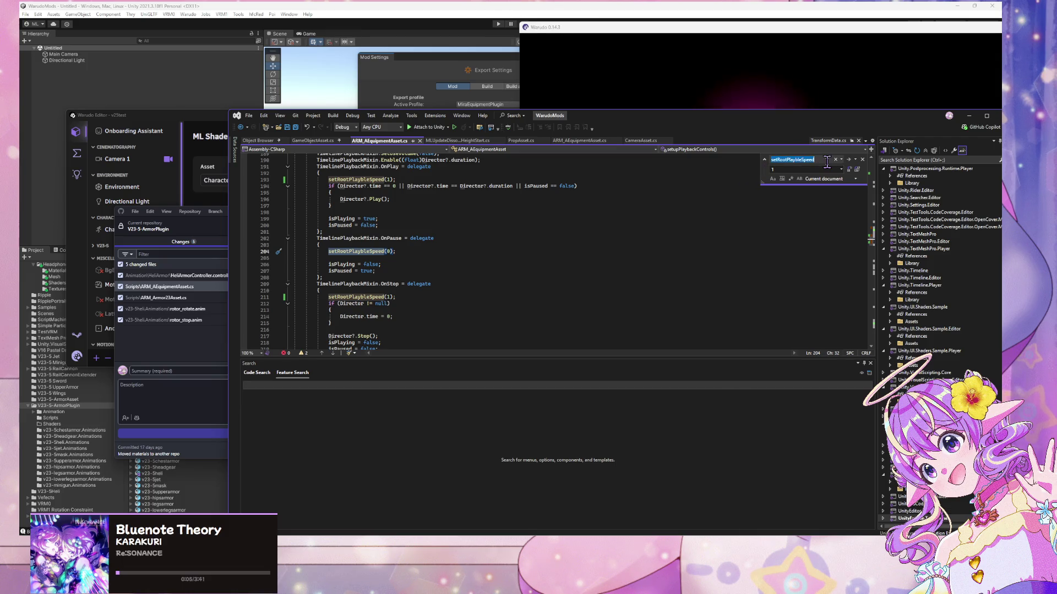
text((1)
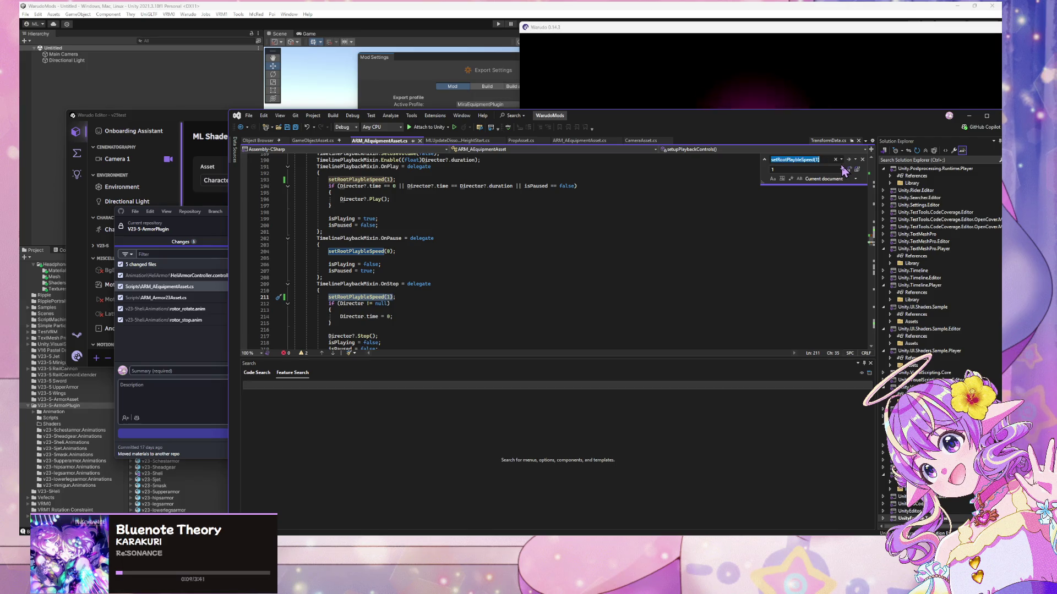
key(ctrl+a)
key(ctrl+c)
click(820, 169)
key(ctrl+a)
key(ctrl+v)
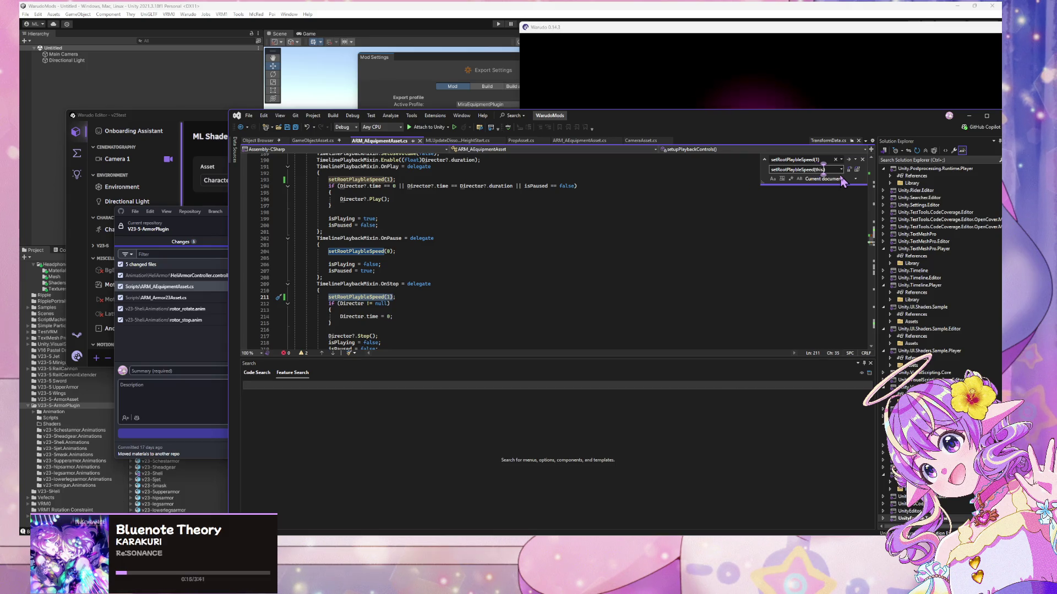
text(PlaybackS)
text(peed)
scroll(617, 263, up, 20)
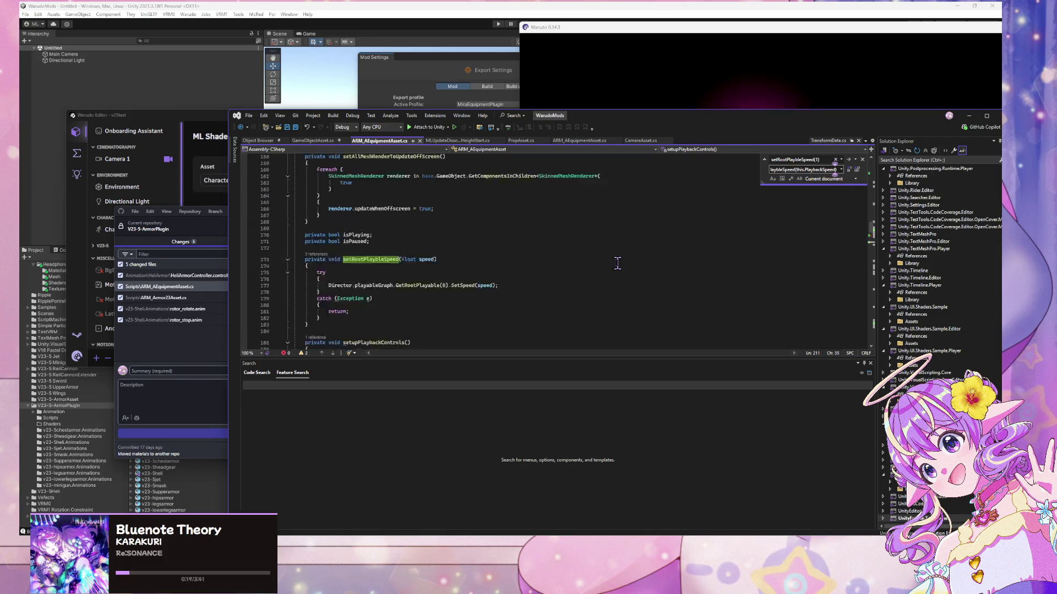
scroll(617, 263, up, 20)
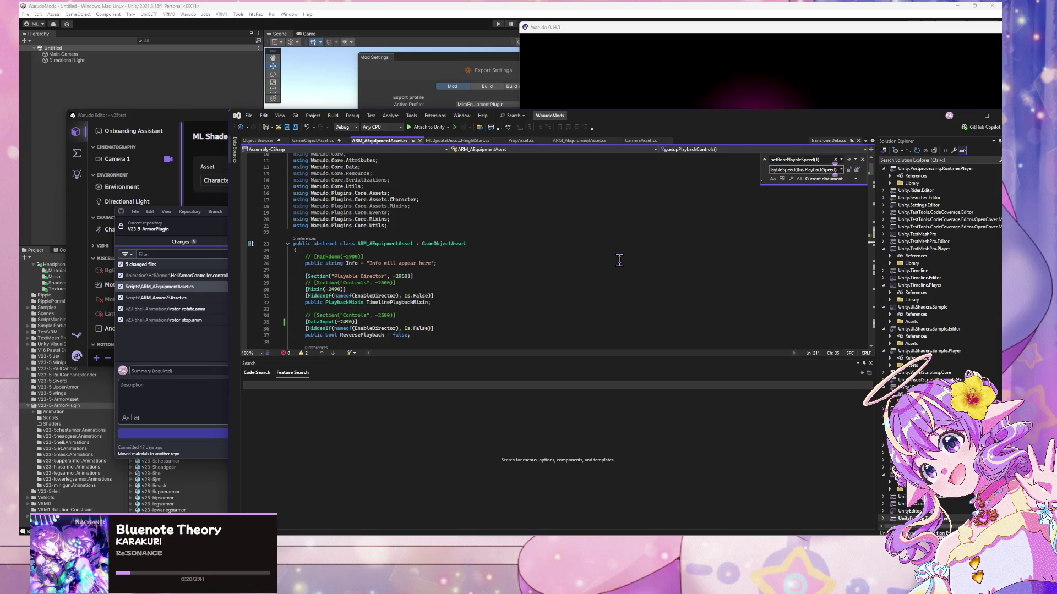
scroll(619, 260, up, 1)
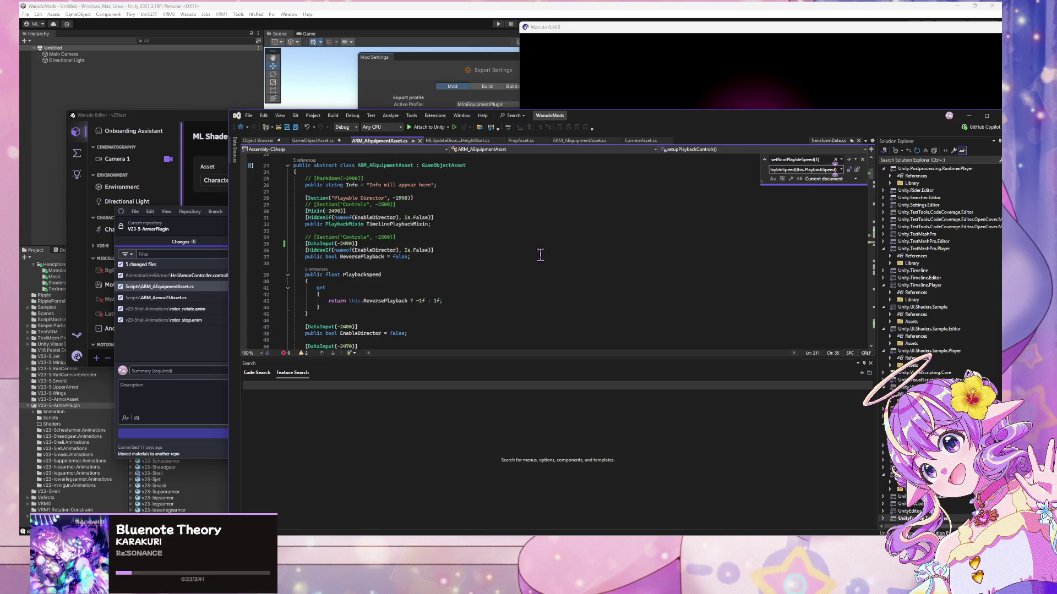
click(856, 169)
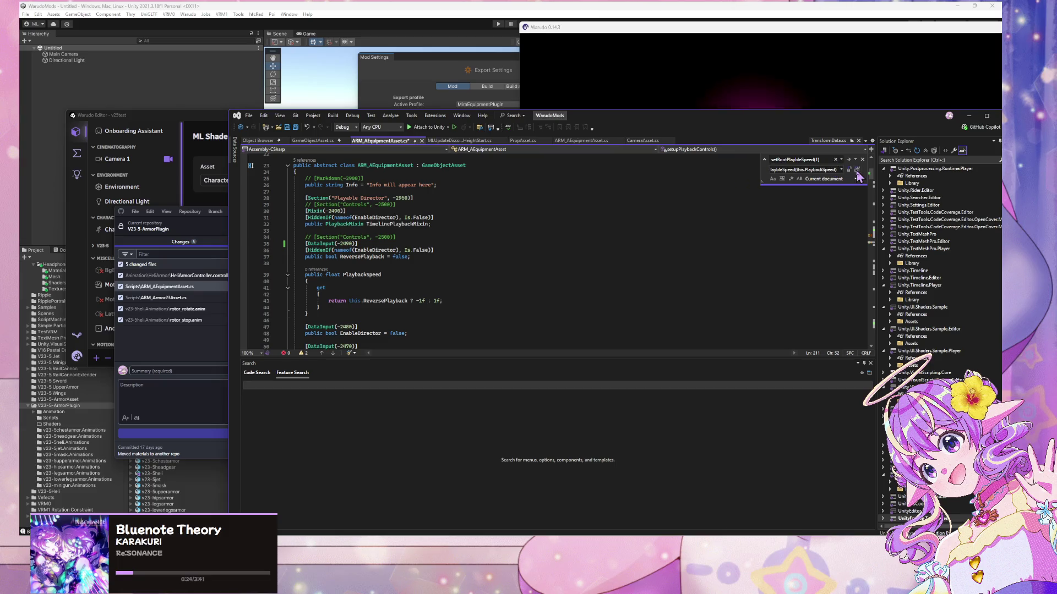
key(Return)
- Save the edited ARM_AEquipmentAsset.cs and return to Unity to recompile
click(441, 333)
scroll(440, 330, down, 6)
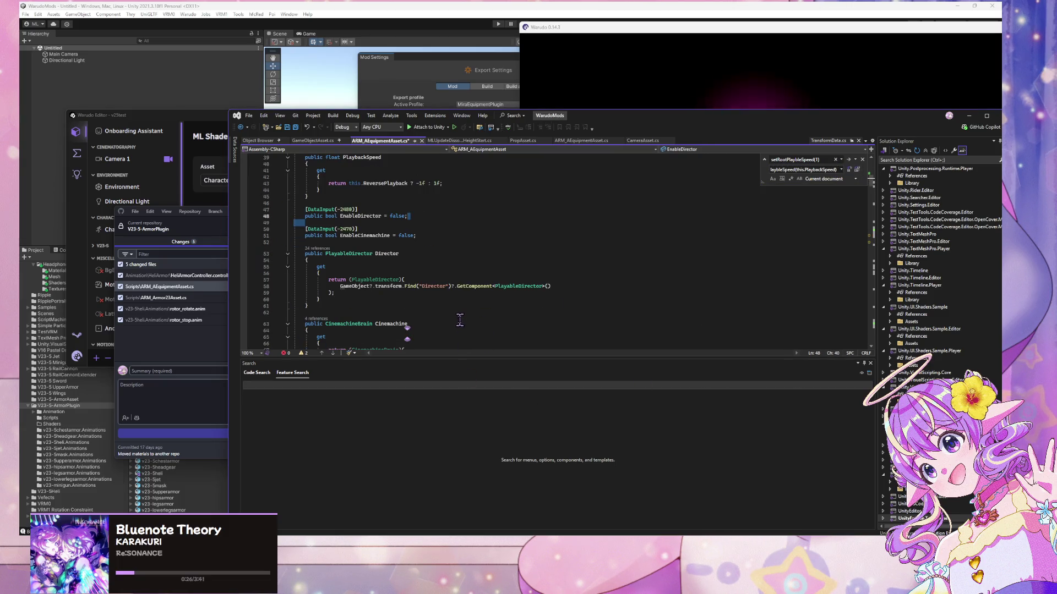
click(478, 279)
key(Up)
key(Up)
key(Up)
key(ctrl+s)
key(alt+Tab)
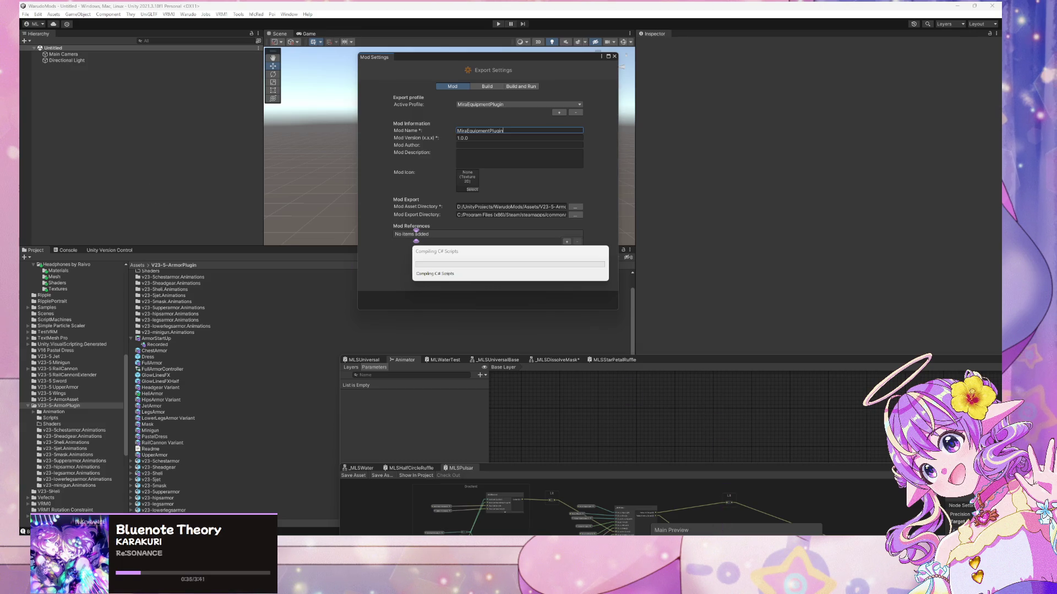
- Switch to the Warudo window while Unity compiles the C# scripts
key(alt+Tab)
key(alt+Tab)
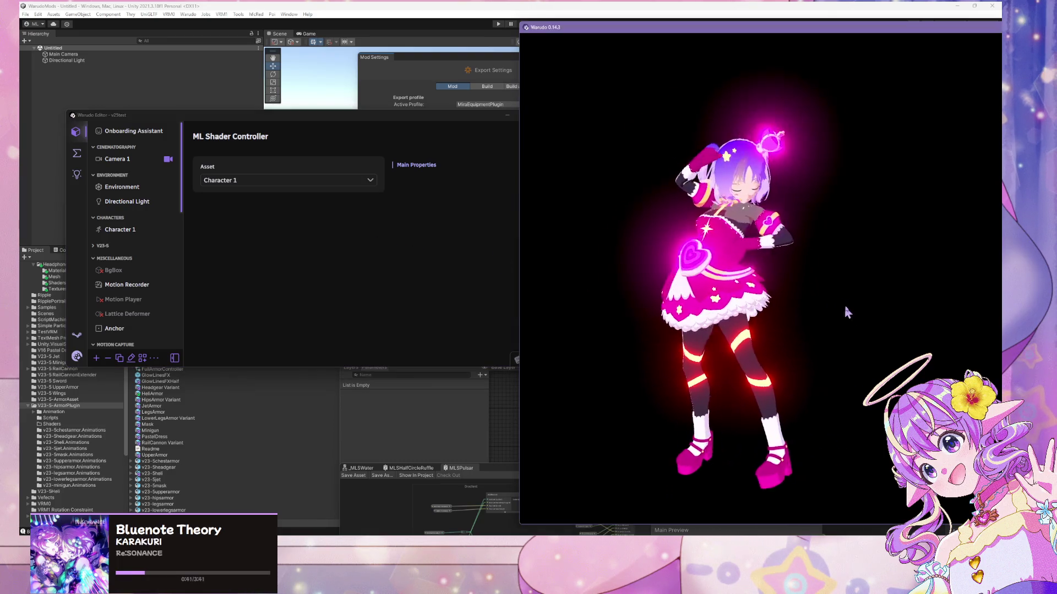
- Zoom in and out on the character, then centre the Warudo Editor window
scroll(812, 261, up, 5)
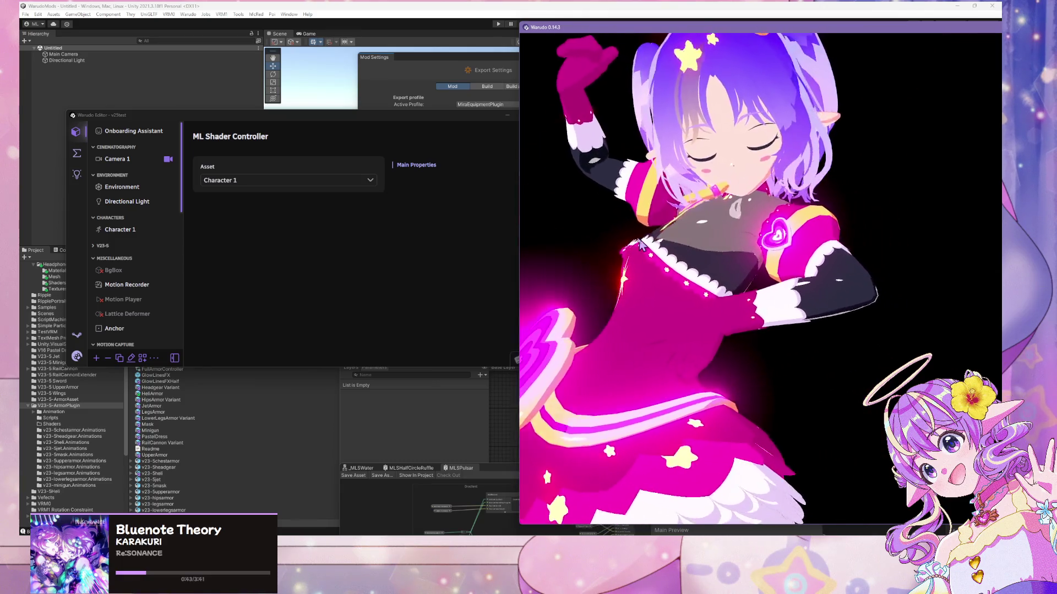
scroll(835, 203, down, 5)
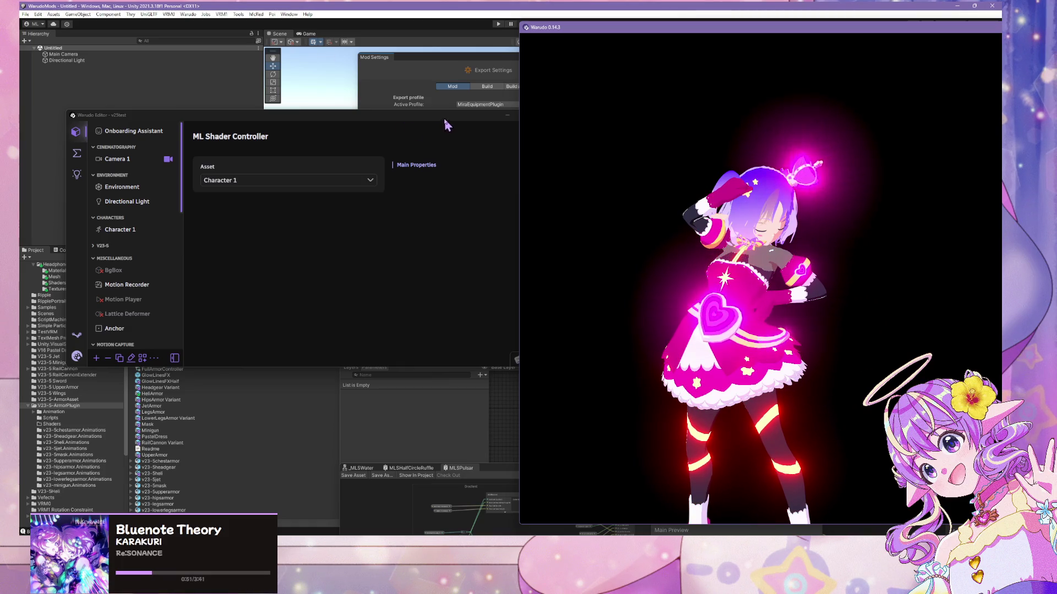
drag(443, 121, 564, 225)
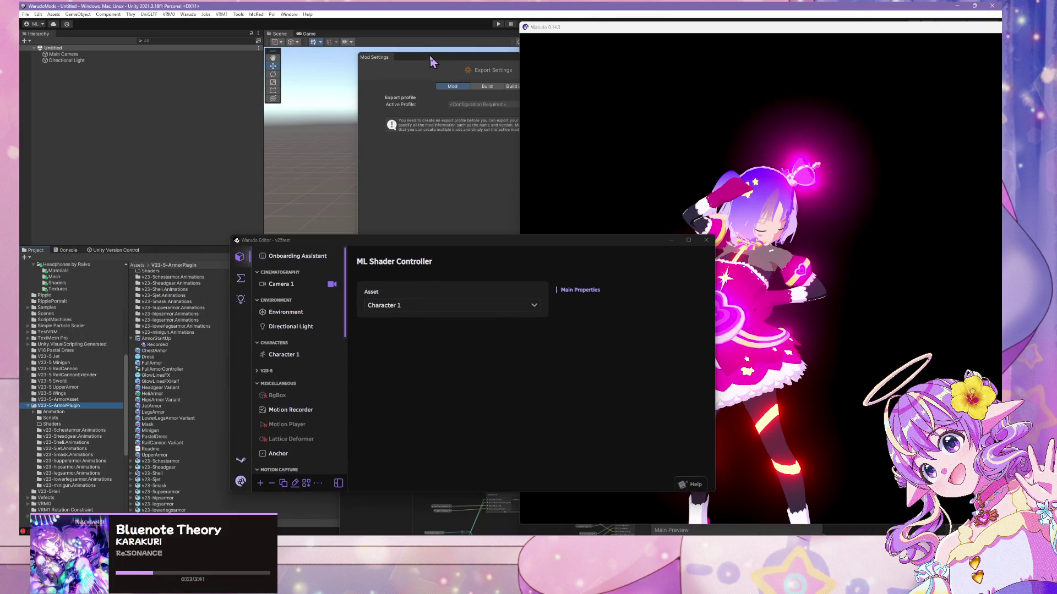
- Add a new export profile and set its asset folder to V23-5-ArmorPlugin
click(317, 70)
click(449, 115)
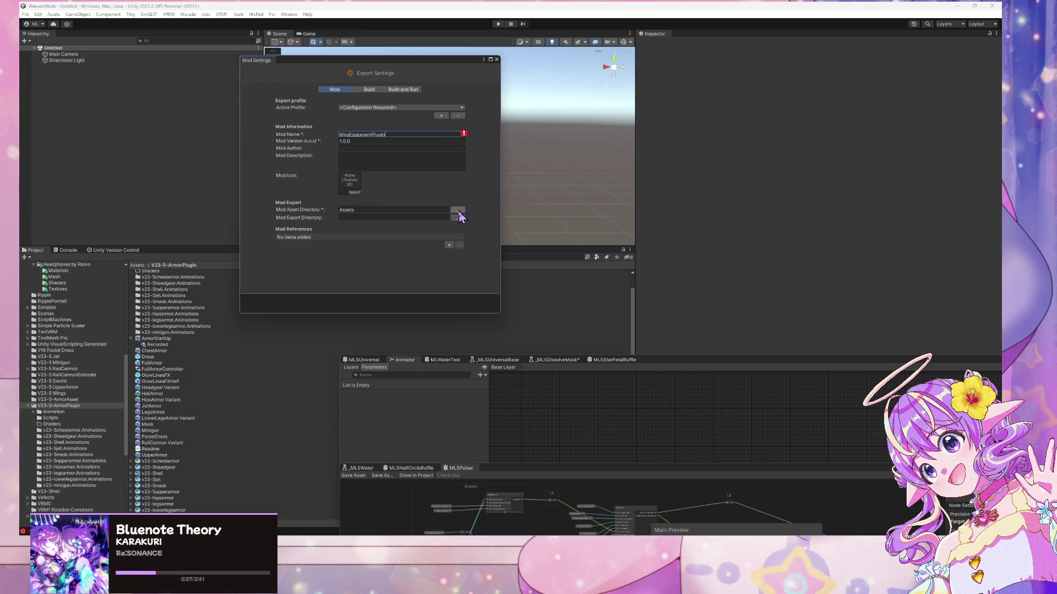
click(458, 210)
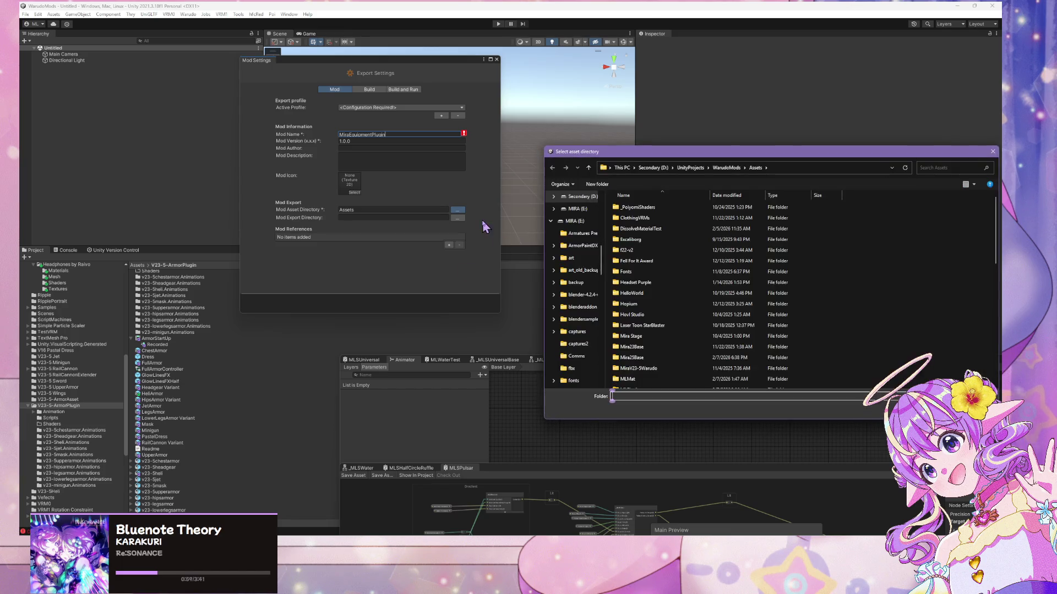
scroll(741, 333, down, 6)
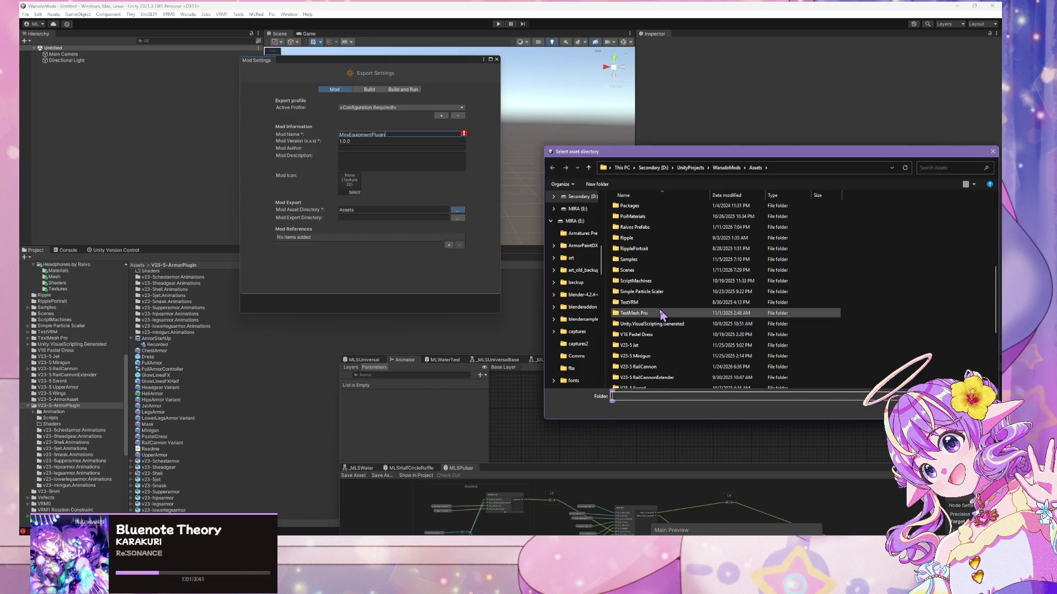
scroll(662, 313, down, 3)
double_click(662, 301)
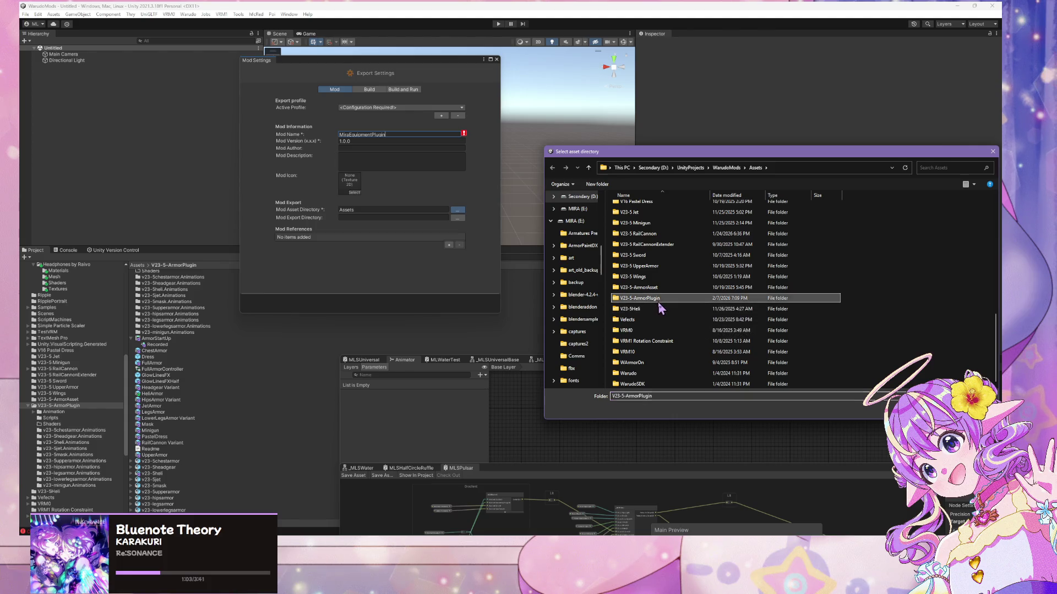
click(914, 410)
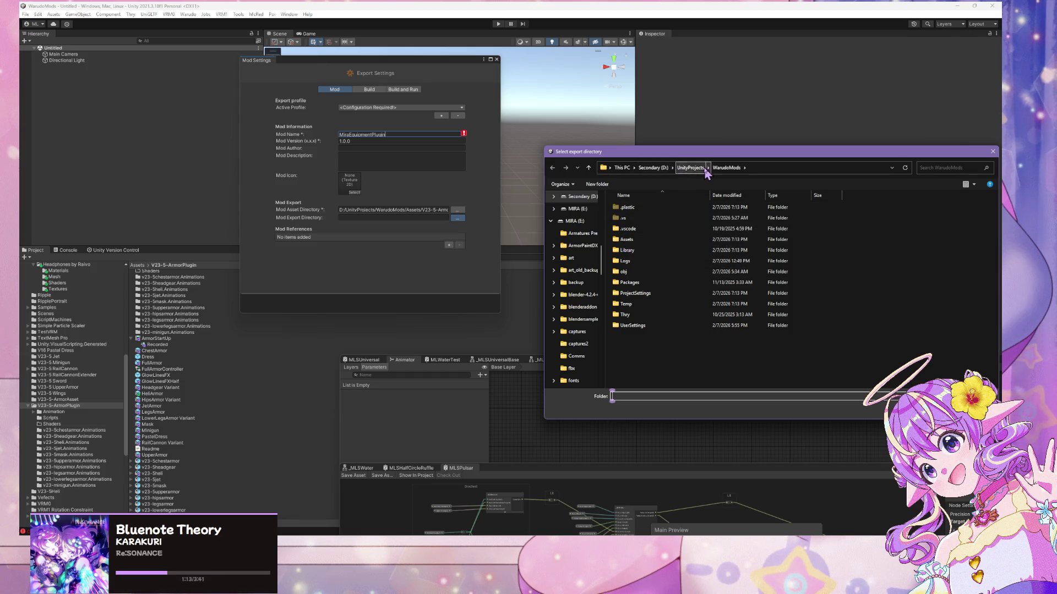
- Set the profile's export folder to the Steam Plugins folder
scroll(584, 254, up, 1)
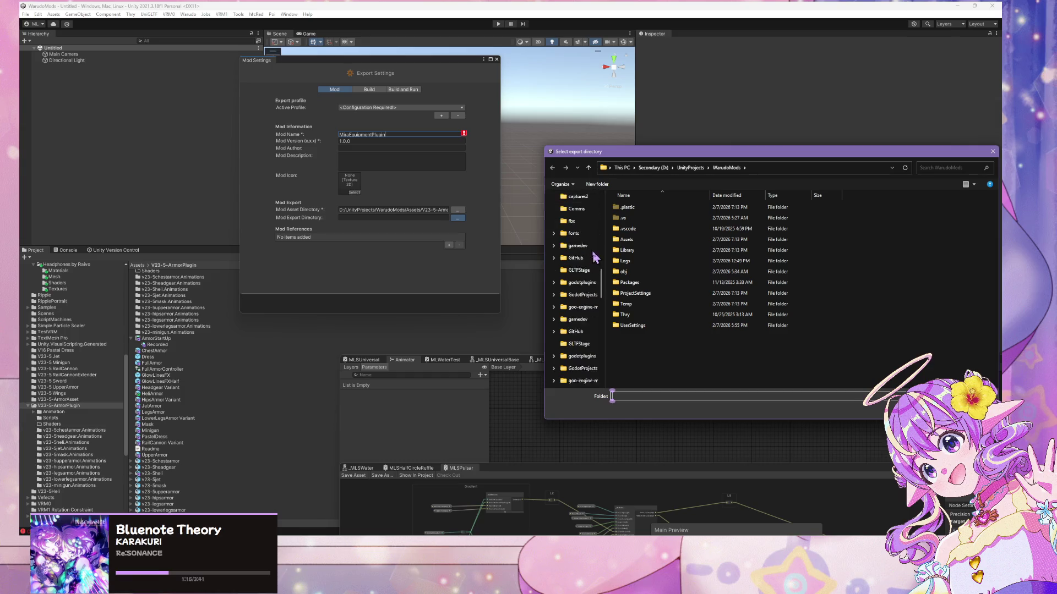
scroll(583, 275, up, 5)
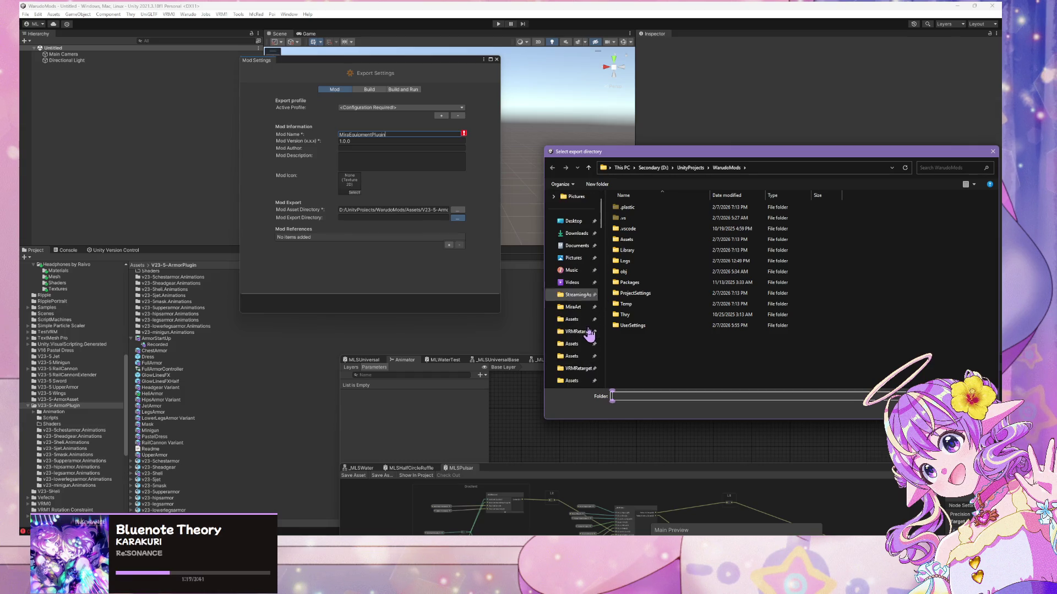
click(575, 356)
key(Return)
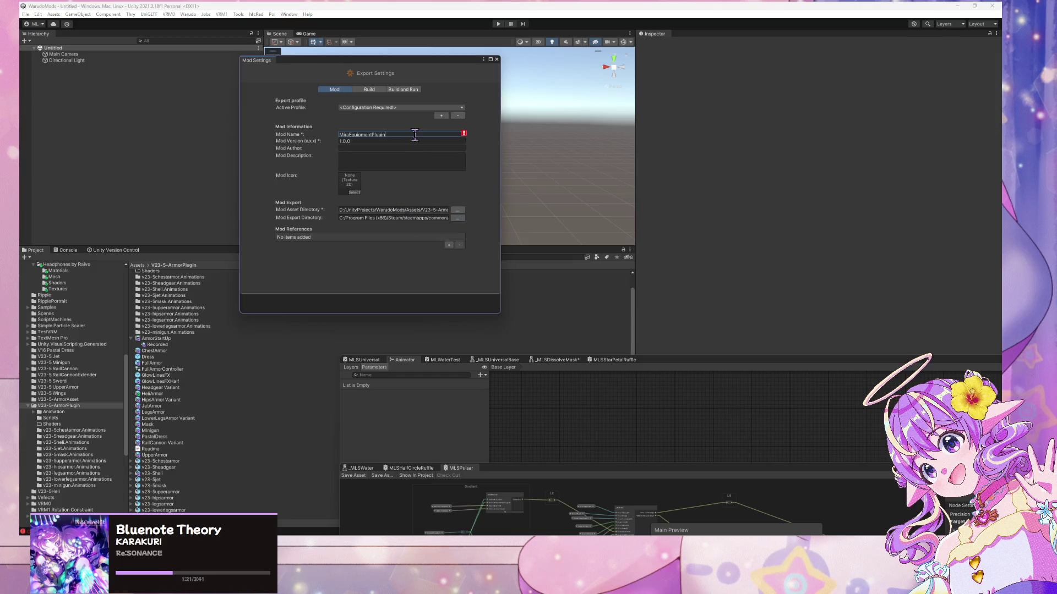
- Save the MiraEquipmentPlugin profile and run Warudo > Build Mod, switching to Visual Studio meanwhile
key(Return)
click(188, 14)
click(202, 64)
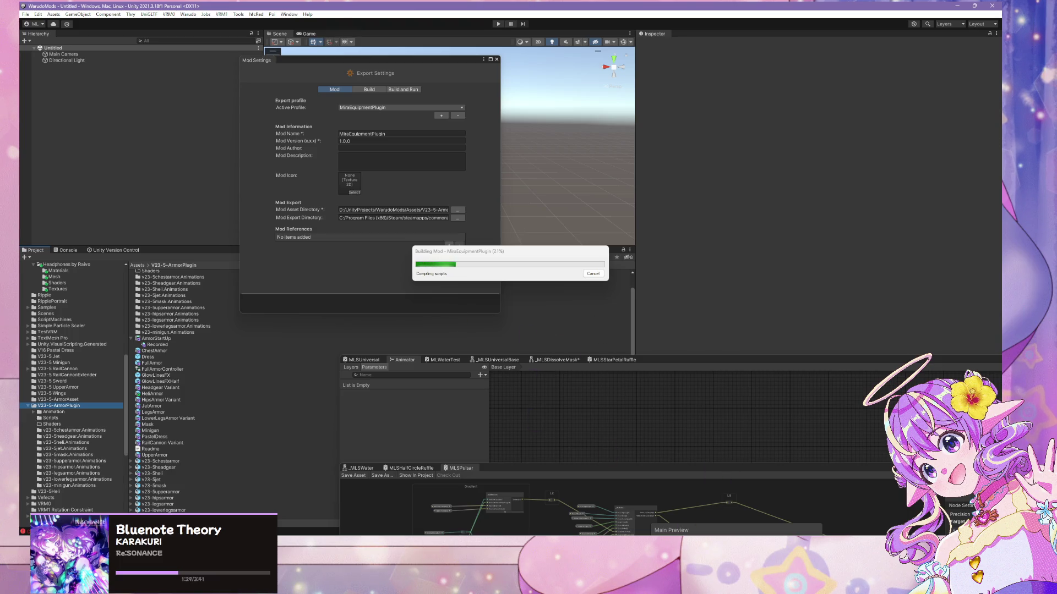
key(alt+Tab)
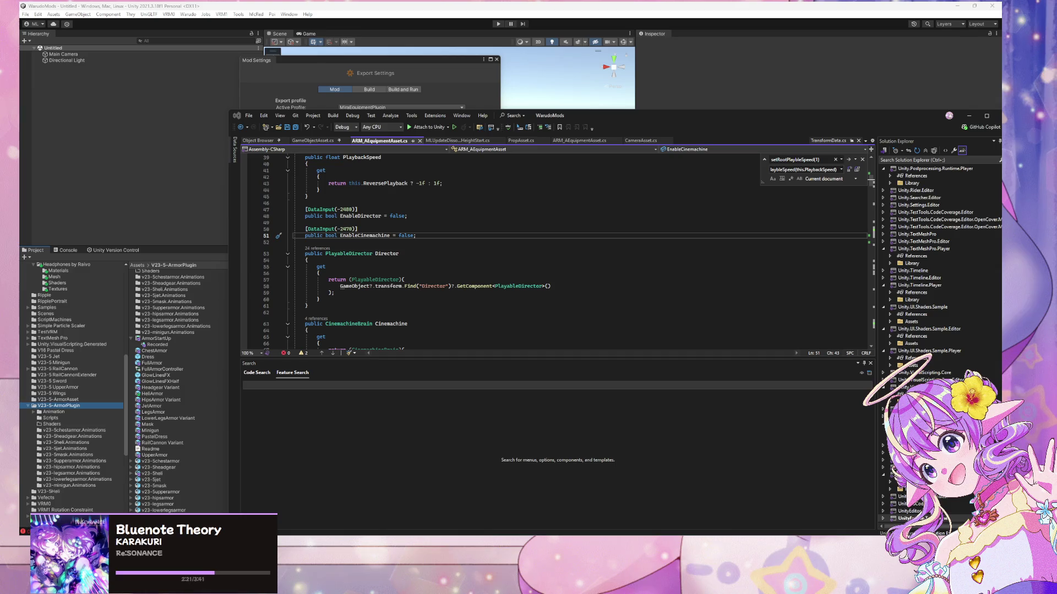
- Add the Armor asset in Warudo, then dismiss the InvalidCastException error and prefab warning
key(alt+Tab)
key(alt+Tab)
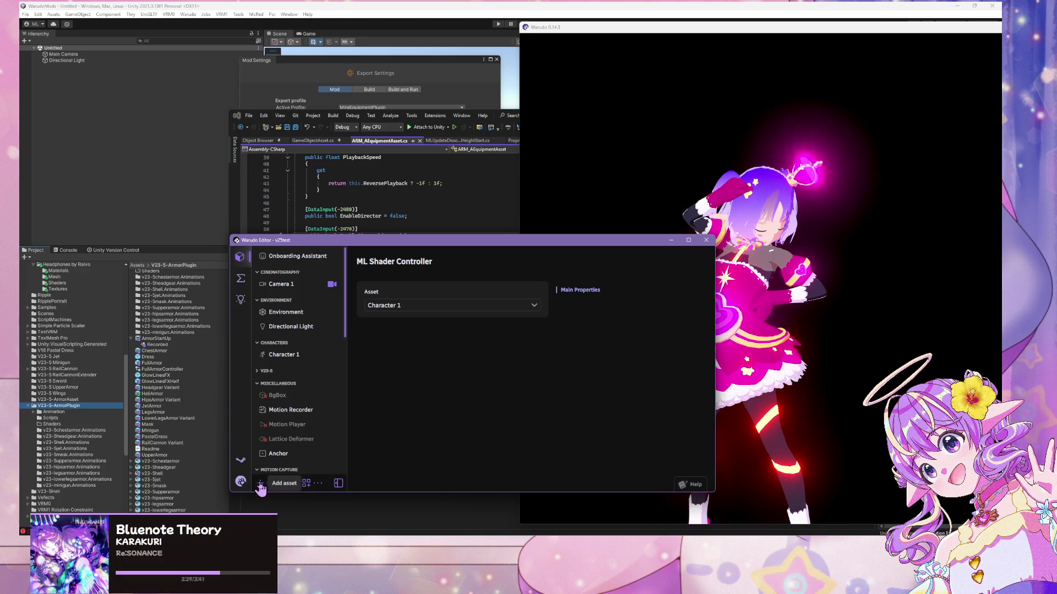
click(260, 483)
scroll(314, 345, down, 5)
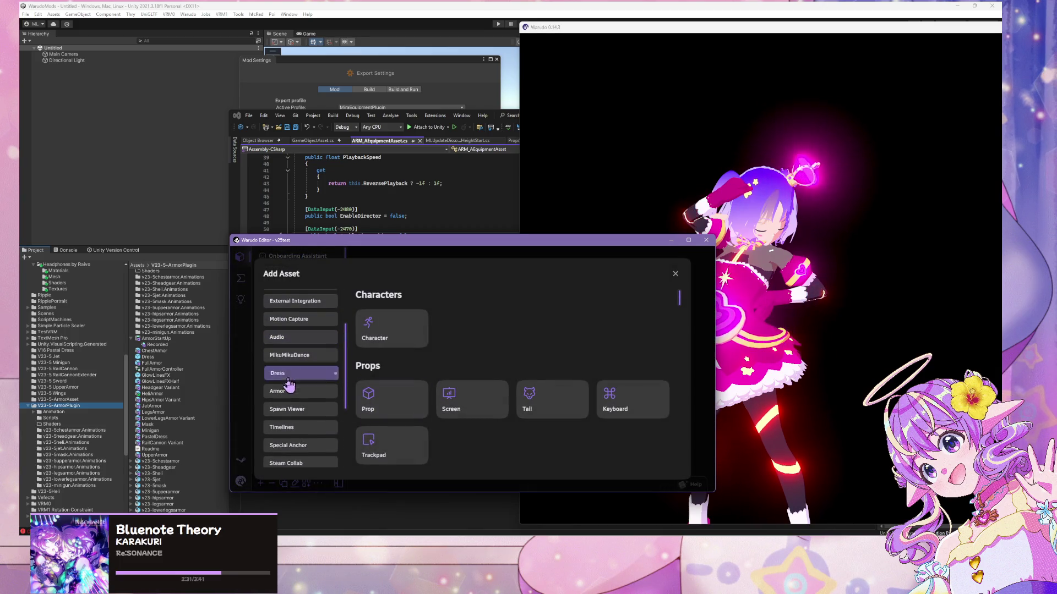
click(289, 391)
click(391, 336)
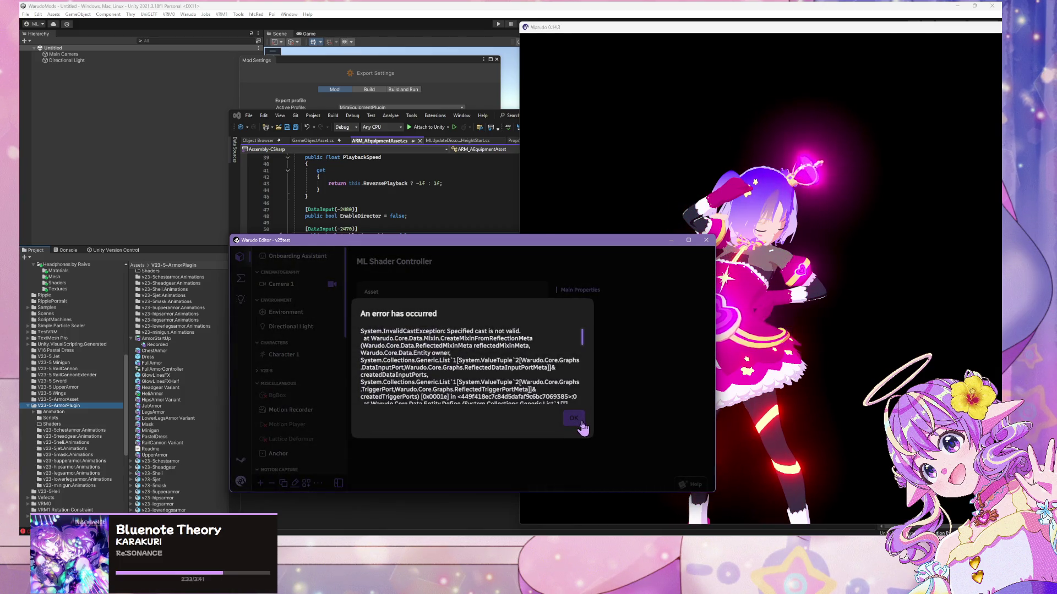
drag(437, 313, 429, 327)
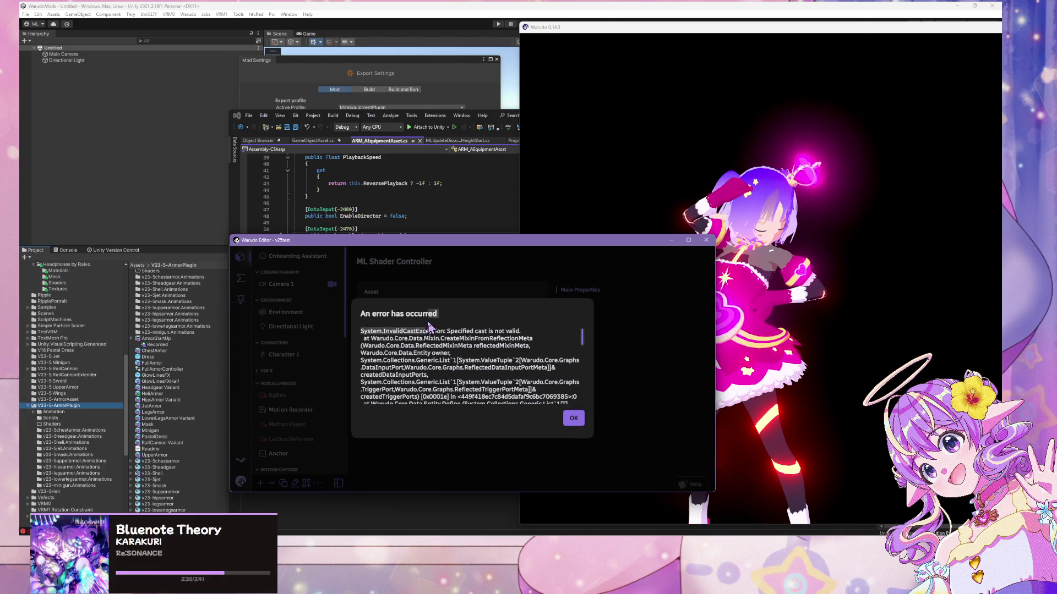
click(572, 418)
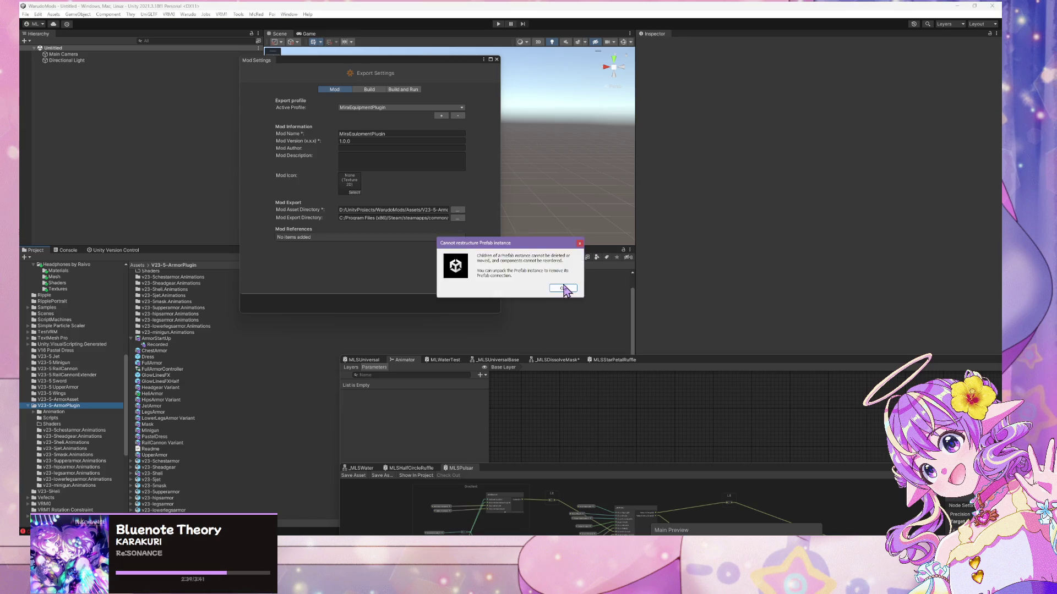
click(565, 292)
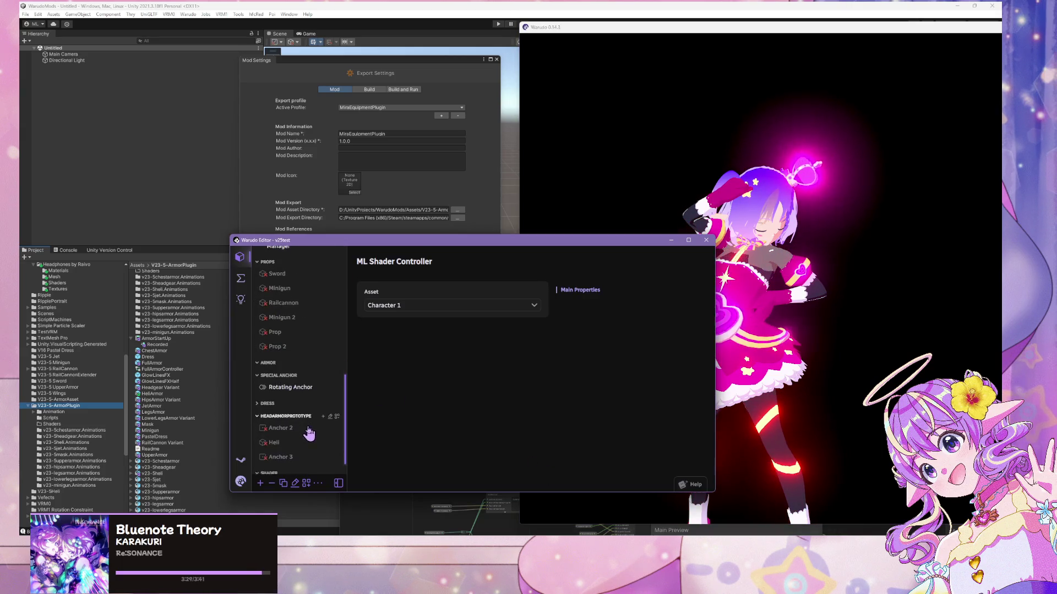
- Add the V23-5 Armor Asset to the scene and bring its editor settings into view
scroll(306, 436, down, 3)
click(260, 483)
scroll(303, 388, down, 2)
drag(304, 385, 304, 364)
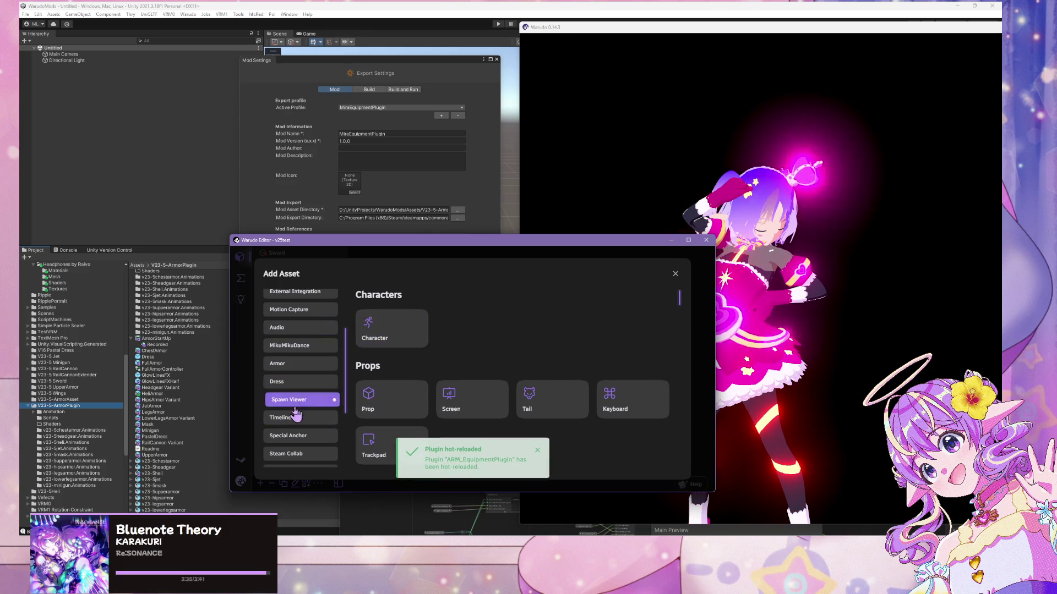
click(300, 363)
click(392, 337)
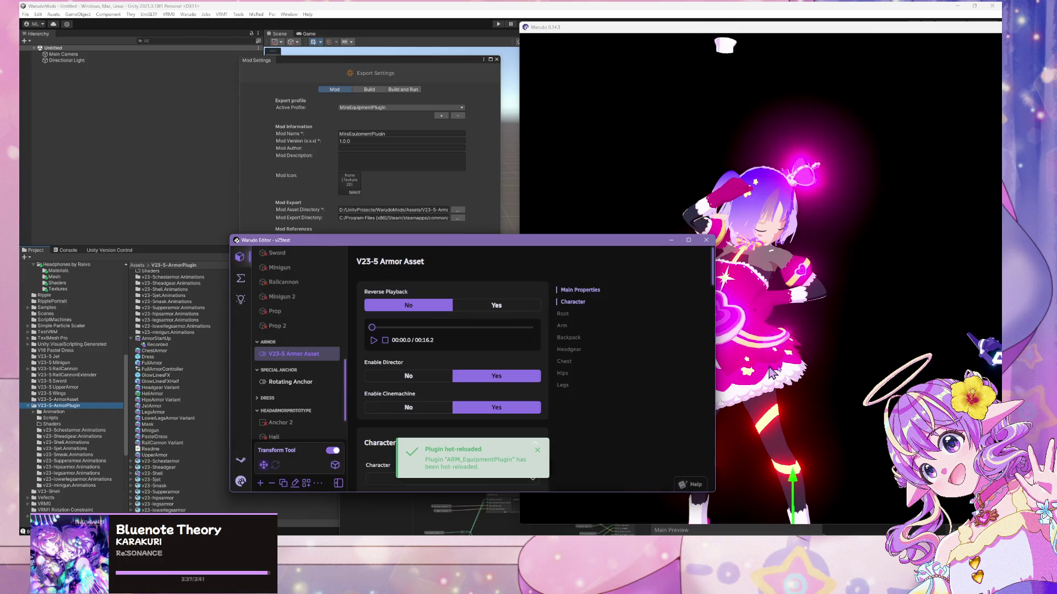
click(841, 358)
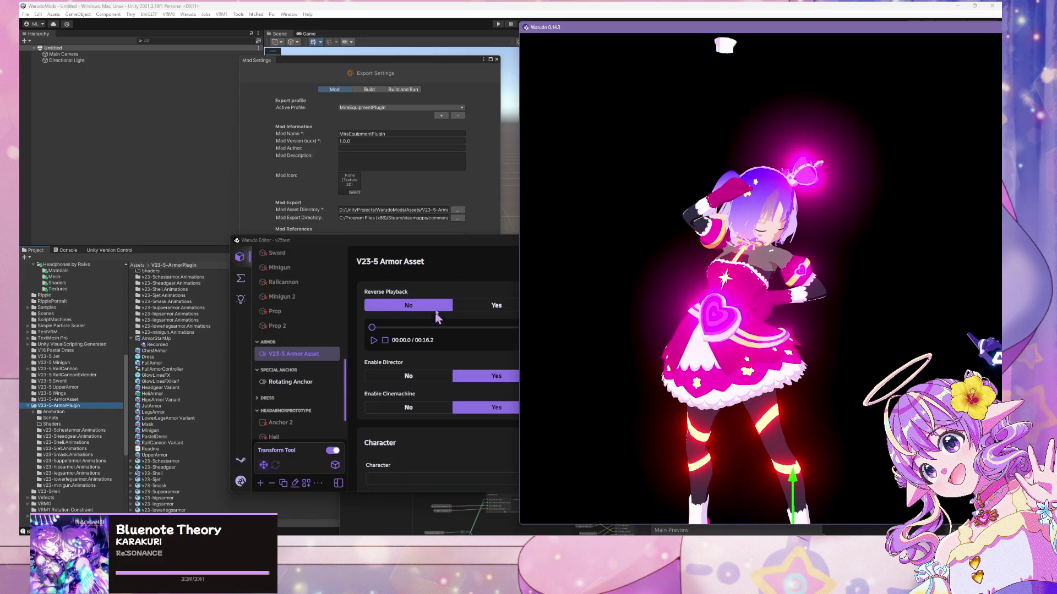
drag(460, 245, 281, 209)
- Set Reverse Playback to Yes, play the animation, and assign the armor to Character 1
click(316, 270)
click(194, 305)
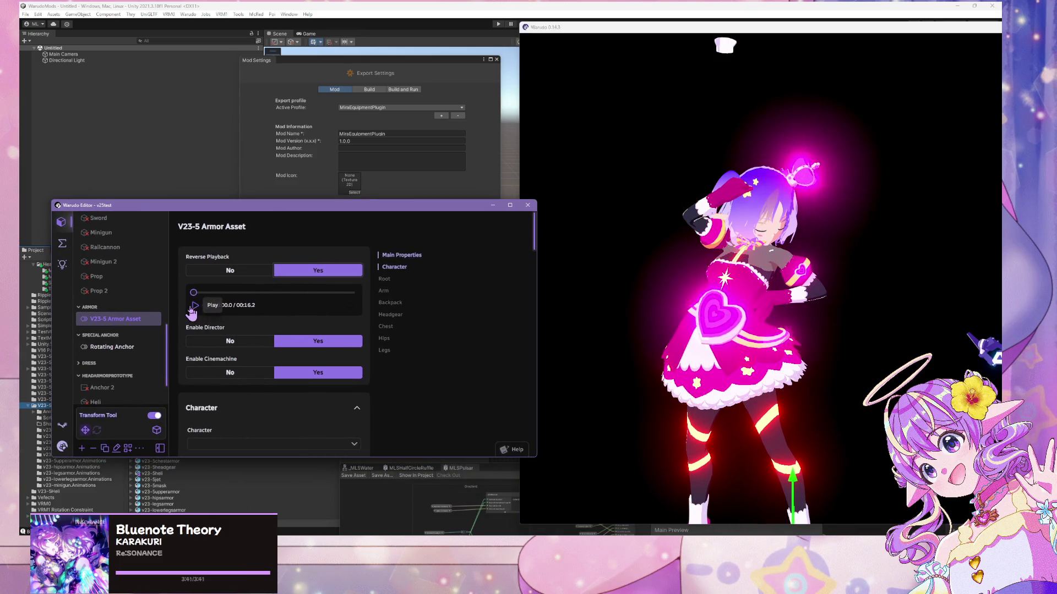
click(692, 350)
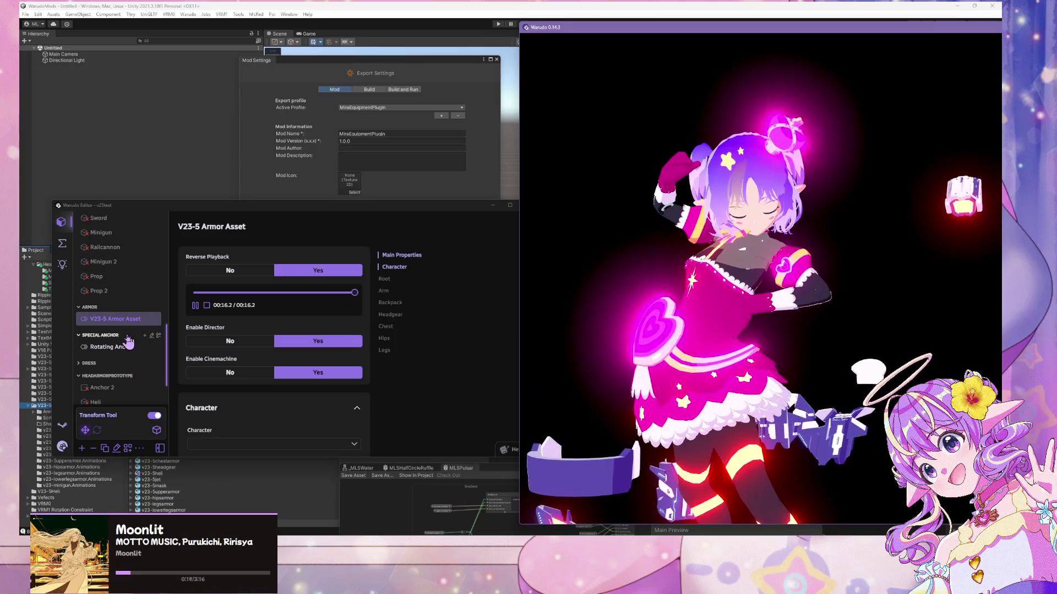
click(248, 444)
click(248, 431)
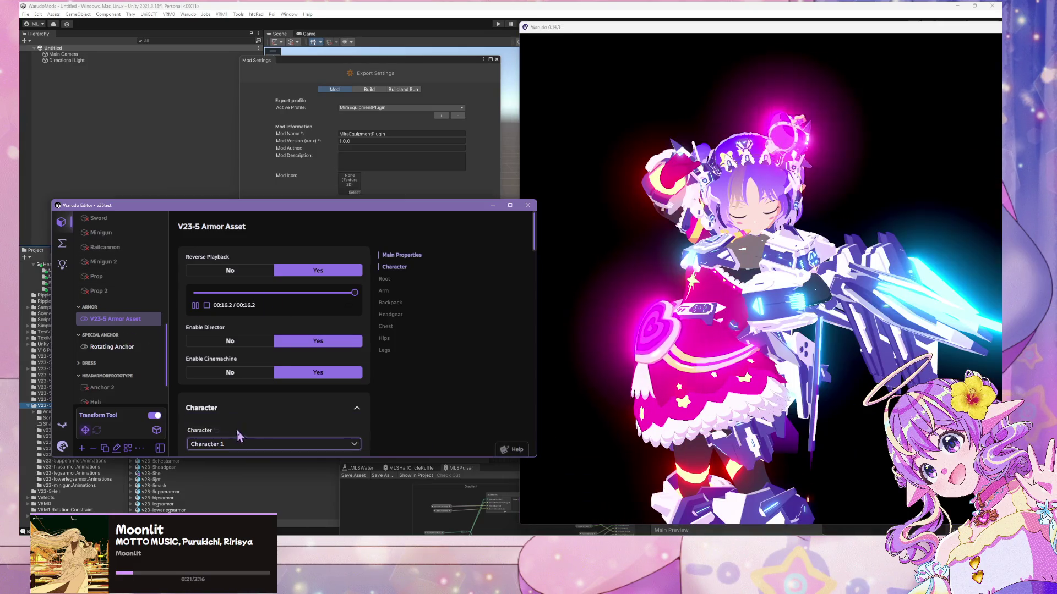
- Replay the armor animation, then stop, rewind and play it again to watch
click(205, 305)
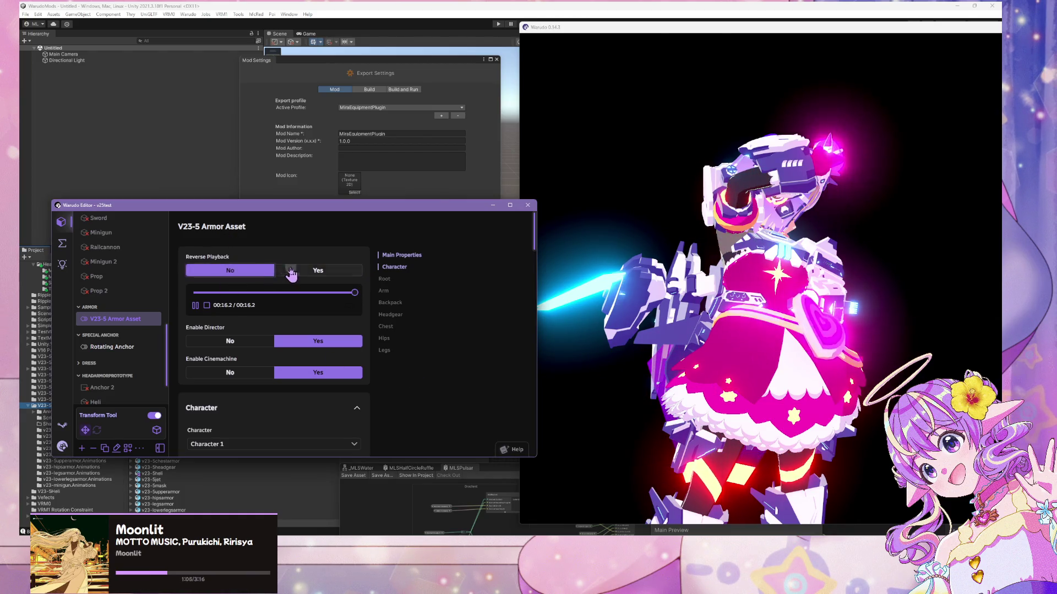
click(195, 307)
click(196, 305)
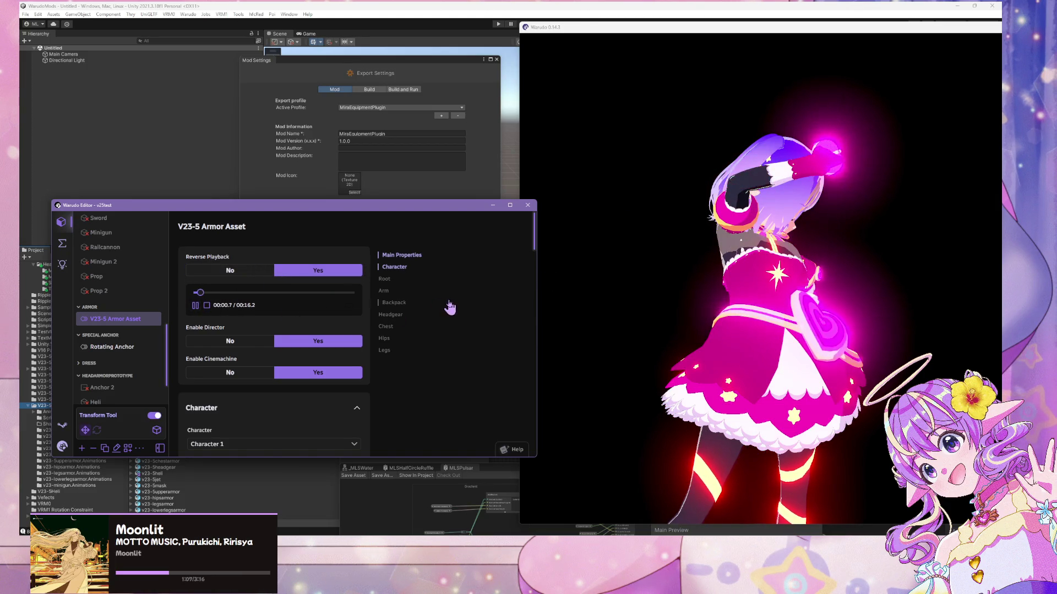
click(845, 318)
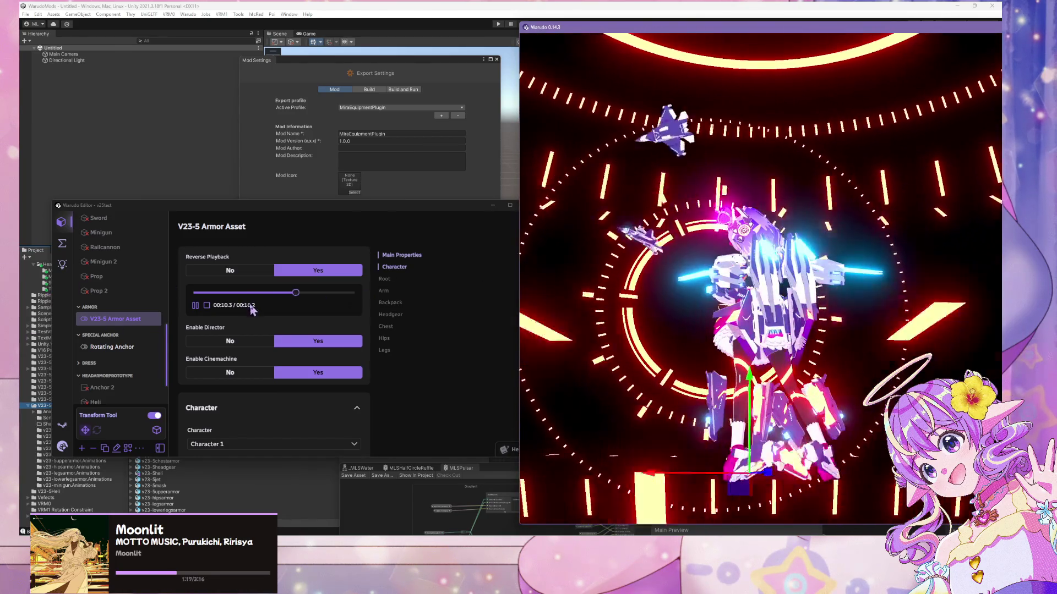
- Toggle Reverse Playback off and back on, rewinding the animation to 00:00.0
click(234, 271)
click(308, 273)
click(206, 305)
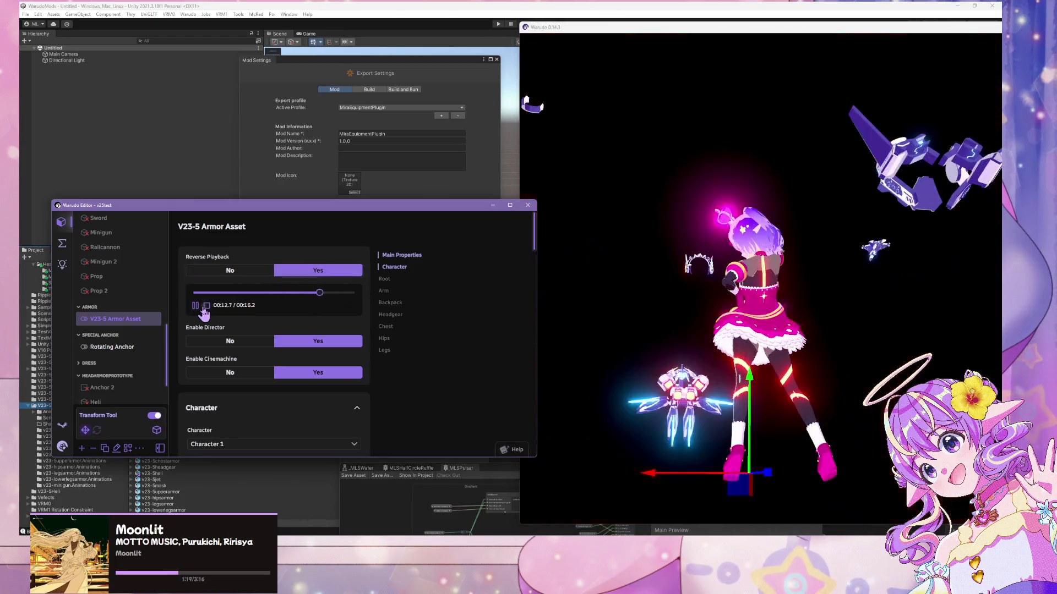
click(250, 273)
click(318, 270)
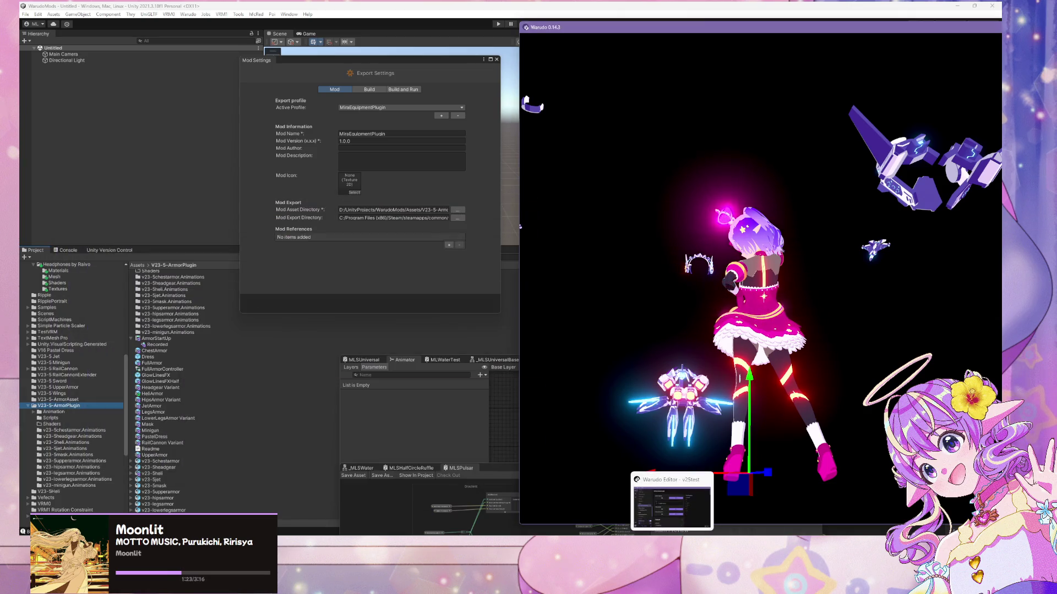
click(520, 226)
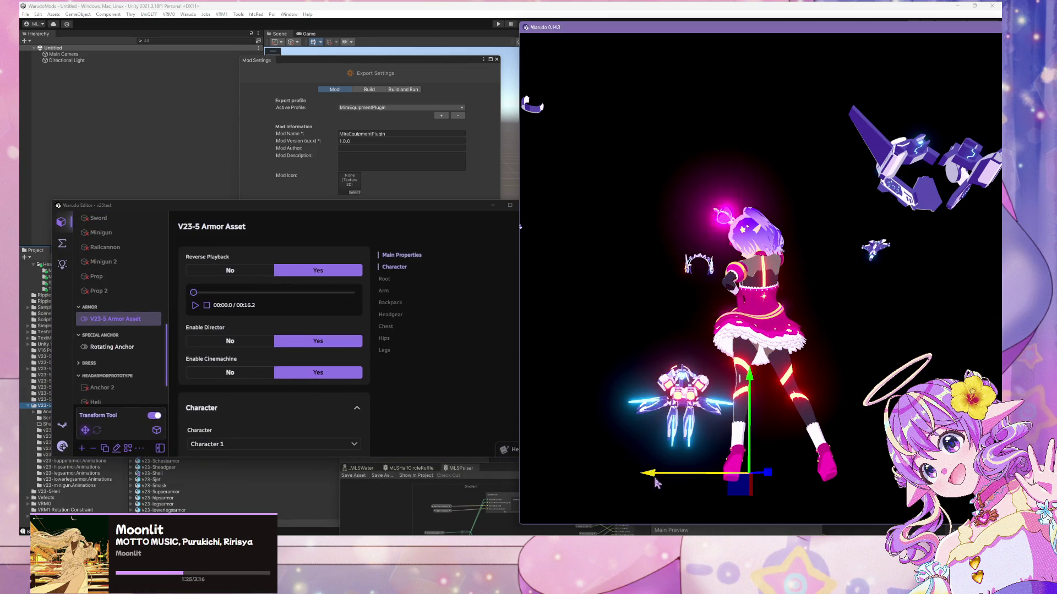
- In ARM_AEquipmentAsset.cs, search for 'setroo' to find the setRootPlaybleSpeed usages
key(alt+Tab)
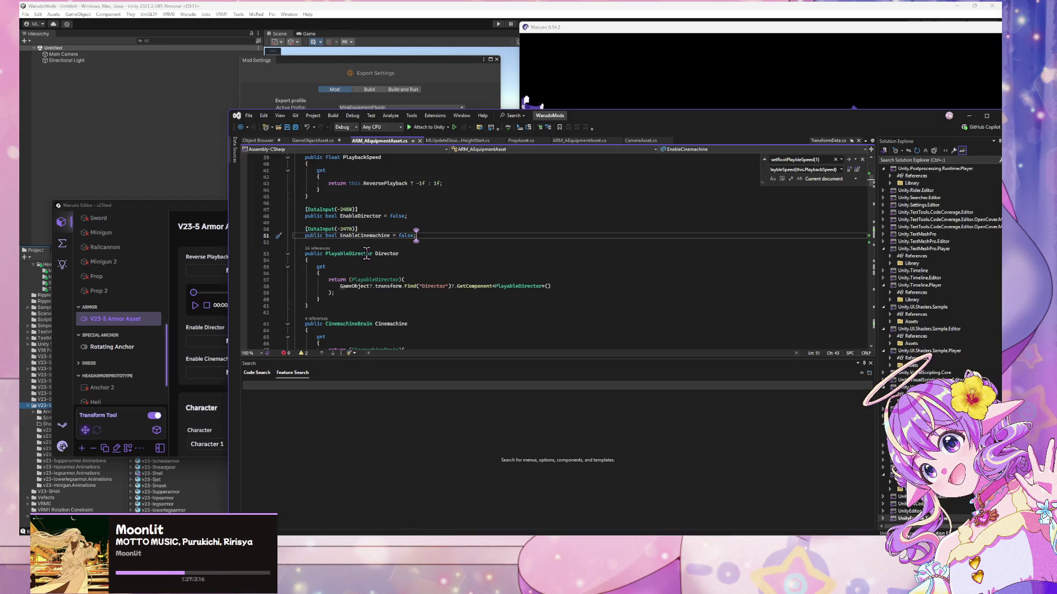
scroll(453, 241, up, 3)
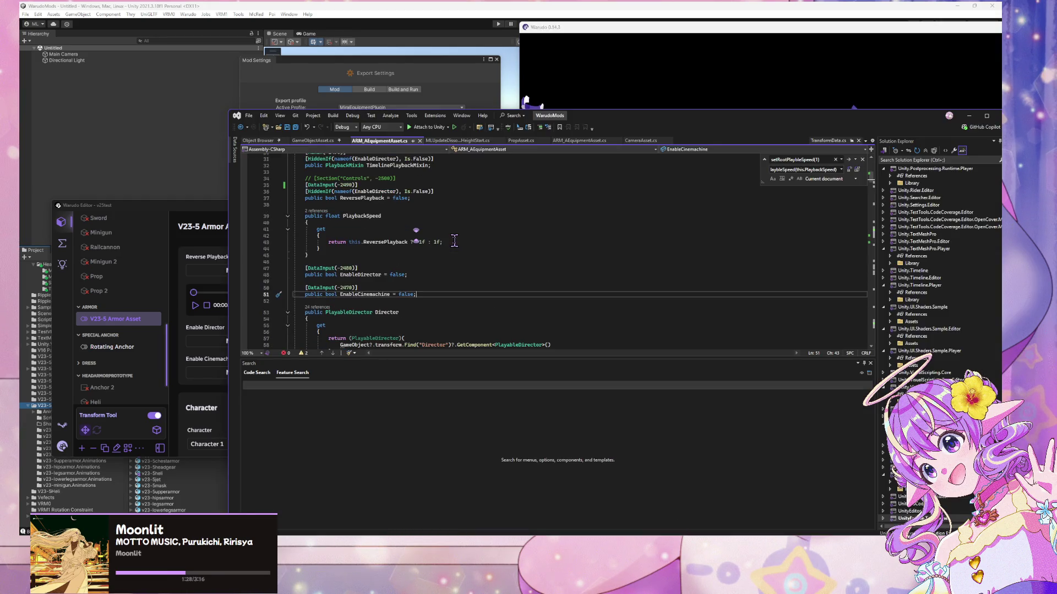
mouse_move(371, 219)
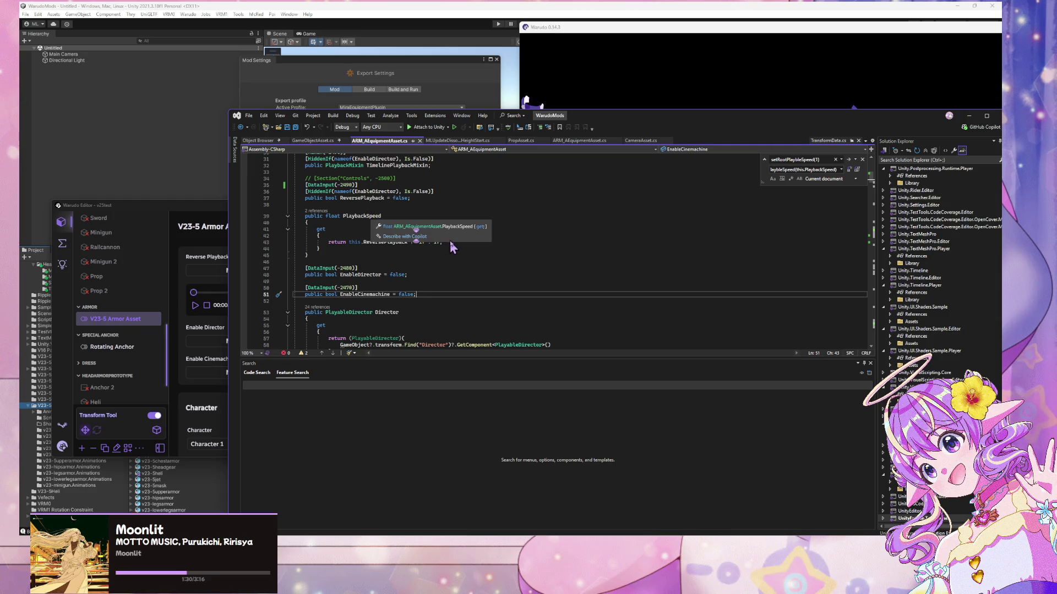
click(430, 287)
scroll(433, 284, down, 10)
key(ctrl+f)
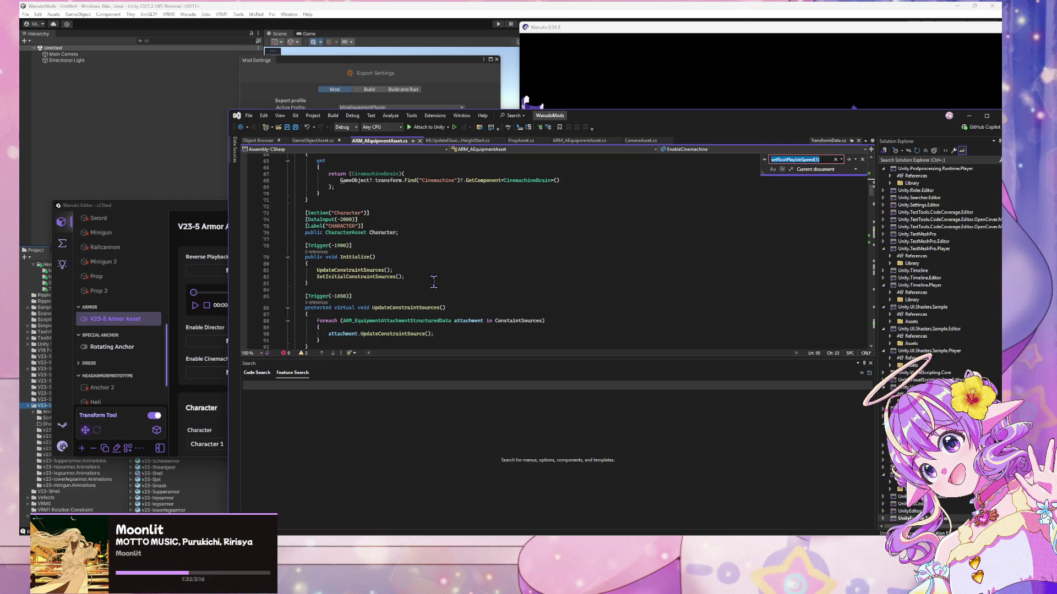
text(setroo)
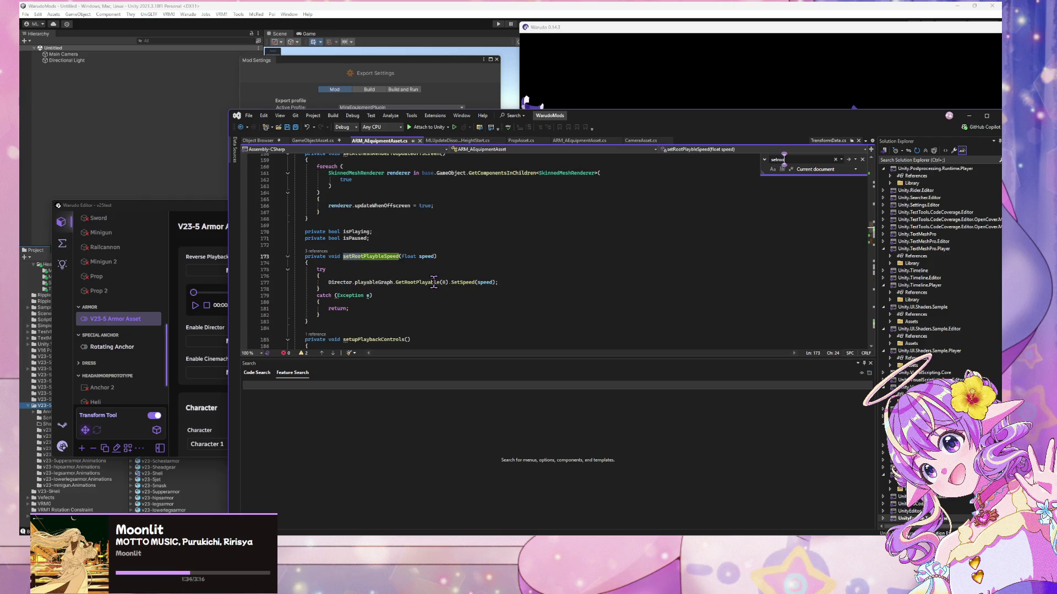
key(Return)
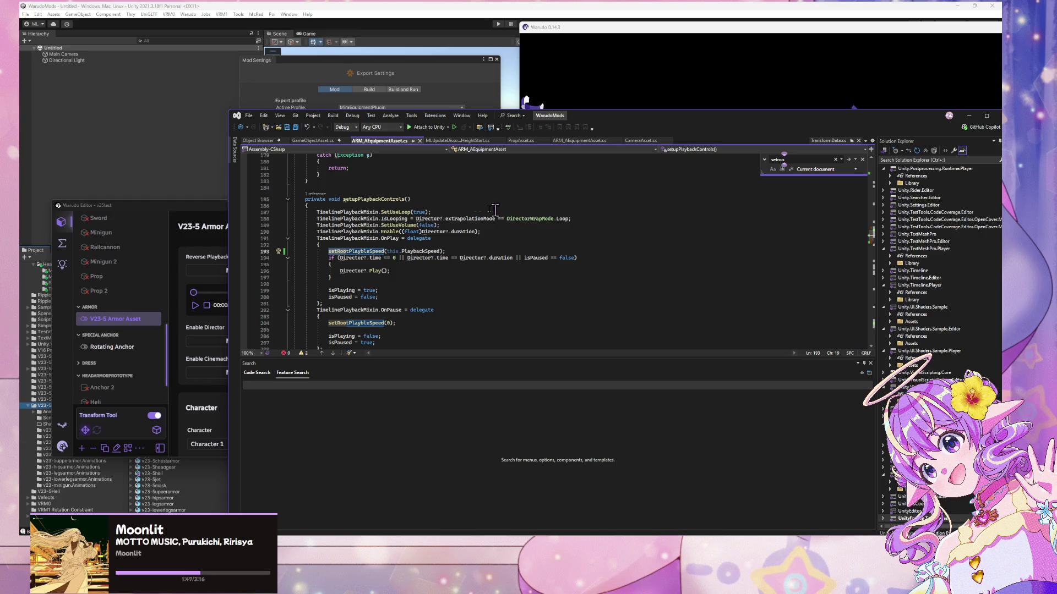
- Review the PlaybackSpeed getter, TimelinePlaybackMixin line and commented Controls section
scroll(463, 200, down, 1)
scroll(463, 200, down, 5)
scroll(463, 201, down, 5)
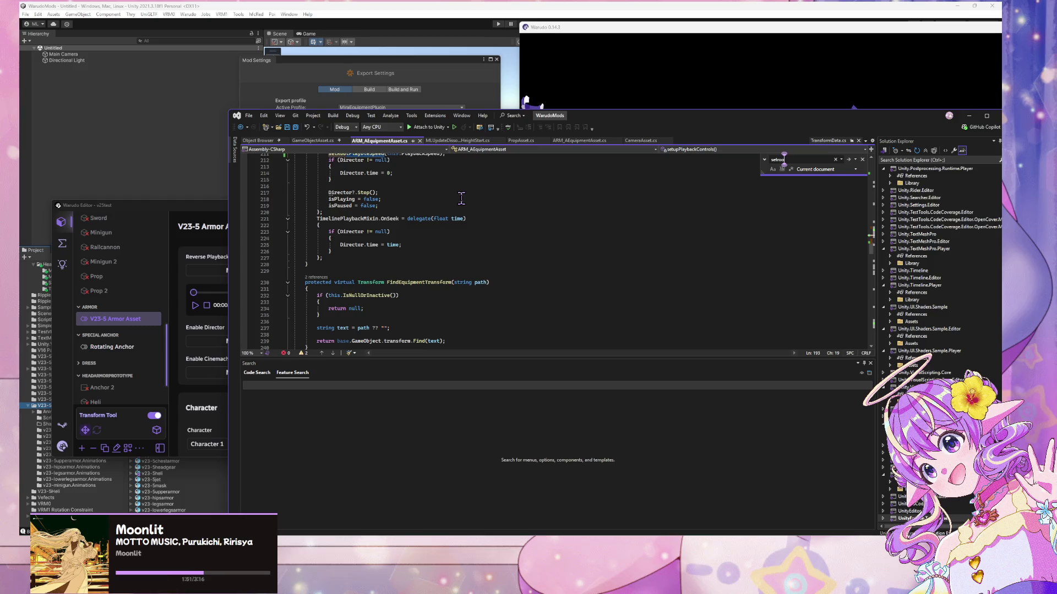
scroll(461, 198, down, 20)
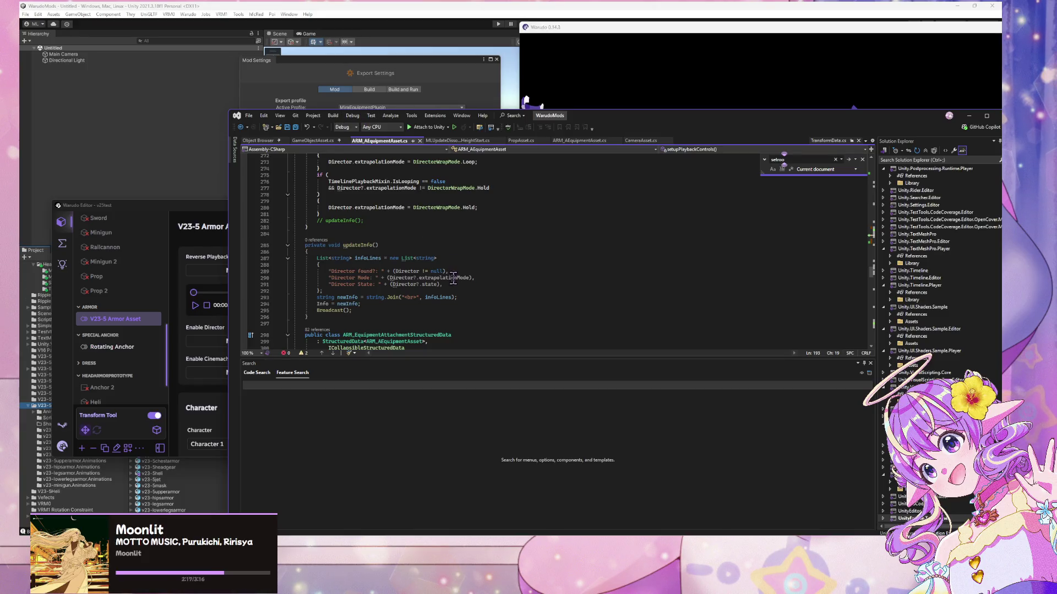
mouse_move(451, 275)
scroll(422, 192, up, 9)
scroll(422, 192, up, 3)
scroll(422, 193, down, 6)
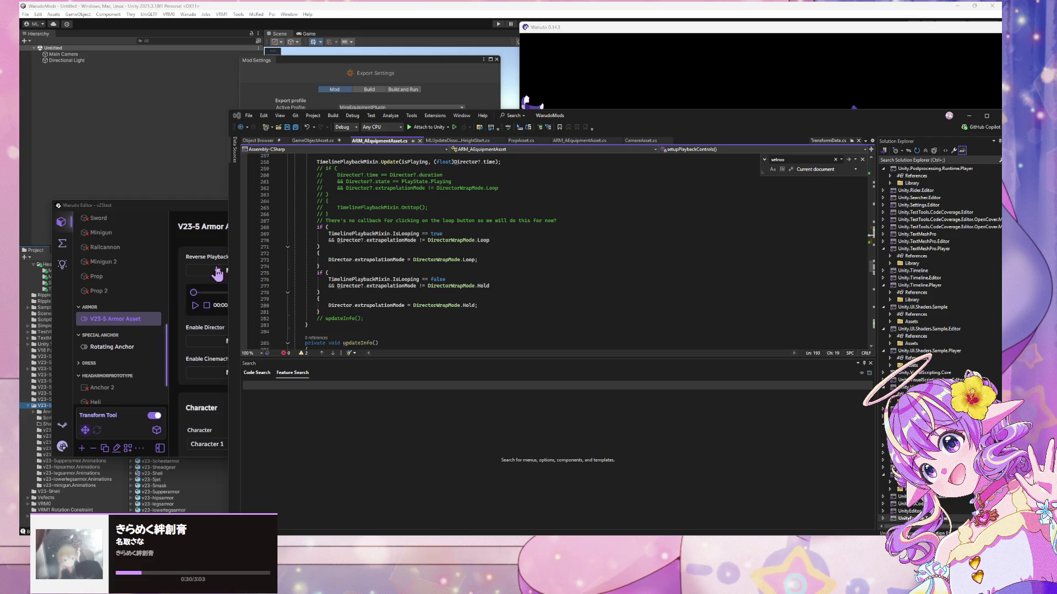
scroll(369, 203, down, 20)
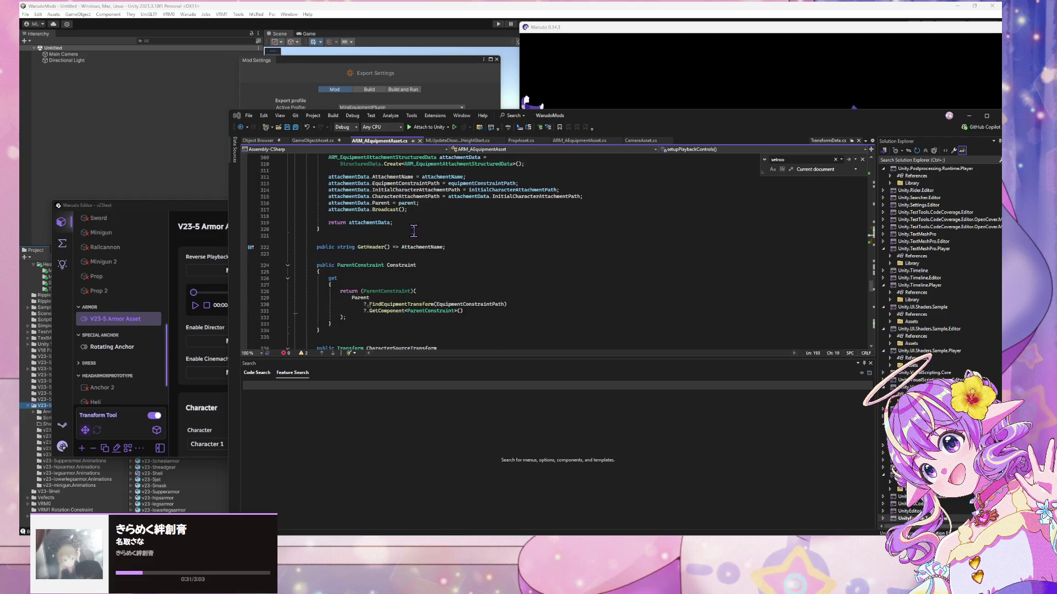
scroll(410, 231, down, 15)
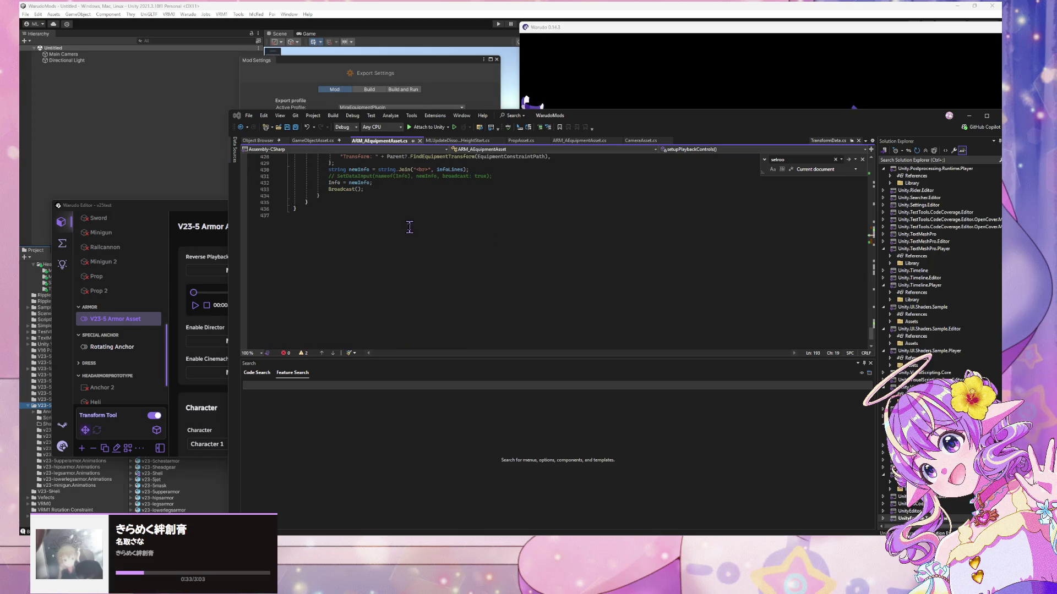
scroll(409, 227, up, 8)
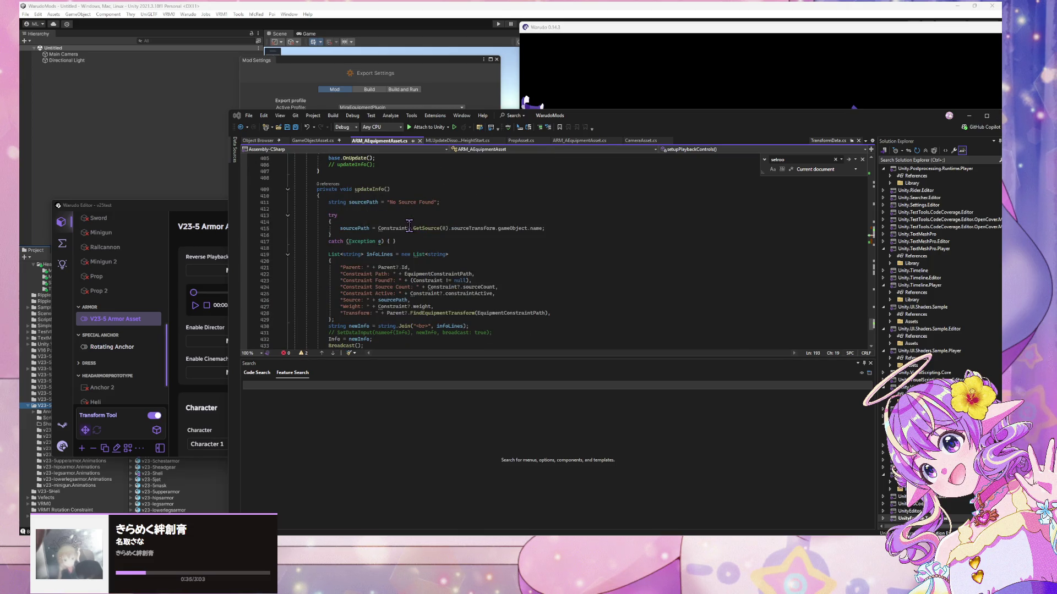
scroll(408, 223, up, 20)
scroll(409, 223, up, 20)
scroll(406, 225, up, 20)
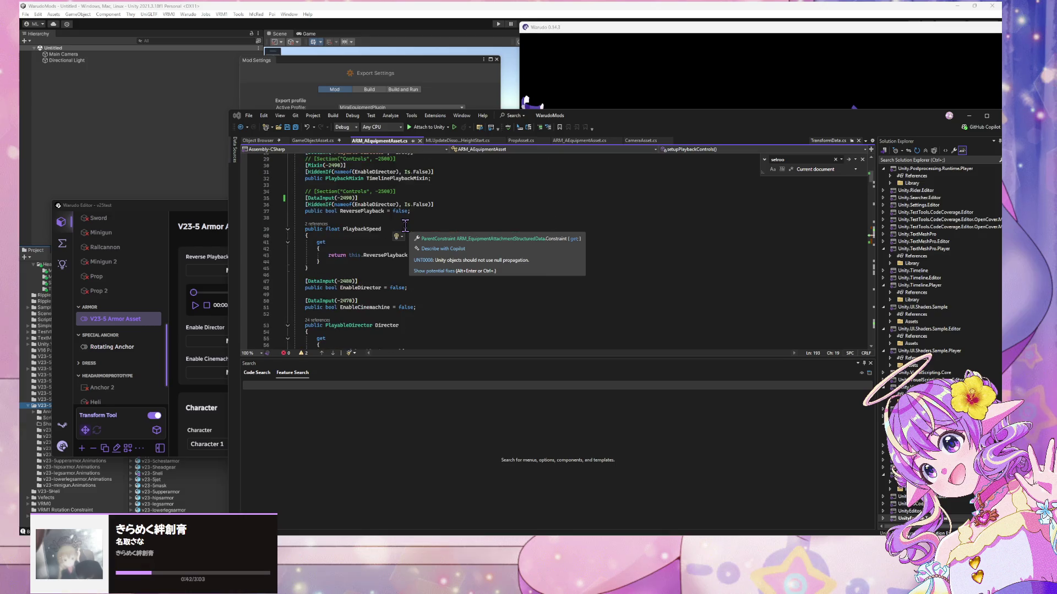
scroll(405, 225, up, 9)
scroll(405, 225, down, 6)
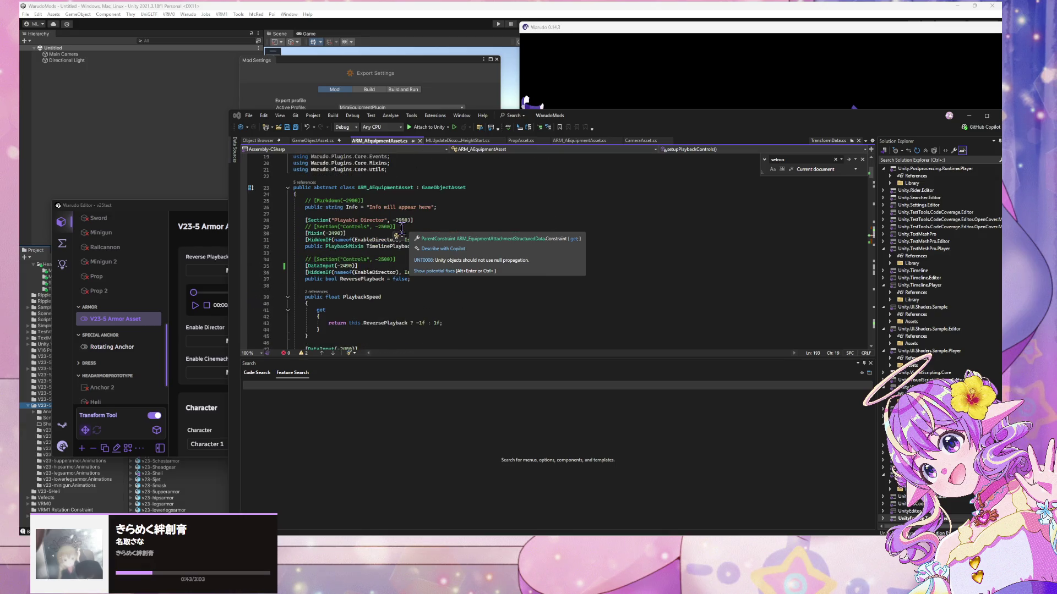
click(405, 310)
click(313, 240)
click(309, 225)
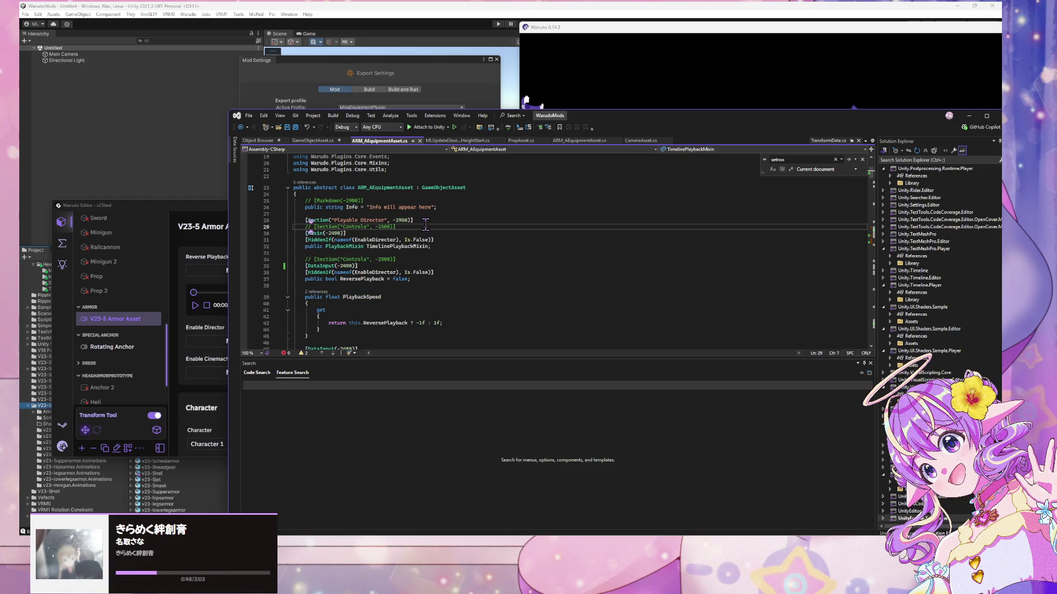
- Move Visual Studio and the Warudo Editor aside and bring Unity's Mod Settings forward
drag(590, 117, 767, 127)
click(246, 206)
drag(246, 206, 678, 219)
click(385, 61)
drag(385, 60, 672, 103)
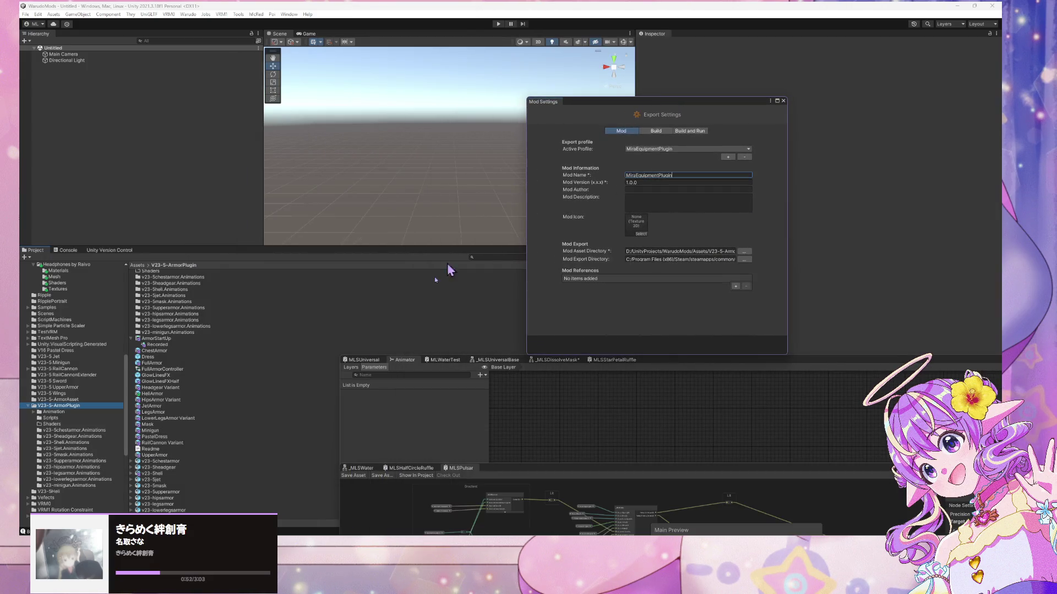
- Open the FullArmor prefab from V23-5-ArmorPlugin and select its Director object
click(79, 406)
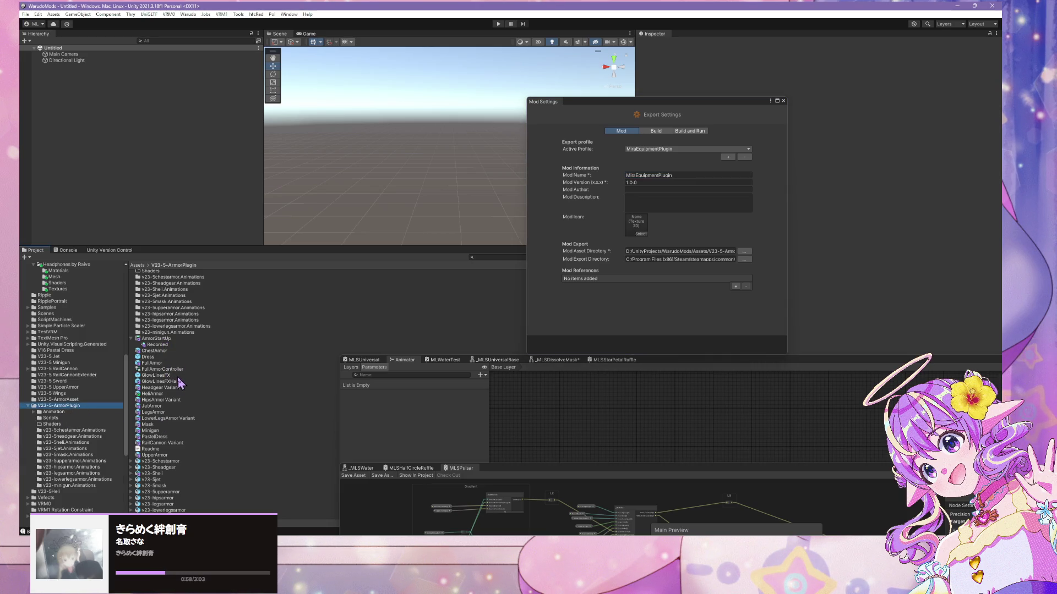
scroll(179, 383, up, 1)
click(173, 353)
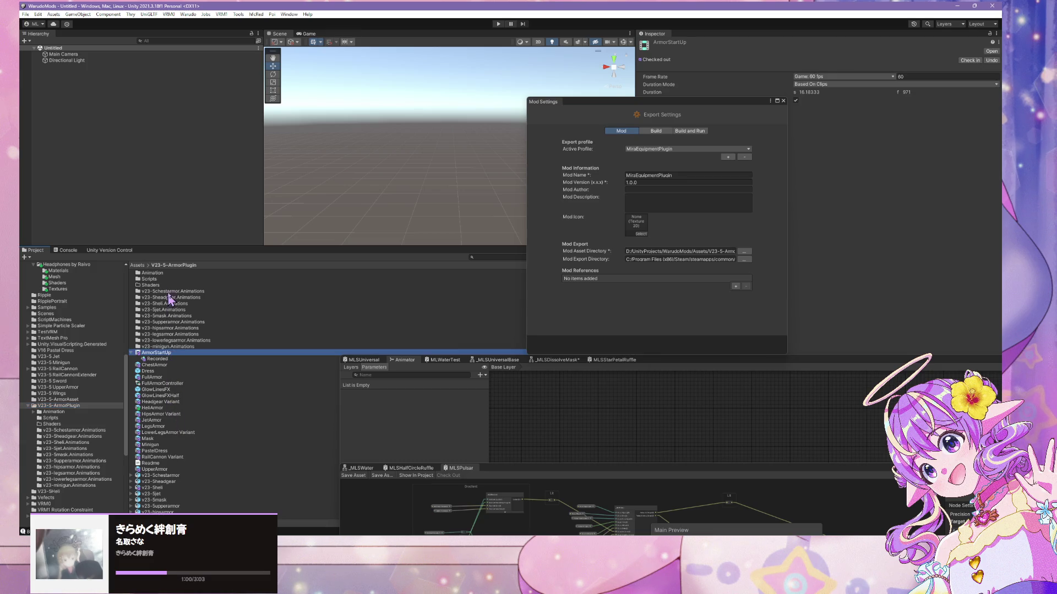
scroll(169, 422, down, 1)
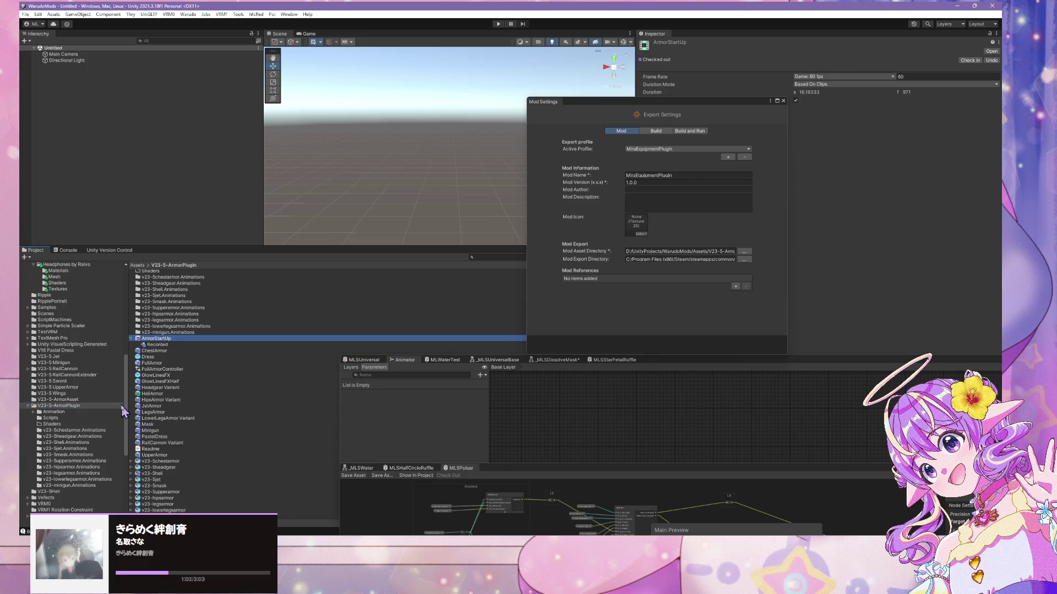
click(157, 363)
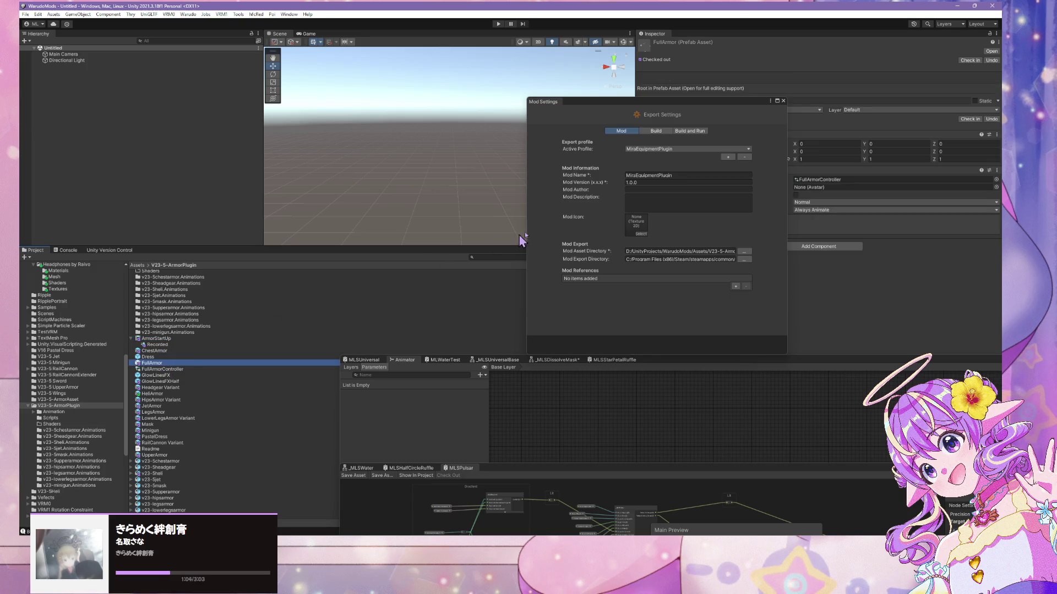
drag(604, 103, 808, 237)
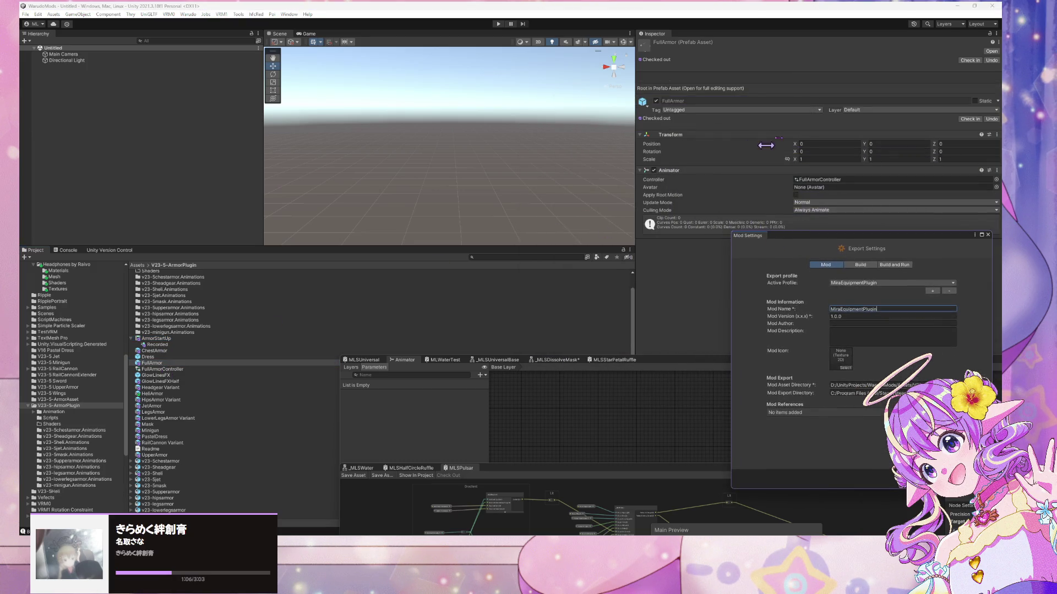
click(991, 50)
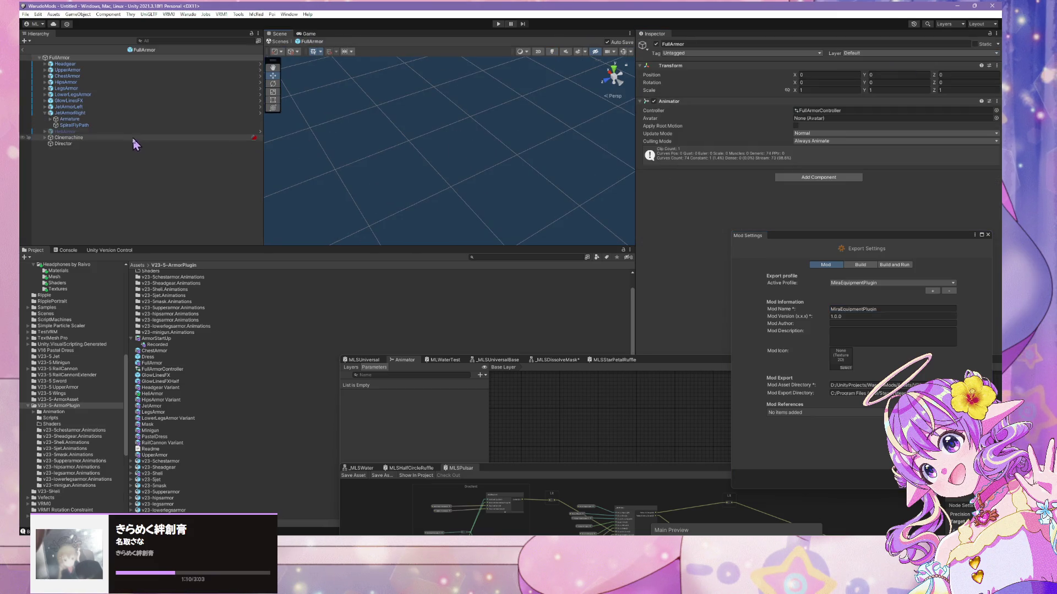
click(123, 144)
- Ping the Director's ArmorStartUp timeline and inspect it and its Recorded sub-asset
click(853, 110)
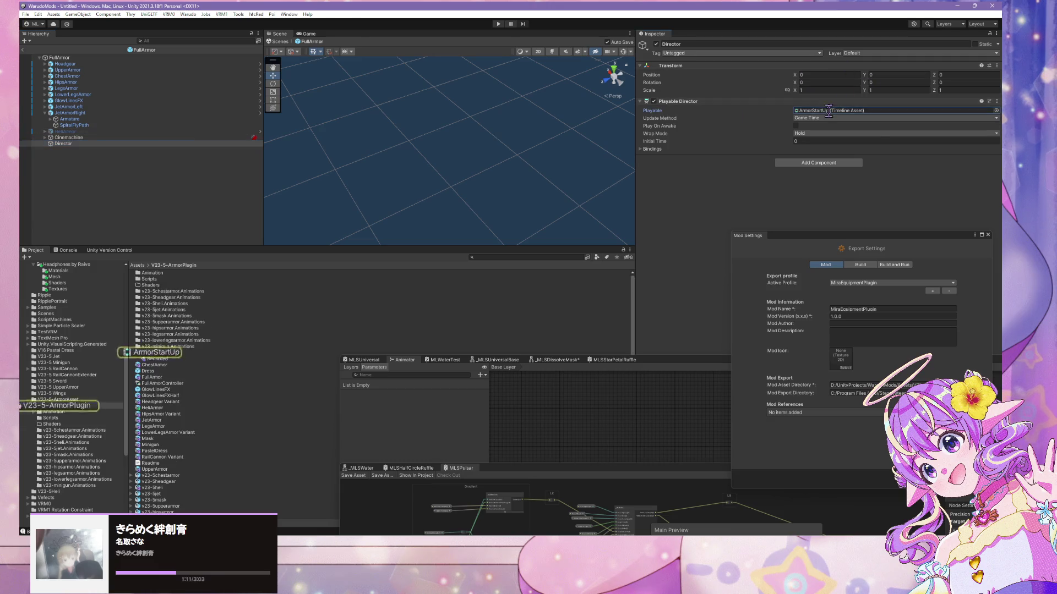
click(154, 353)
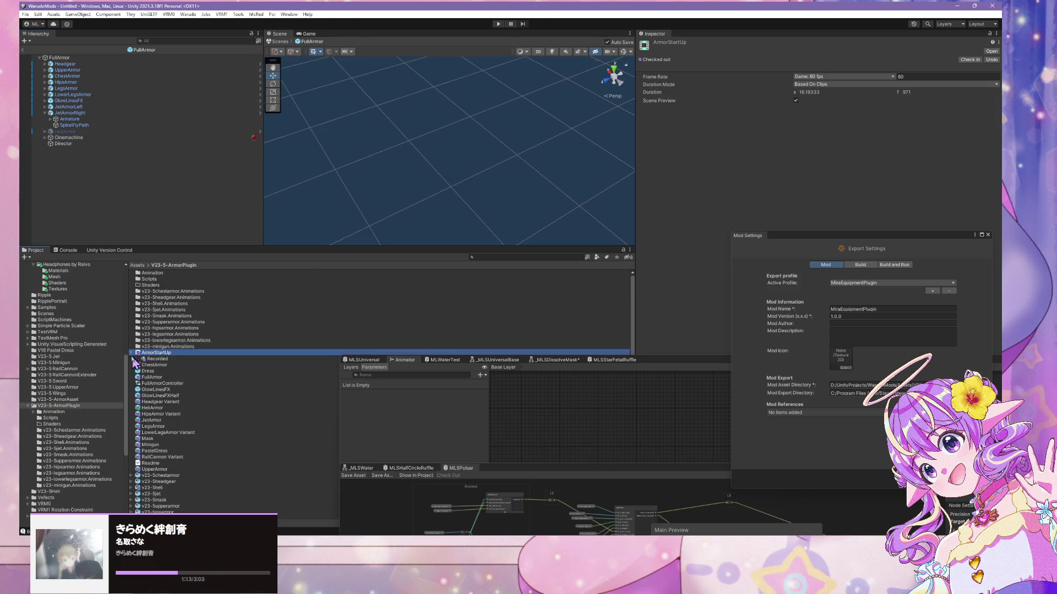
click(132, 353)
click(131, 353)
click(160, 359)
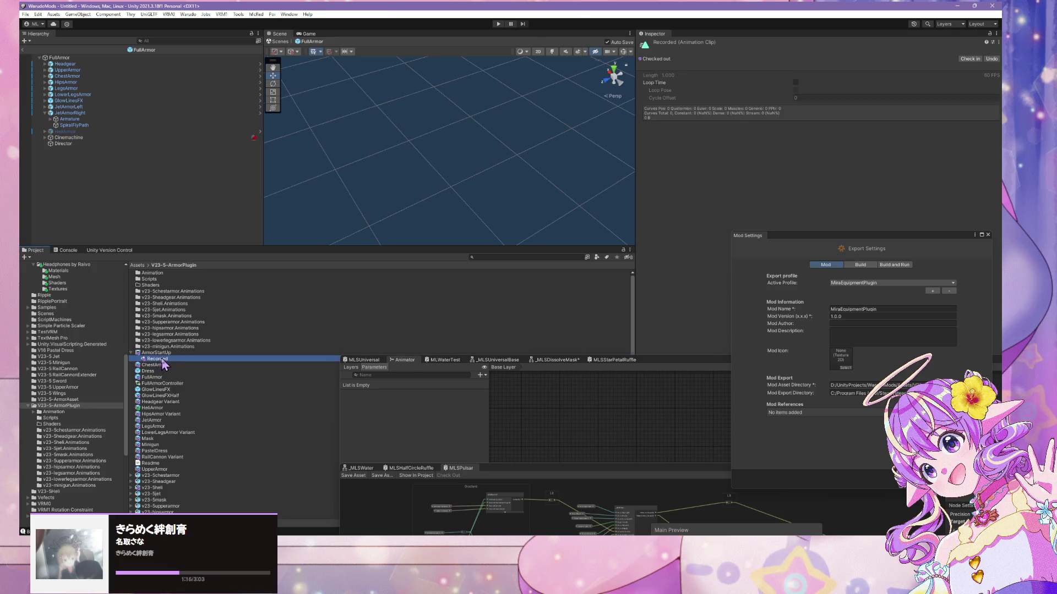
click(156, 352)
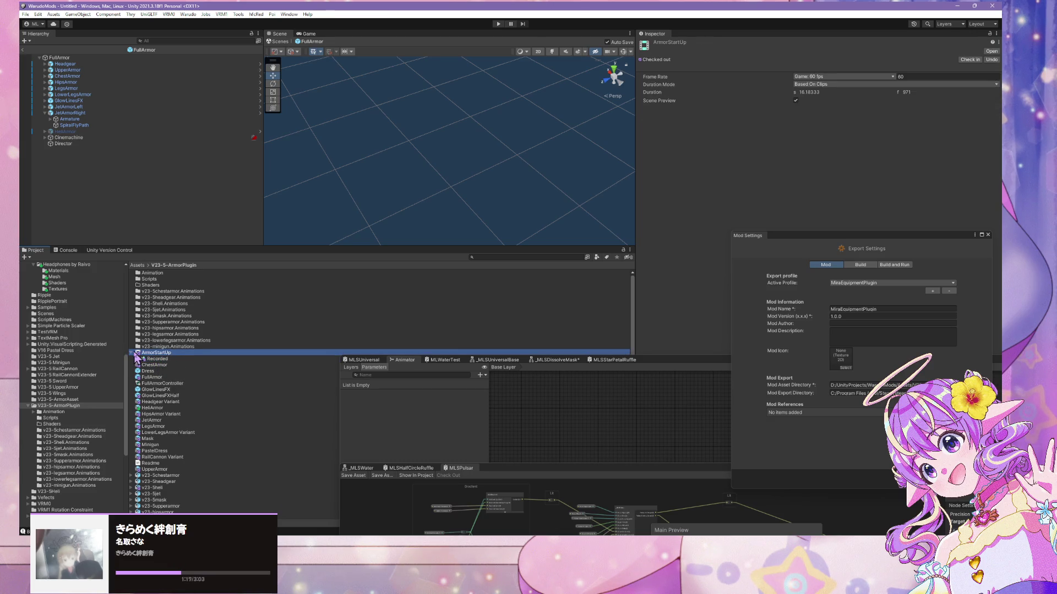
click(132, 353)
right_click(168, 354)
click(155, 353)
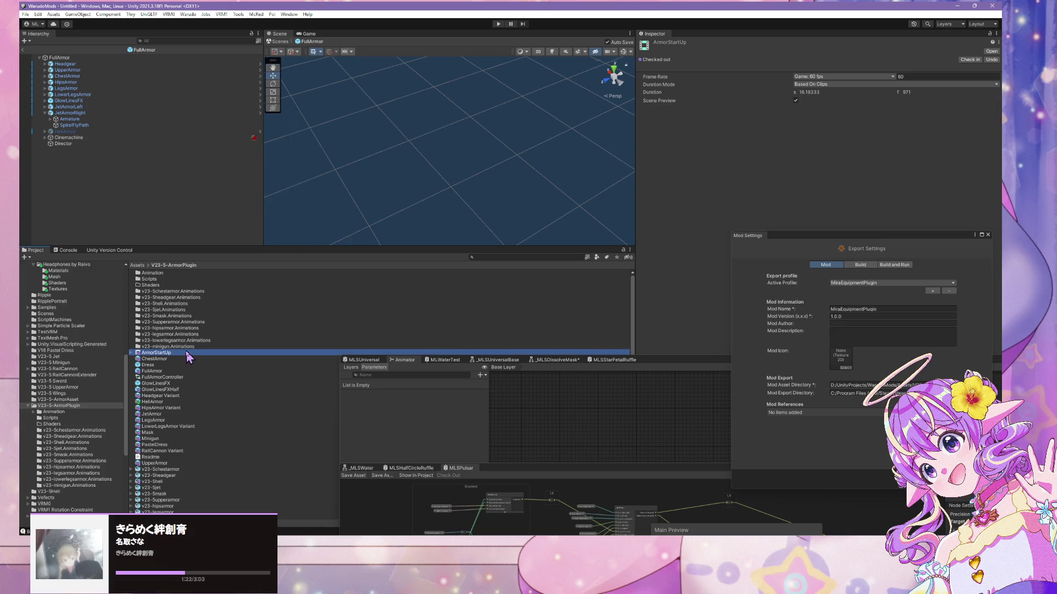
- Duplicate the ArmorStartUp timeline and name the copy ArmorPowerDown
click(178, 355)
key(ctrl+d)
text(ArmorPowerDow)
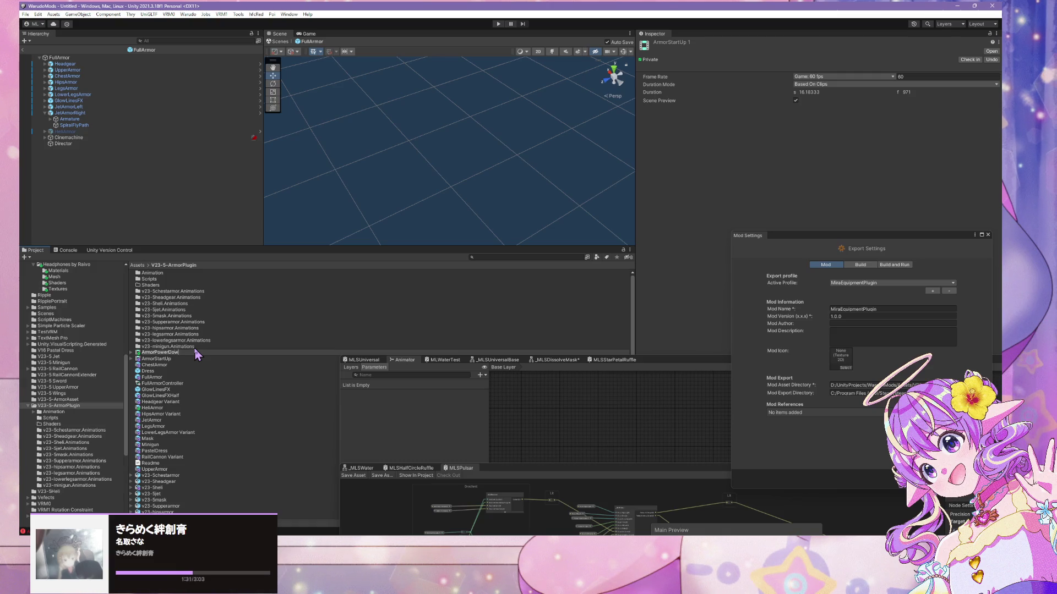
text(n)
key(Return)
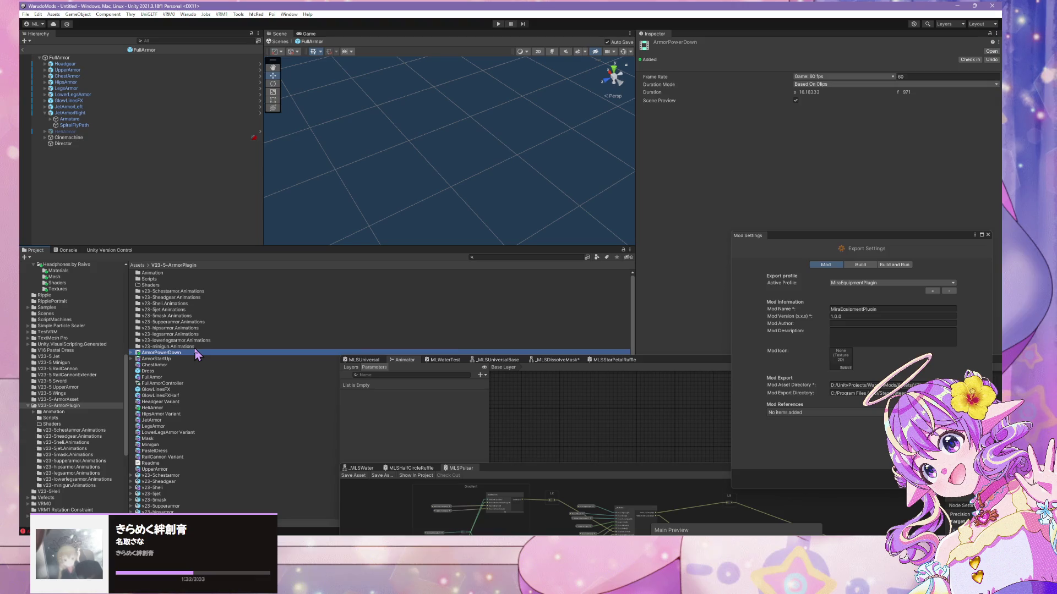
- Open ArmorPowerDown in a floating Timeline window and expand CutOffs to its Headgear track
double_click(147, 355)
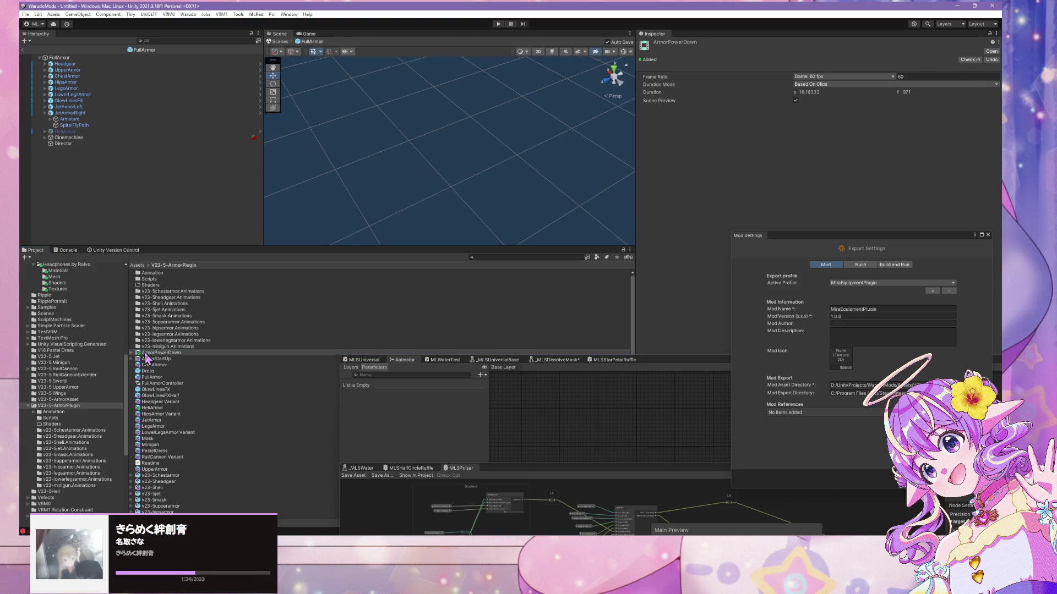
mouse_move(345, 37)
mouse_down()
mouse_move(365, 88)
mouse_move(381, 205)
mouse_move(405, 141)
mouse_move(608, 288)
mouse_move(945, 384)
mouse_up()
scroll(435, 165, down, 6)
scroll(488, 124, up, 4)
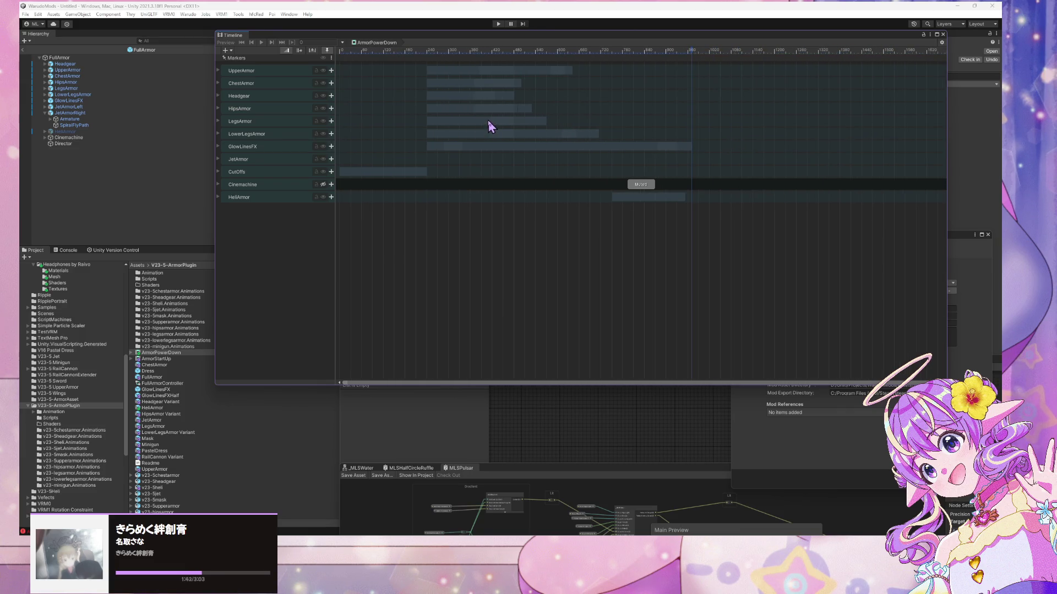
click(219, 185)
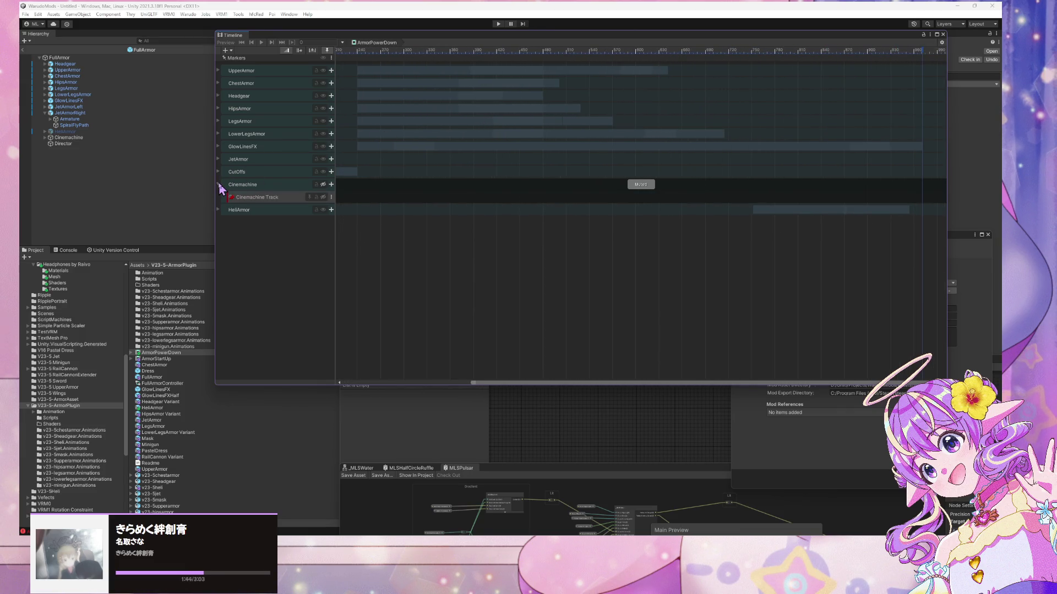
click(218, 185)
scroll(410, 135, down, 5)
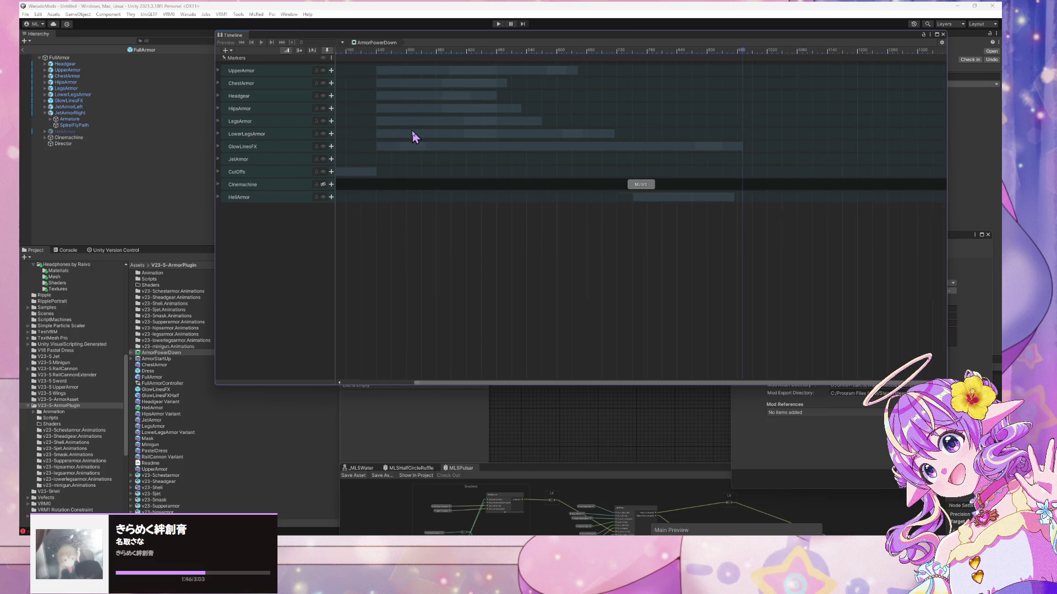
click(358, 175)
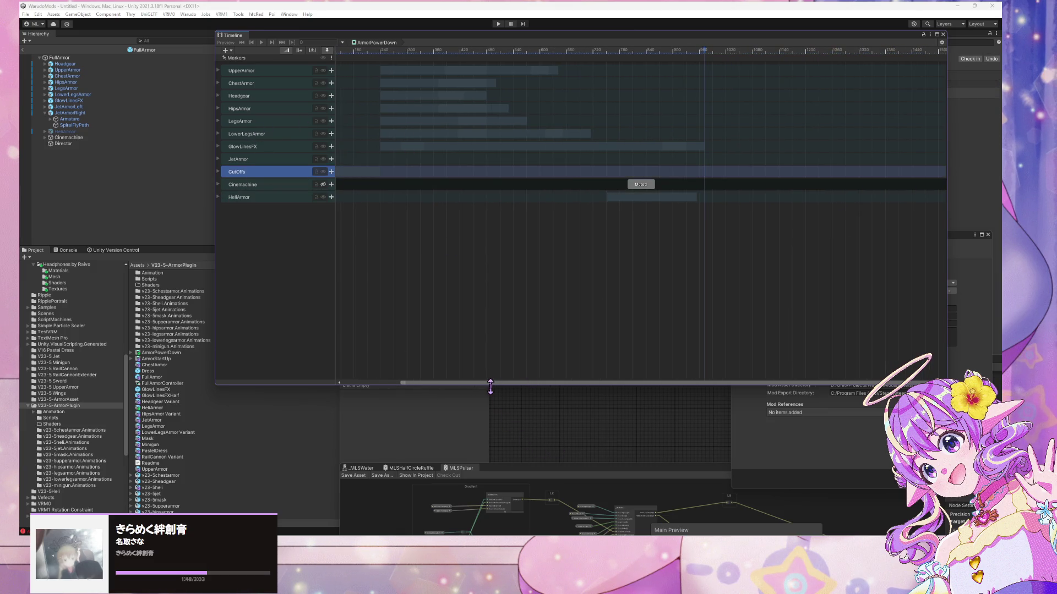
drag(489, 383, 401, 379)
mouse_move(667, 40)
mouse_down()
mouse_move(485, 237)
mouse_move(603, 225)
mouse_up()
click(159, 356)
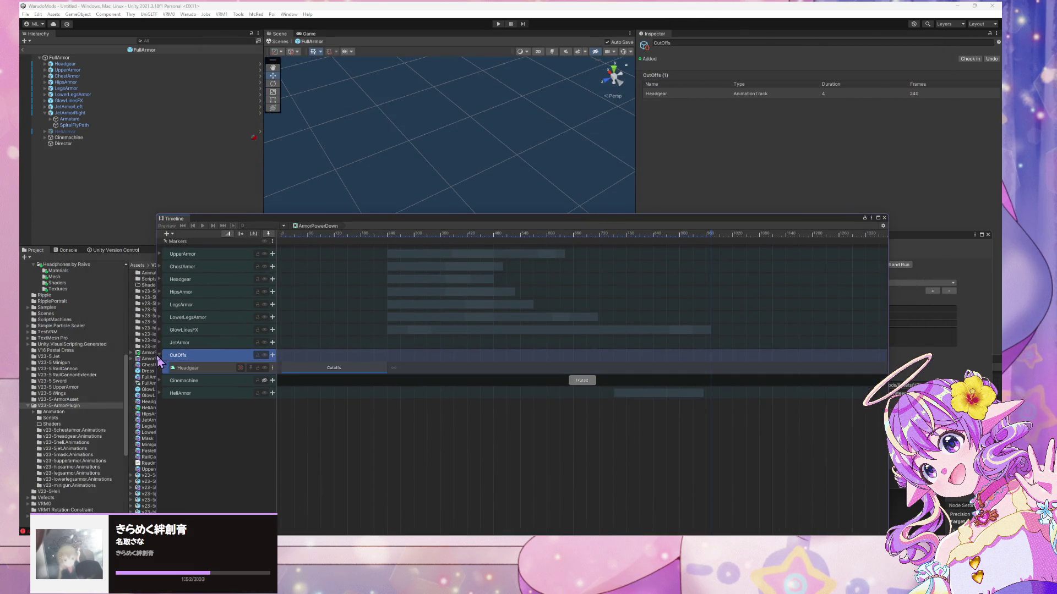
- Select the Cutoffs clip on the Headgear track, trying then undoing a speed multiplier edit
click(186, 367)
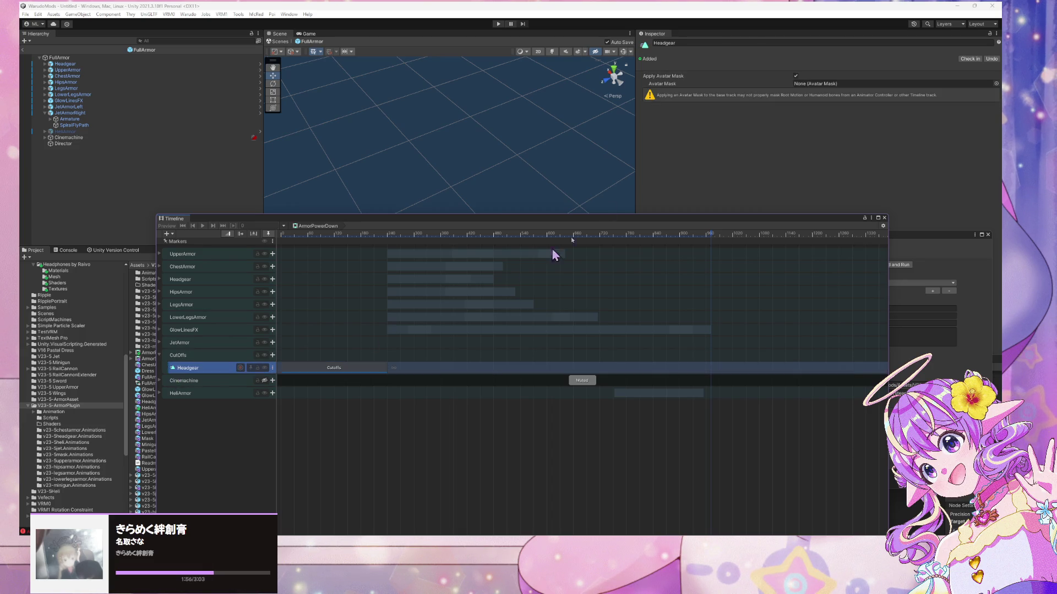
click(335, 372)
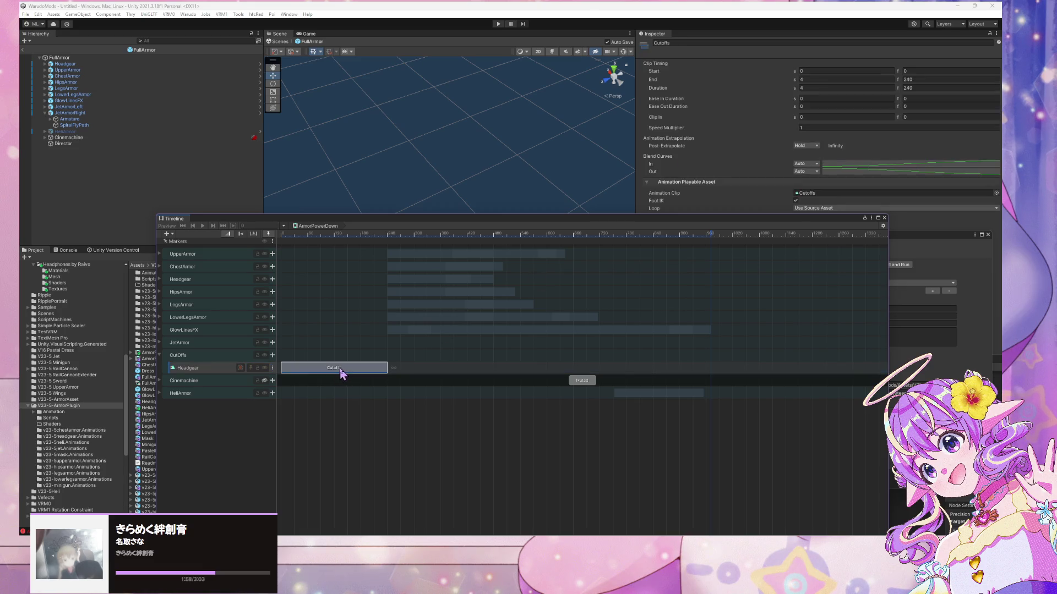
mouse_move(759, 223)
mouse_down()
mouse_move(759, 258)
mouse_move(561, 233)
mouse_move(603, 175)
mouse_up()
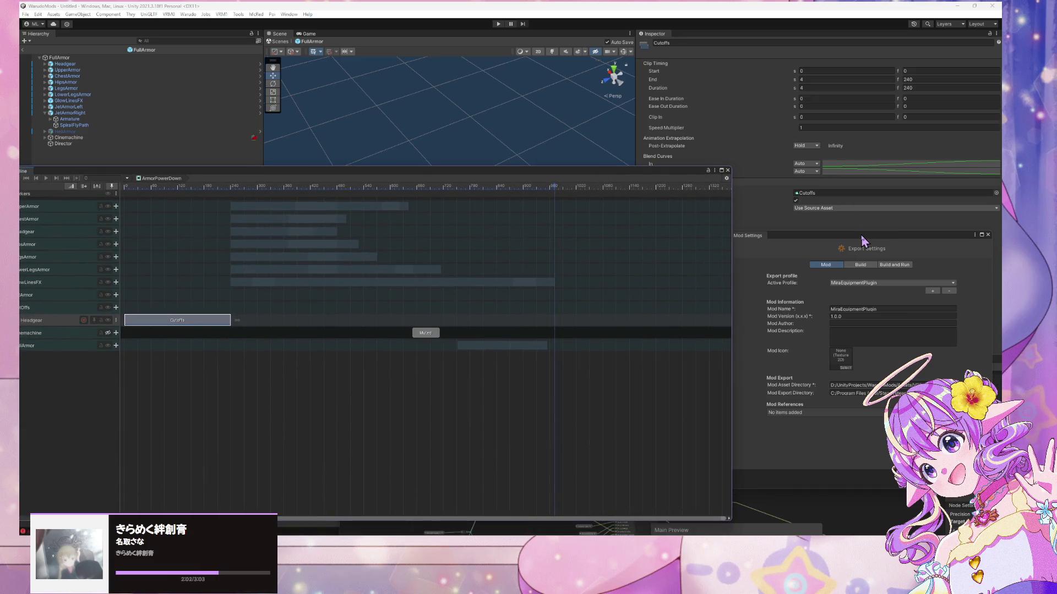
mouse_move(230, 176)
mouse_down()
mouse_move(330, 177)
mouse_move(312, 207)
mouse_move(331, 211)
mouse_up()
click(818, 128)
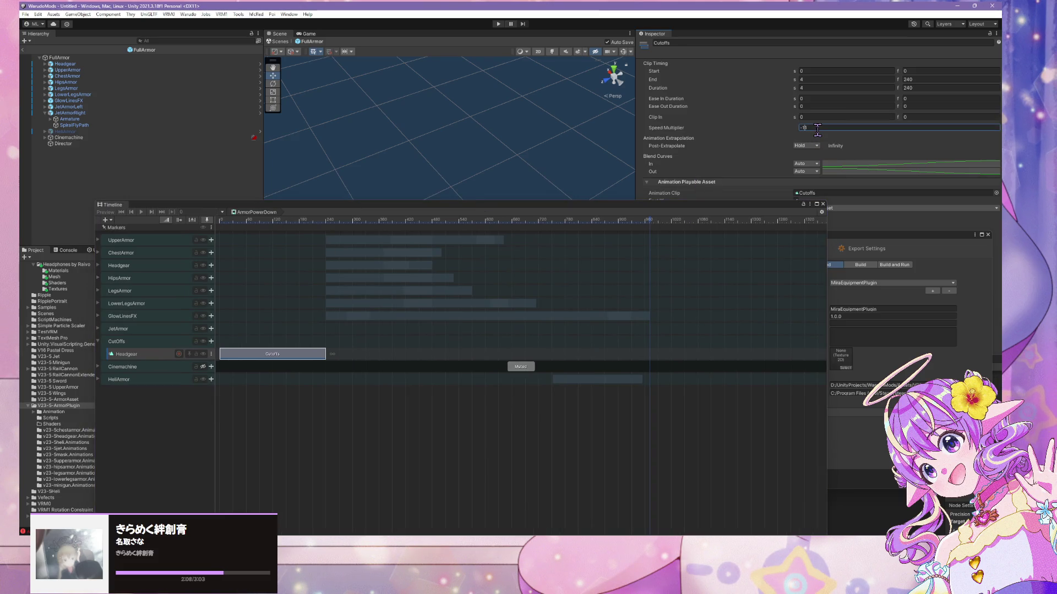
text(-101)
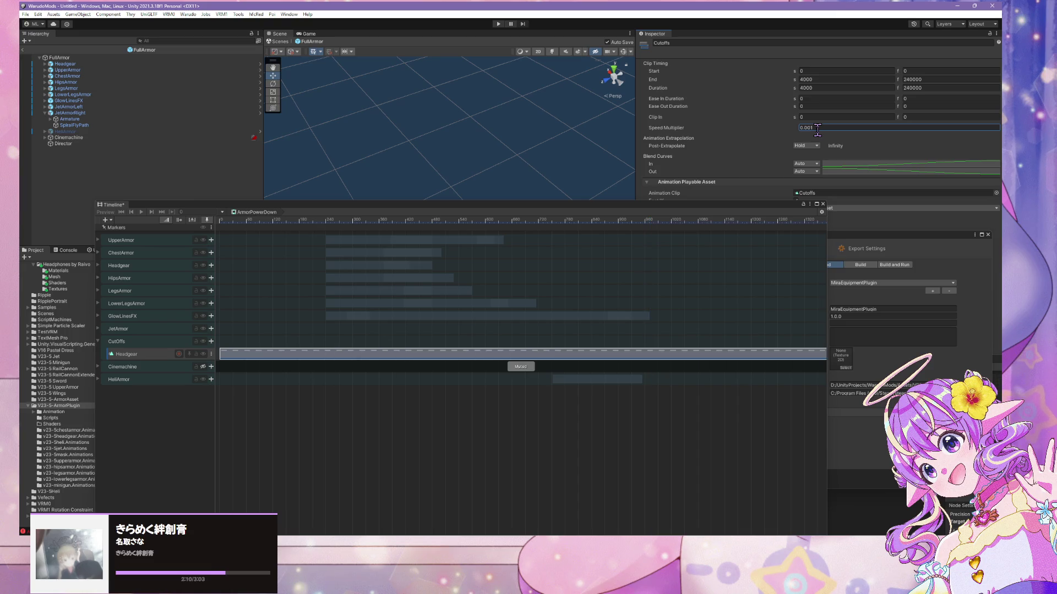
key(ctrl+z)
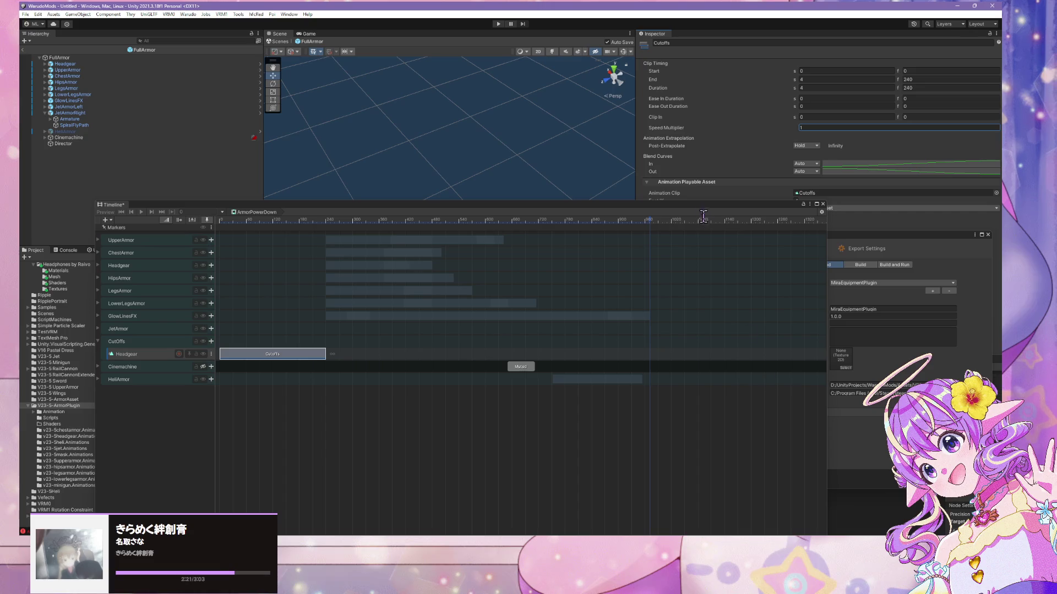
- Set the Cutoffs clip's Post-Extrapolate to Ping Pong
mouse_move(738, 206)
mouse_down()
mouse_move(778, 347)
mouse_move(702, 140)
mouse_up()
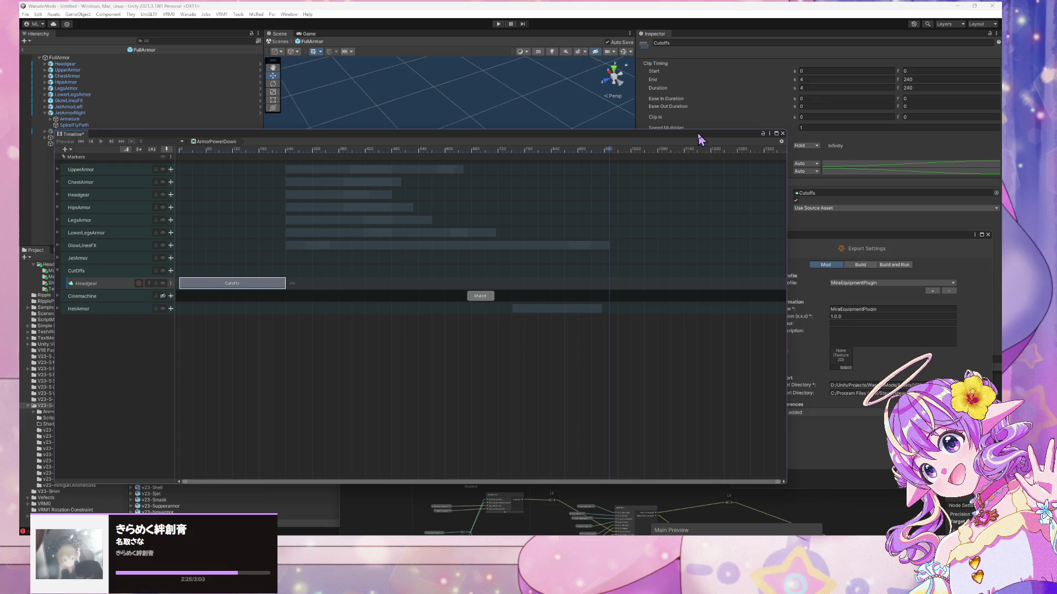
mouse_move(681, 136)
mouse_down()
mouse_move(580, 311)
mouse_move(616, 260)
mouse_up()
drag(812, 241, 798, 334)
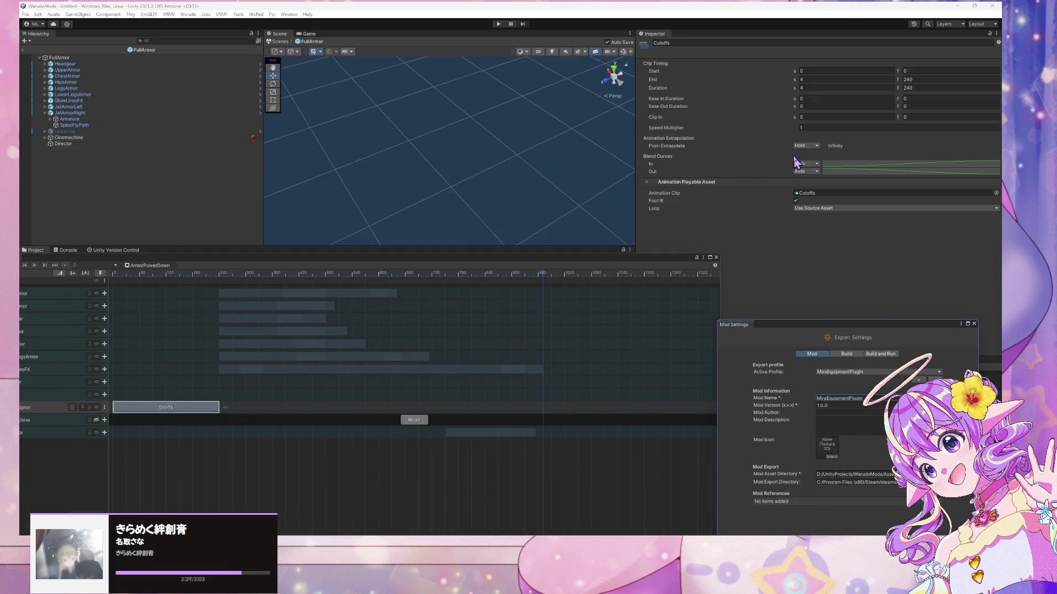
click(811, 146)
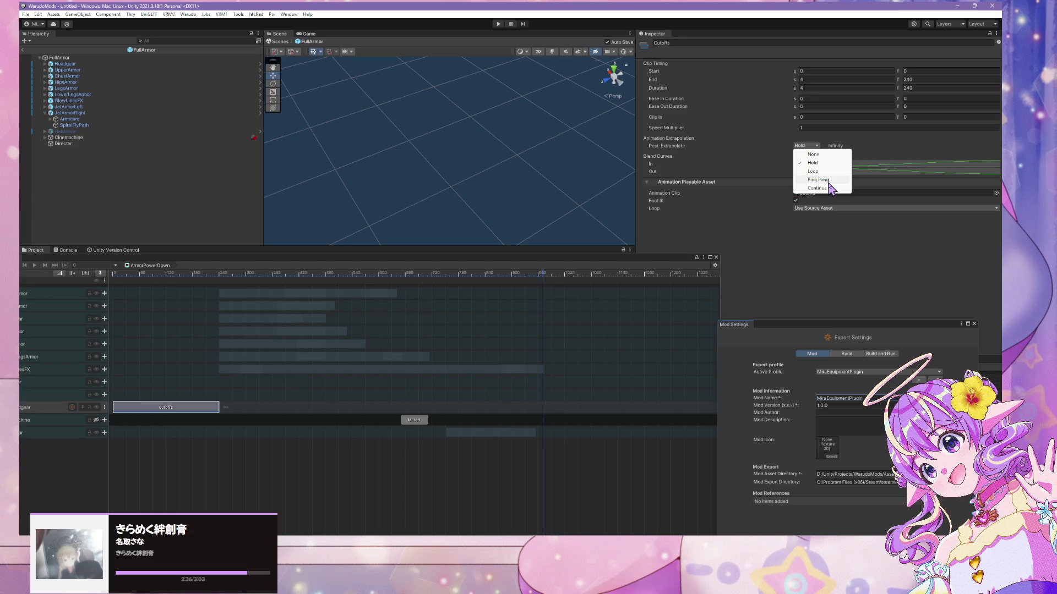
click(818, 180)
mouse_move(533, 199)
mouse_down()
mouse_move(639, 138)
mouse_move(440, 220)
mouse_move(286, 242)
mouse_move(475, 273)
mouse_move(291, 313)
mouse_up()
click(82, 58)
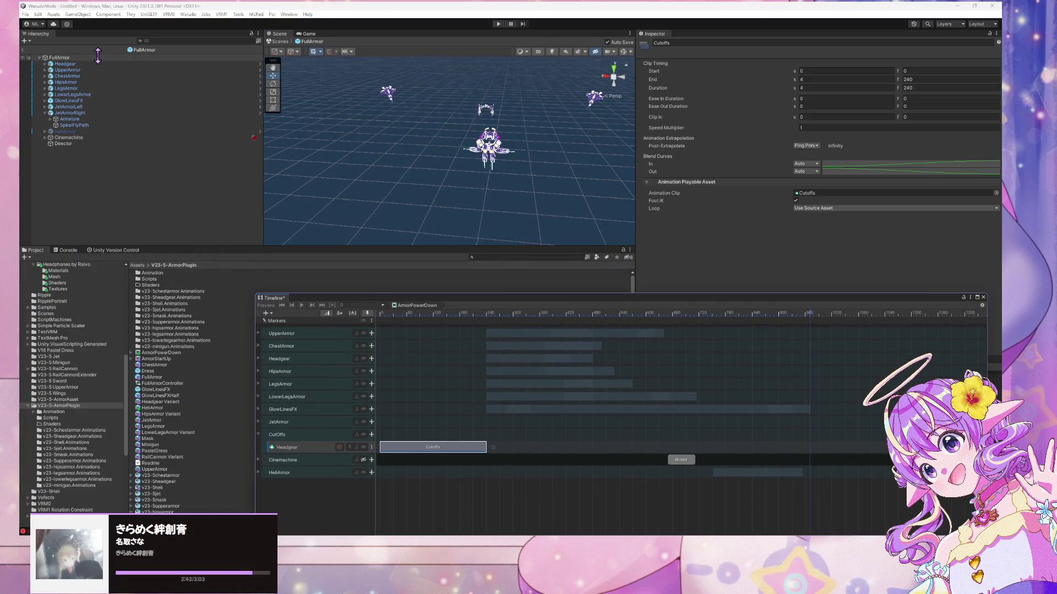
- Select the Director to load ArmorStartUp, preview it while orbiting the scene, then close Timeline
click(77, 137)
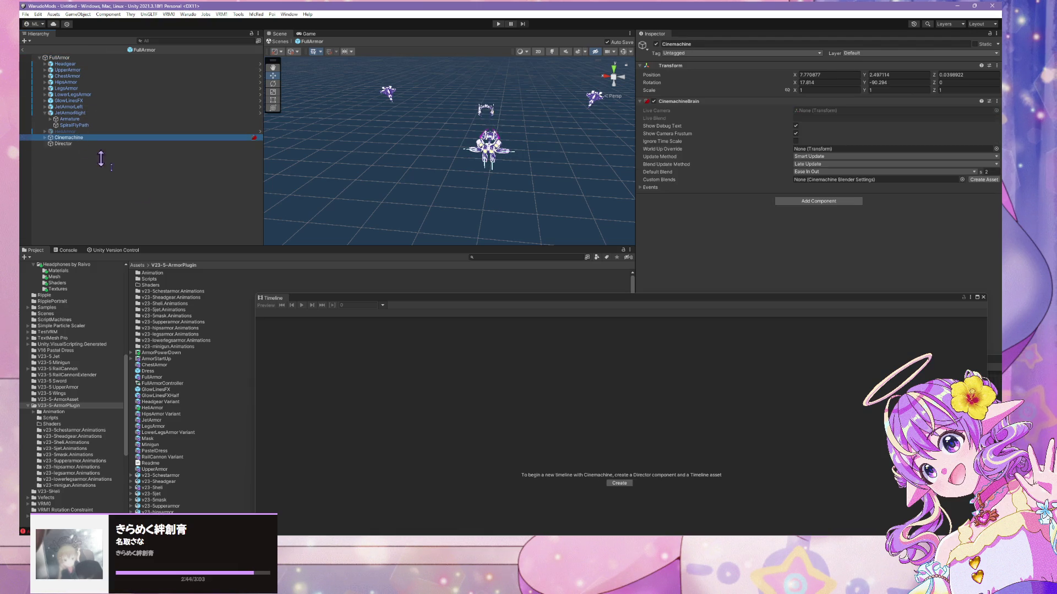
click(90, 145)
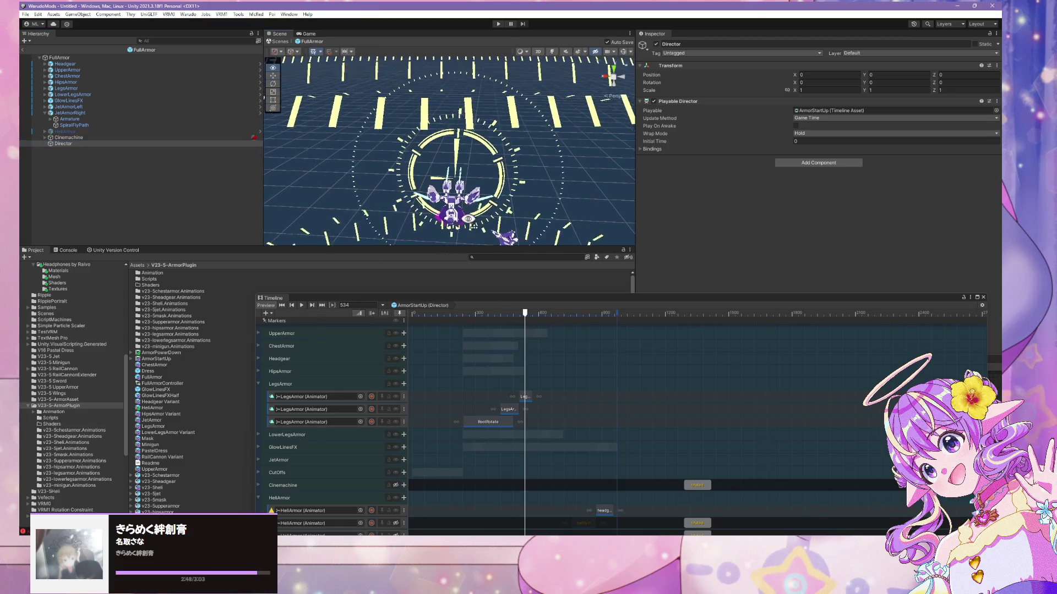
click(300, 311)
drag(418, 166, 408, 205)
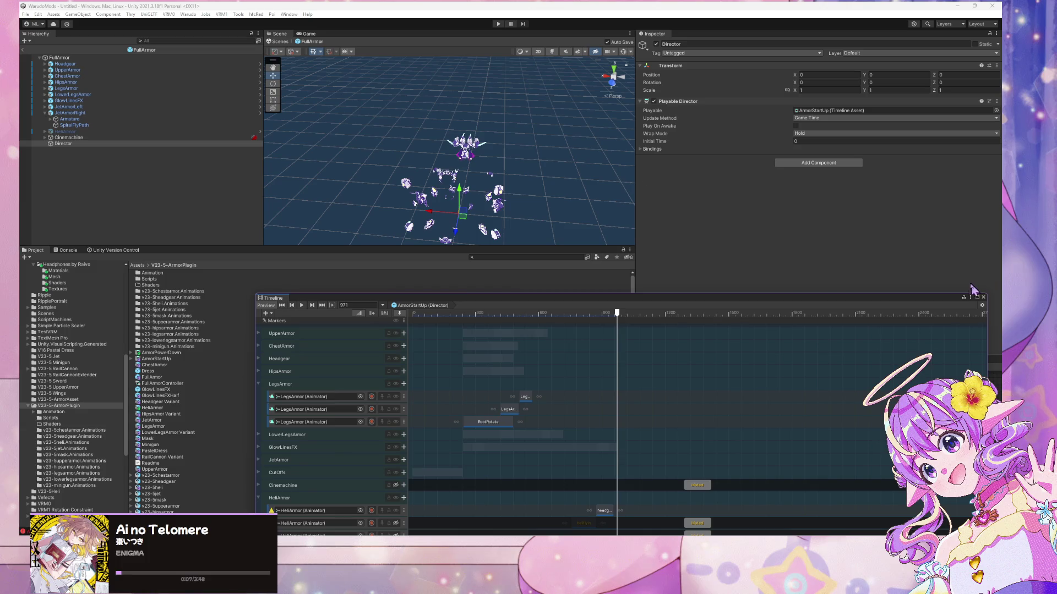
click(982, 297)
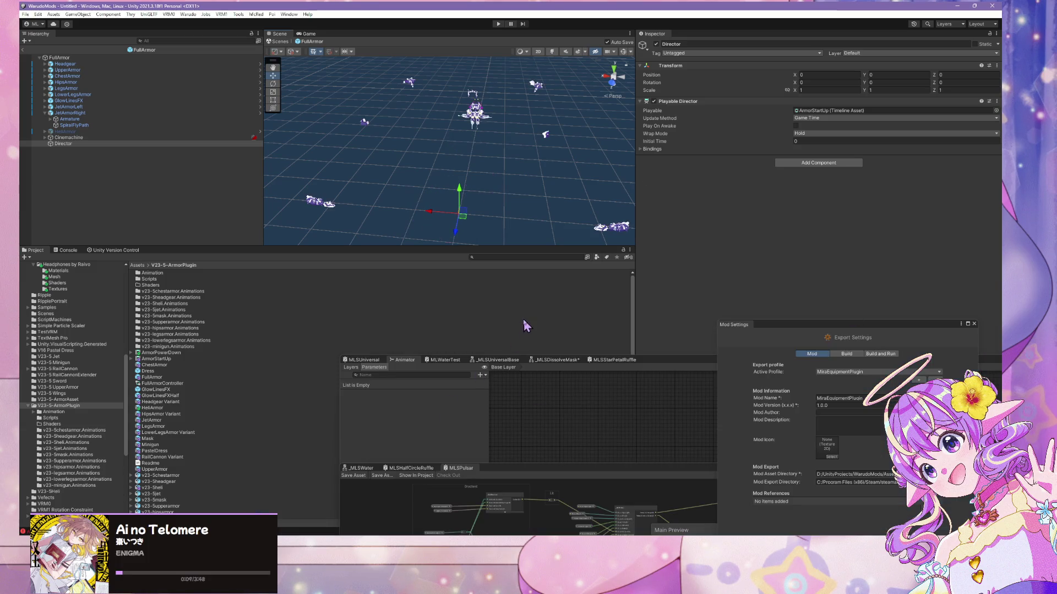
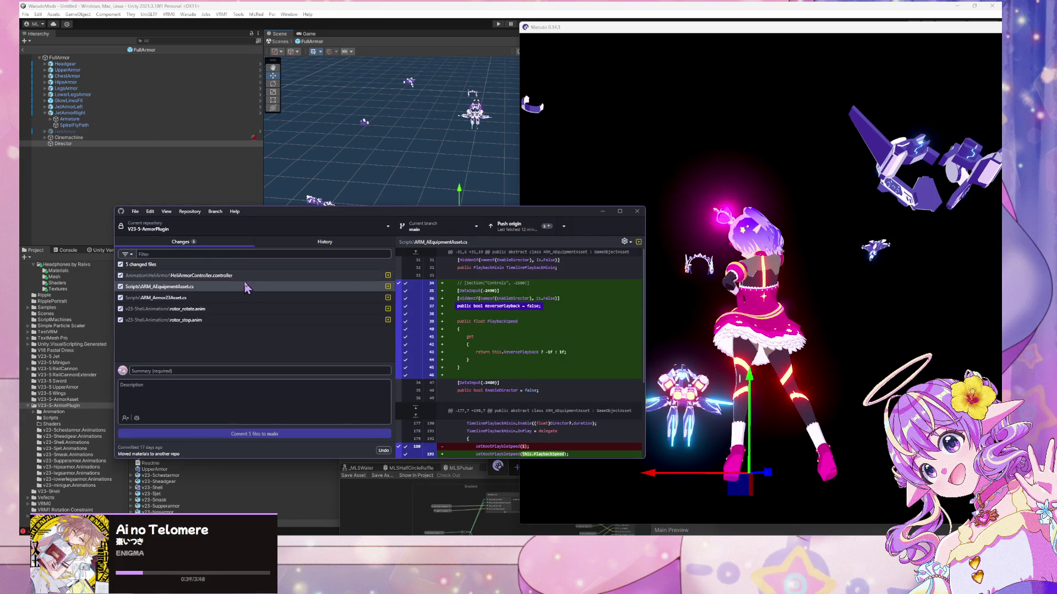
- Review the diffs of rotor_rotate.anim, rotor_stop.anim, ARM_Armor23Asset.cs and HeliArmorController.controller
click(218, 312)
click(212, 321)
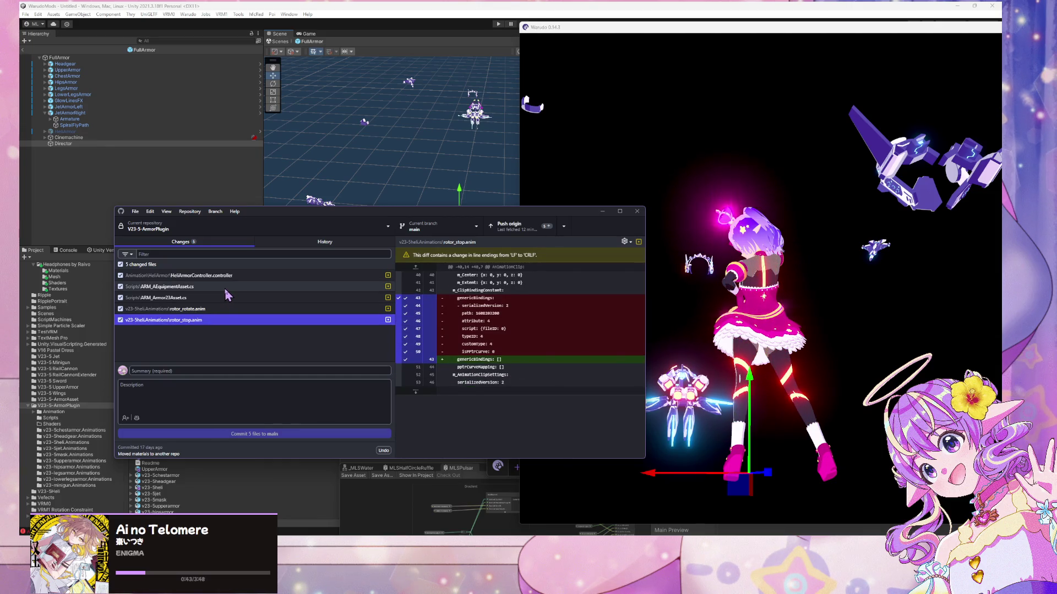
click(193, 312)
click(207, 298)
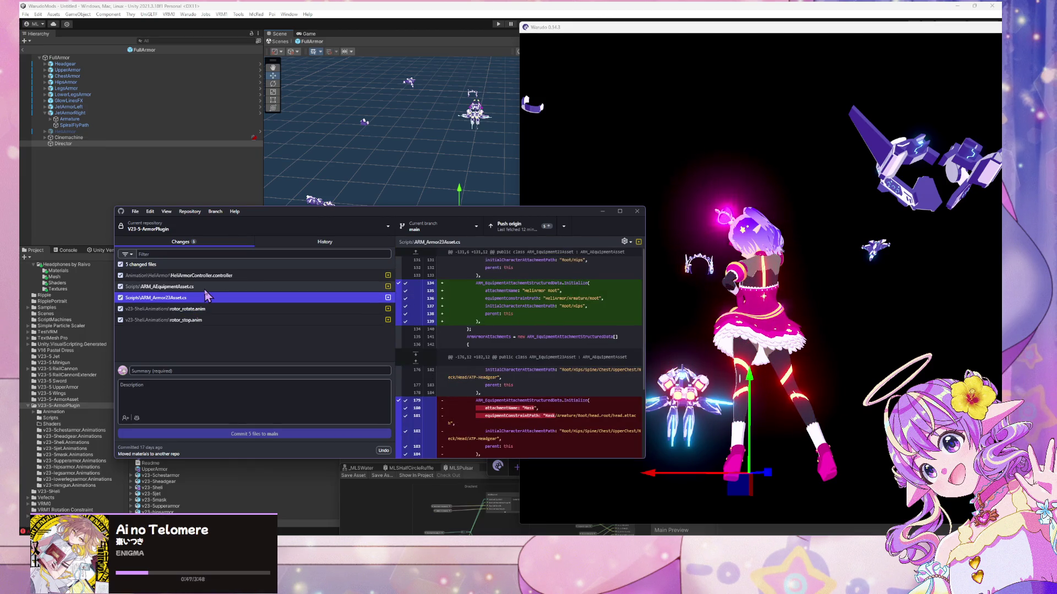
key(Up)
key(Up)
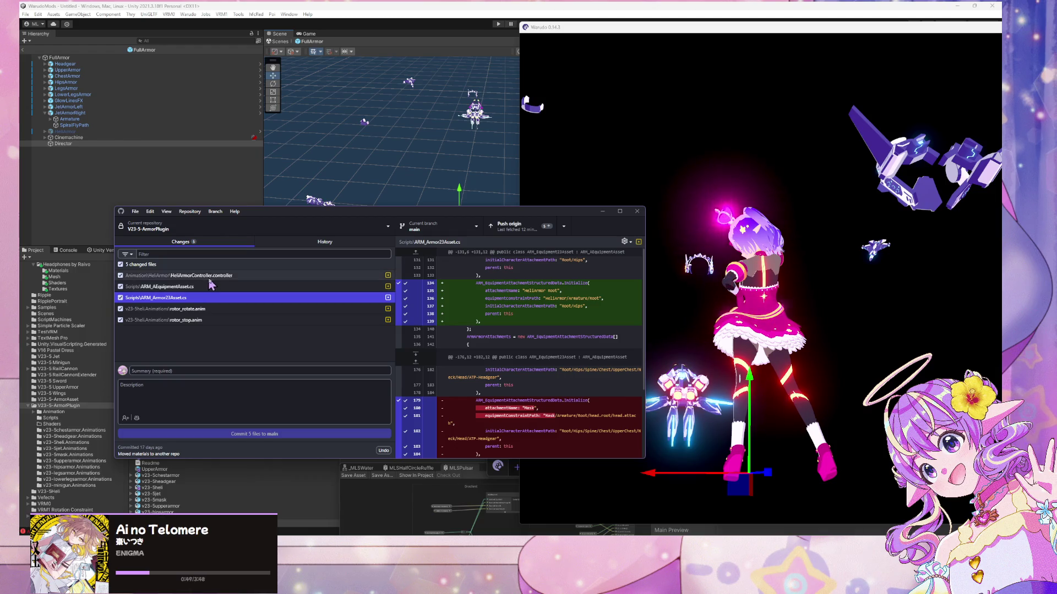
- Discard the changes to ARM_AEquipmentAsset.cs, leaving four changed files
click(219, 287)
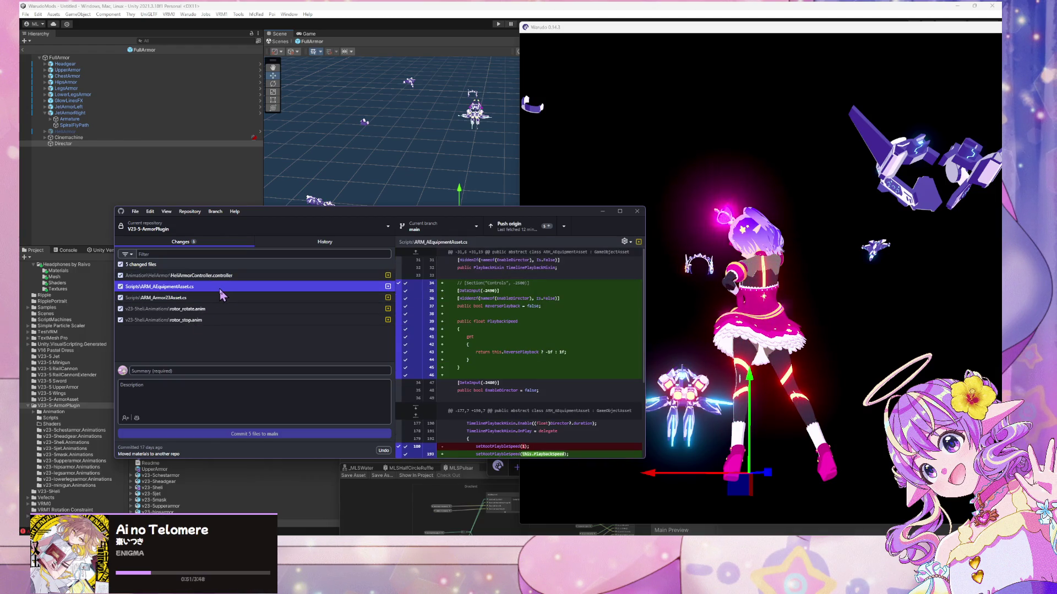
right_click(219, 289)
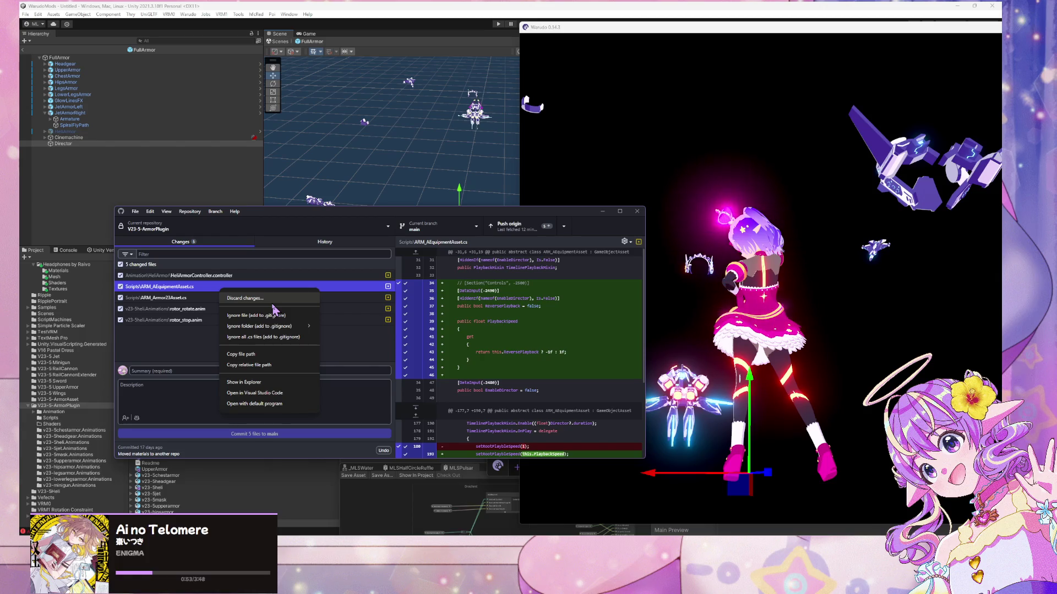
click(247, 300)
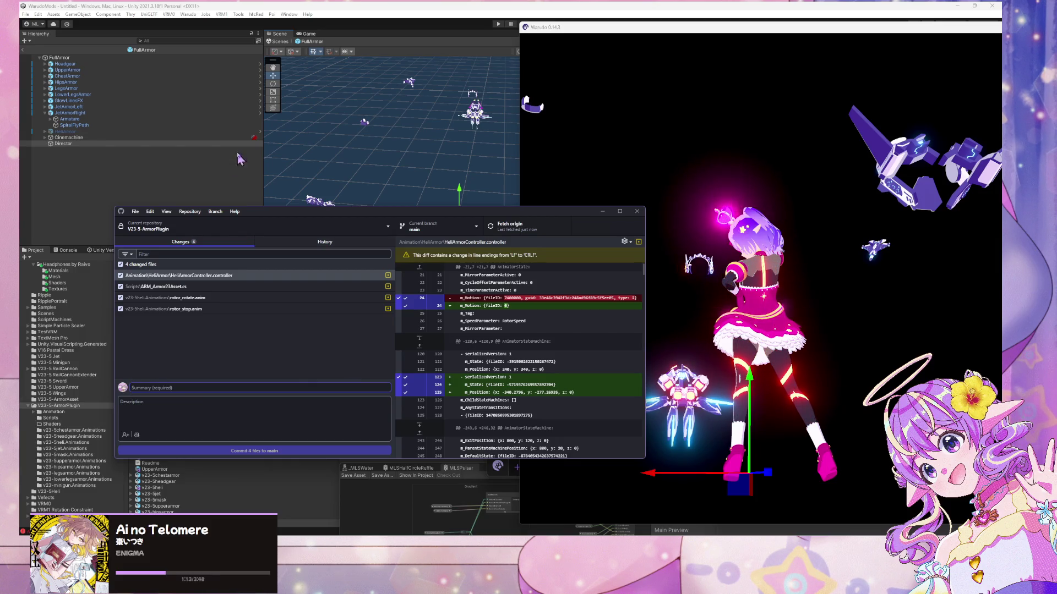
click(199, 287)
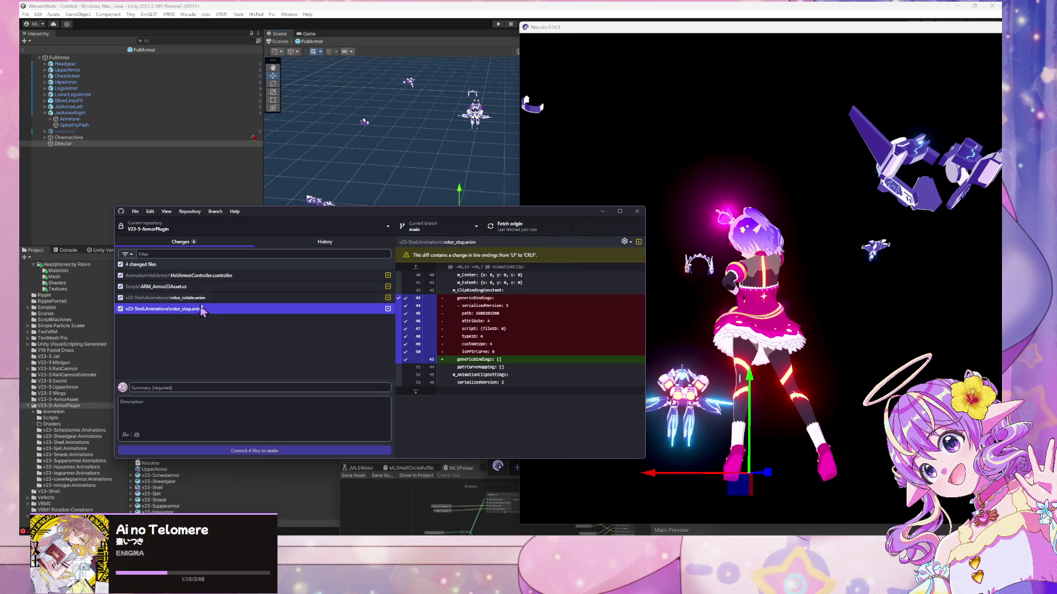
- Re-check the diffs of the four changed files and glance at the commit history
click(207, 298)
click(213, 286)
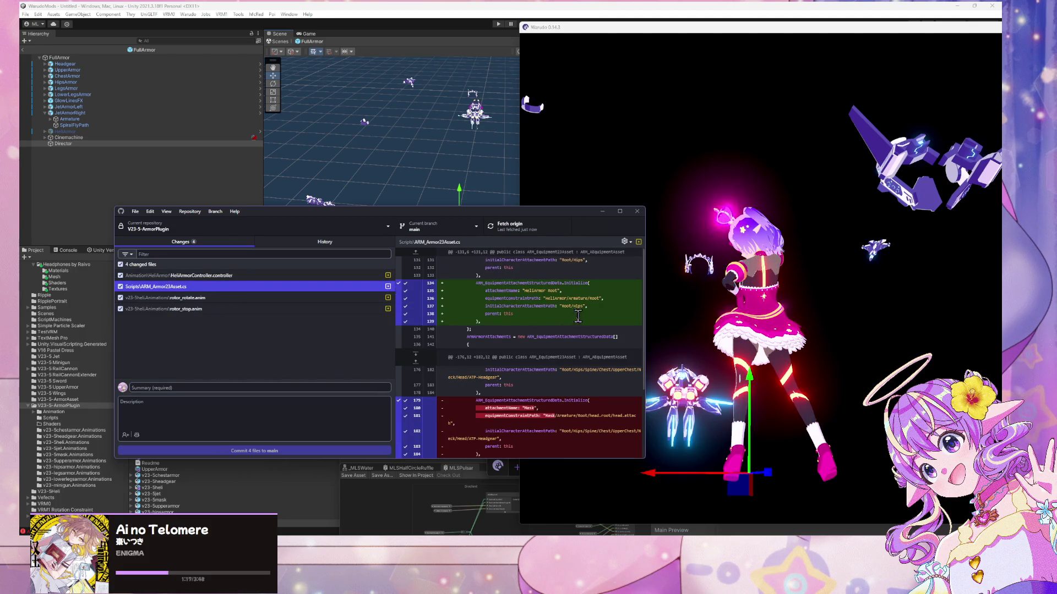
click(181, 276)
click(180, 286)
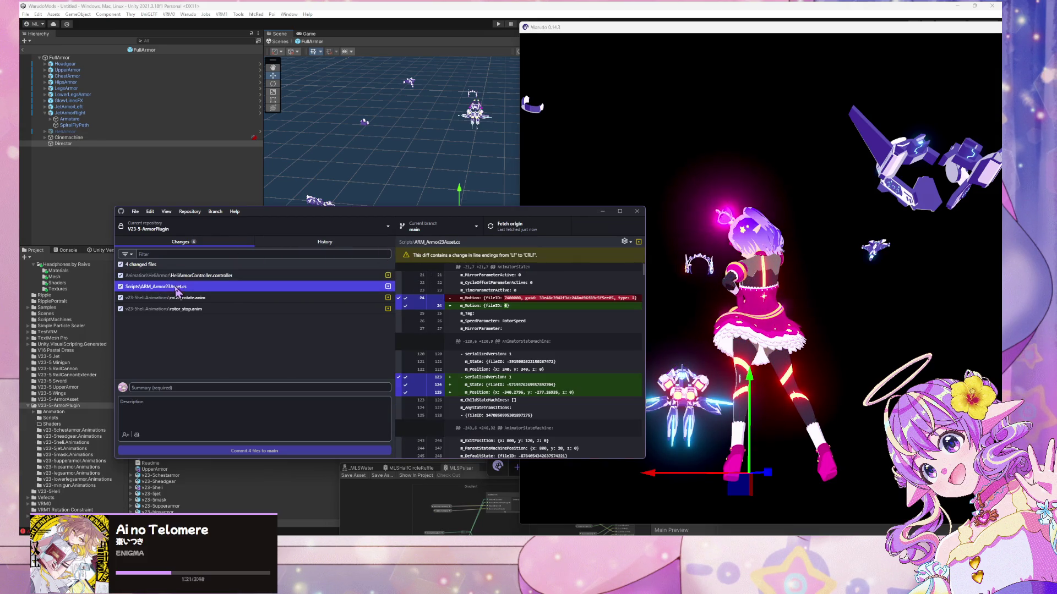
click(176, 298)
click(181, 309)
click(218, 287)
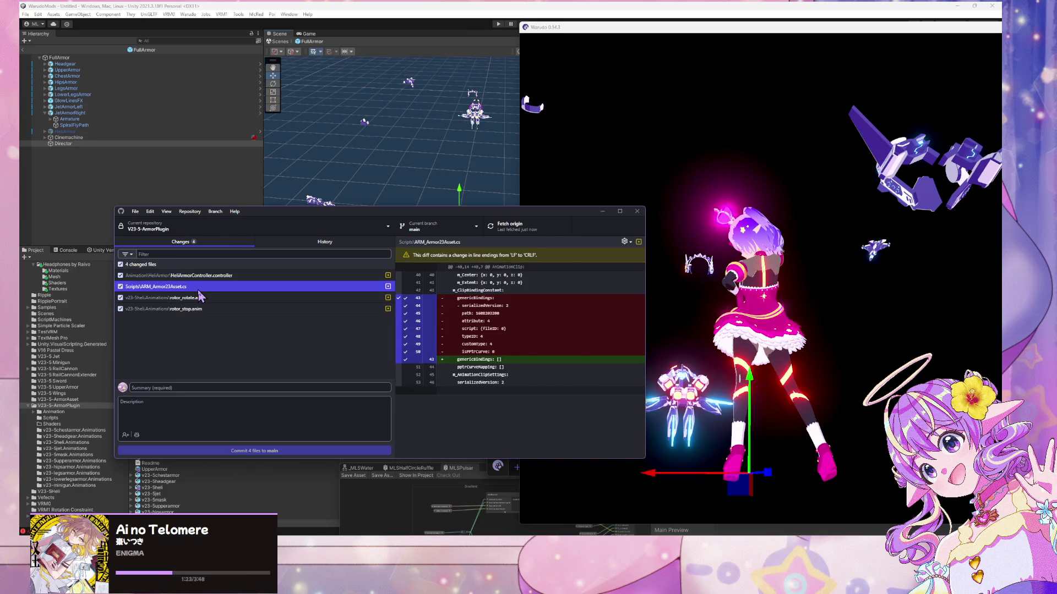
click(294, 240)
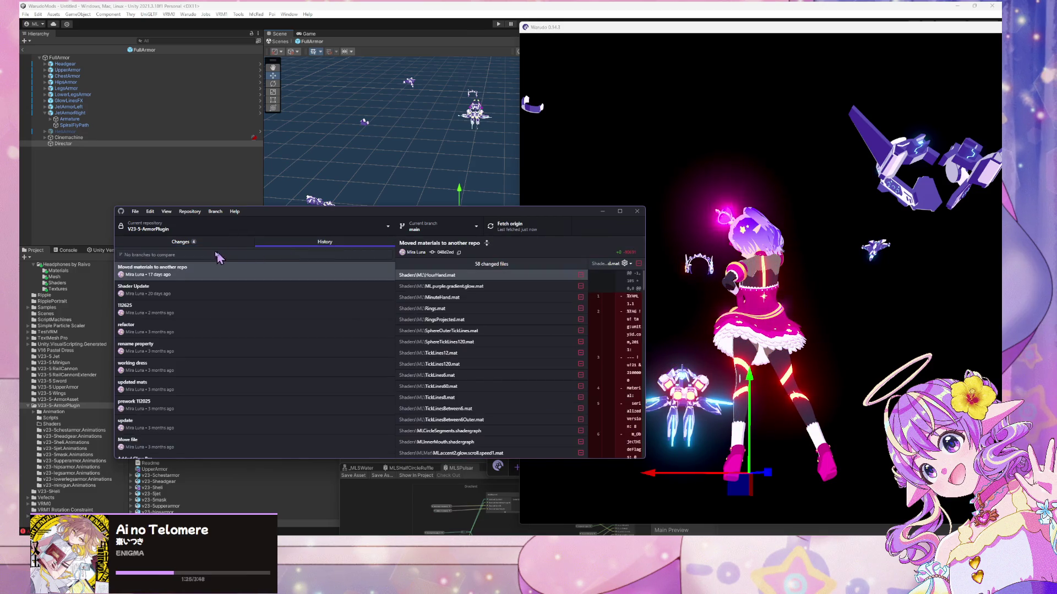
click(213, 240)
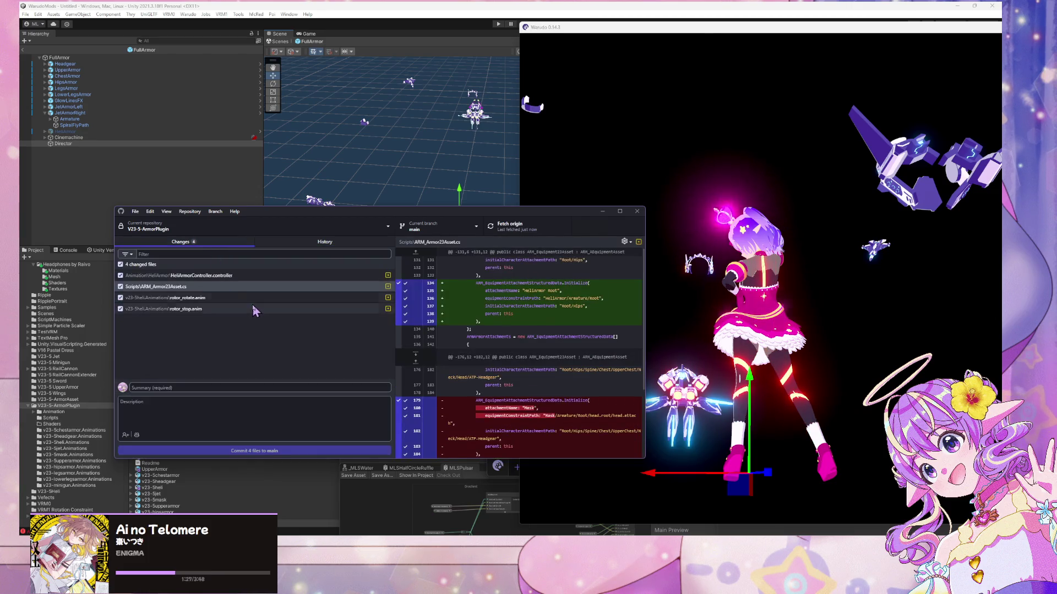
click(220, 275)
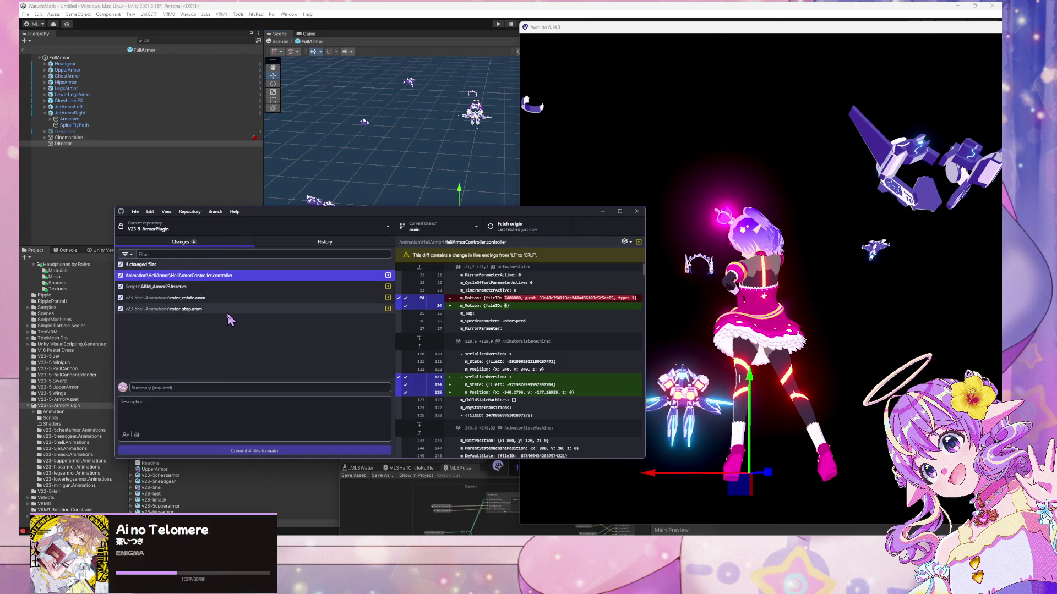
- Commit all four changed files to main with the summary 'Temp'
shift+click(388, 308)
click(199, 387)
text(Temp)
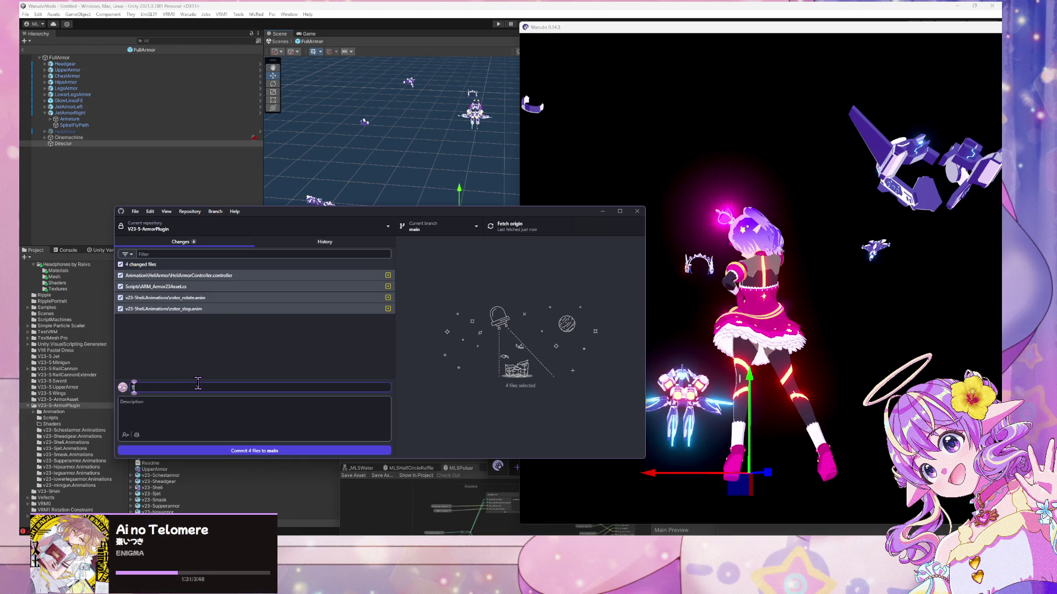
click(226, 451)
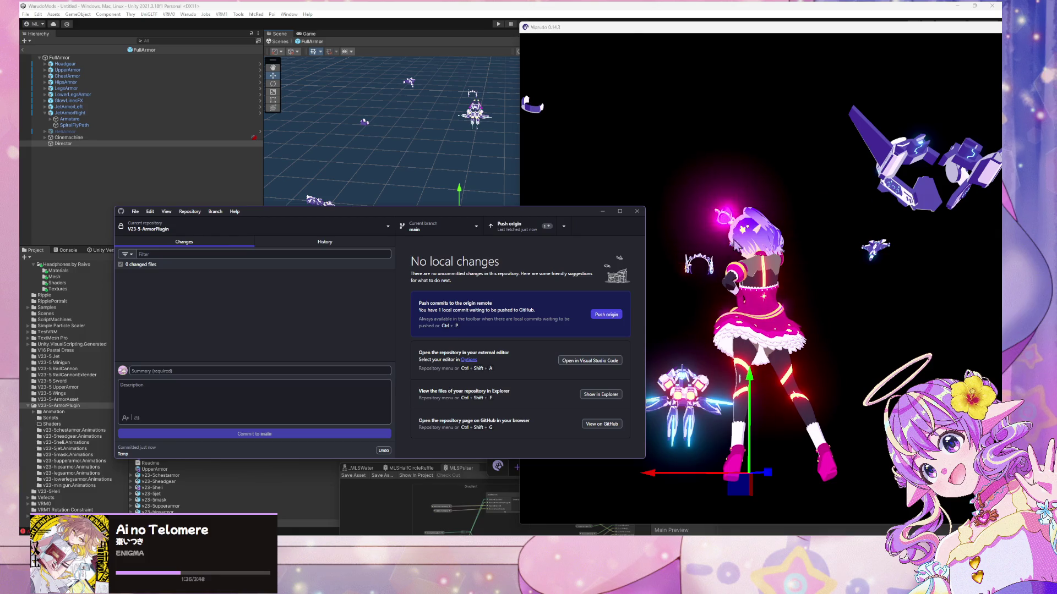
click(750, 269)
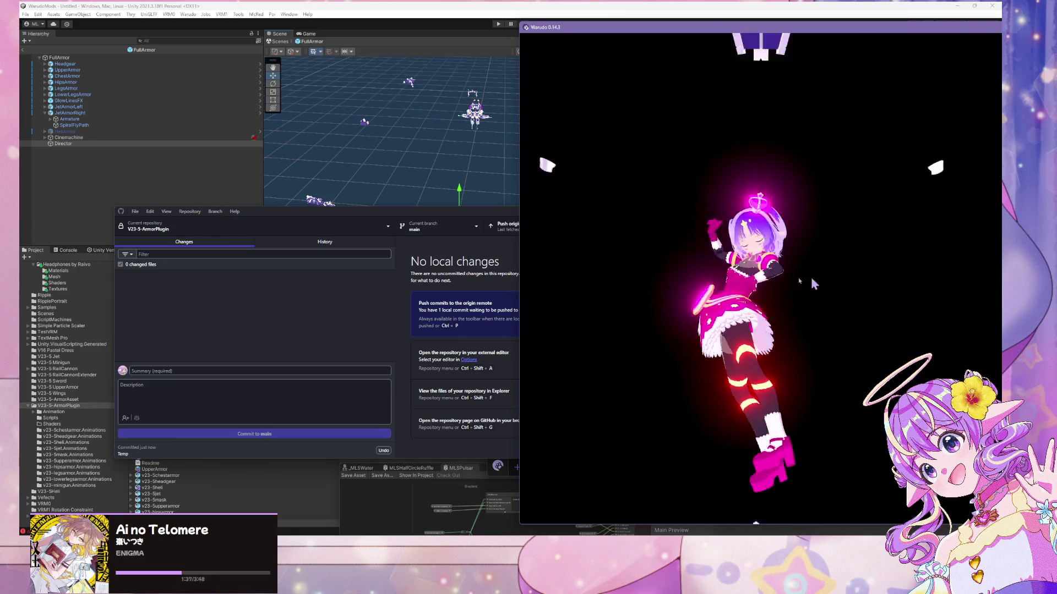
- Watch the V23-5 Armor Asset animation play in the preview, then stop it at 00:00.0
key(alt+Tab)
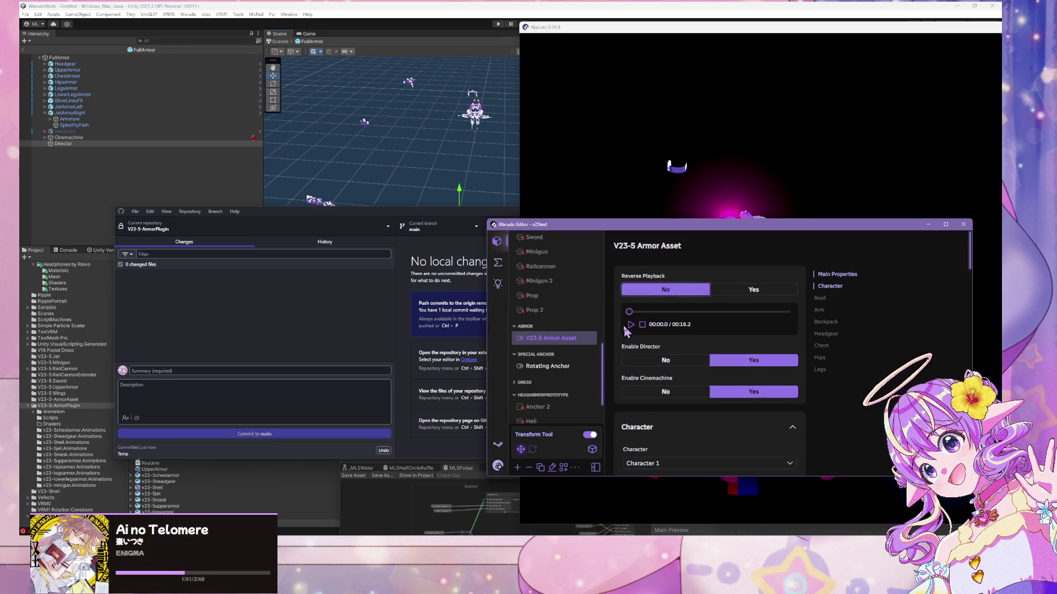
drag(654, 230, 794, 246)
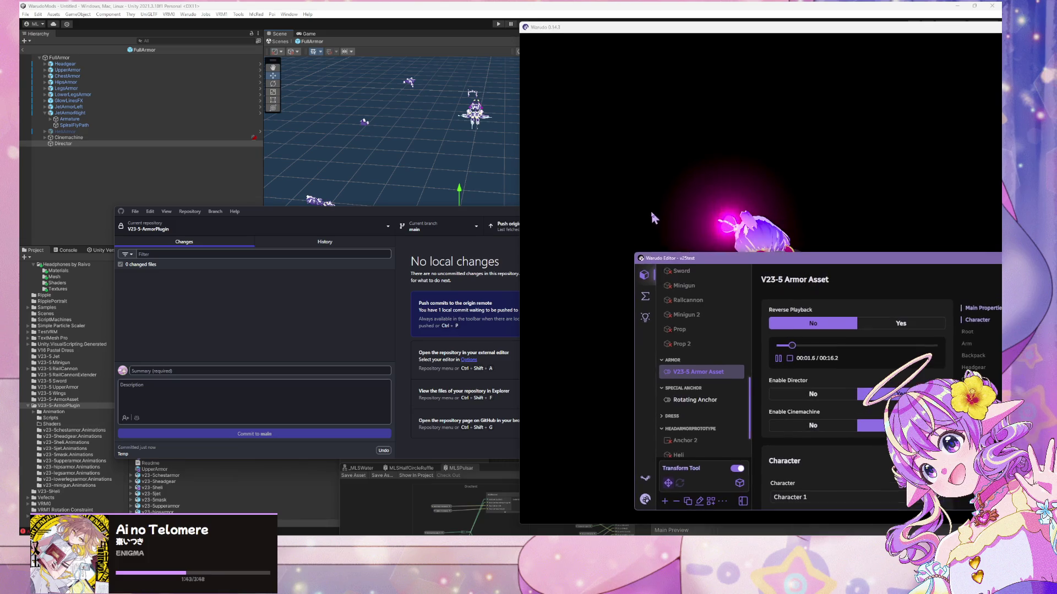
click(650, 209)
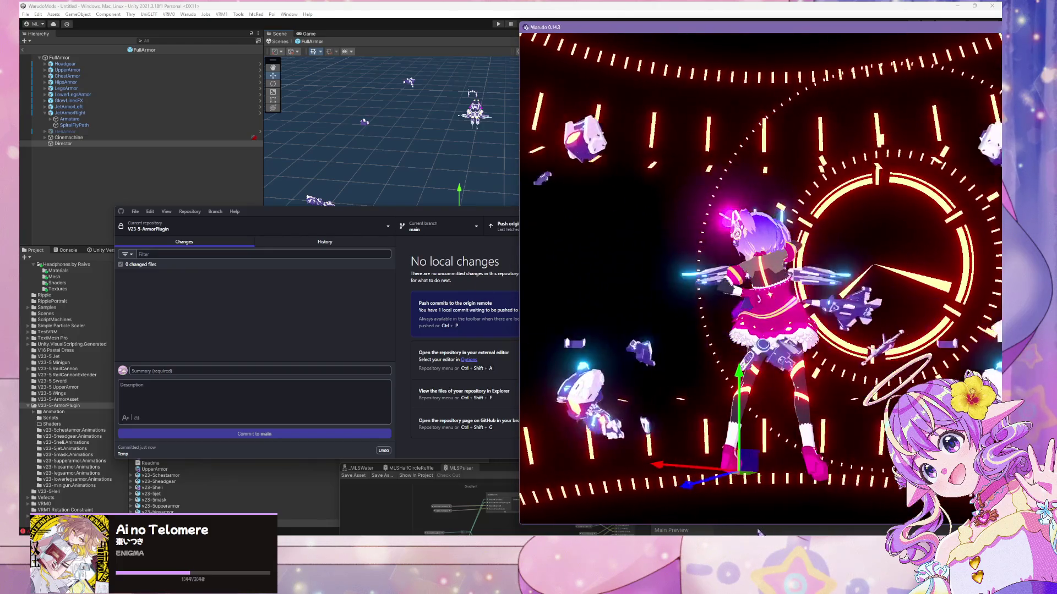
key(alt+Tab)
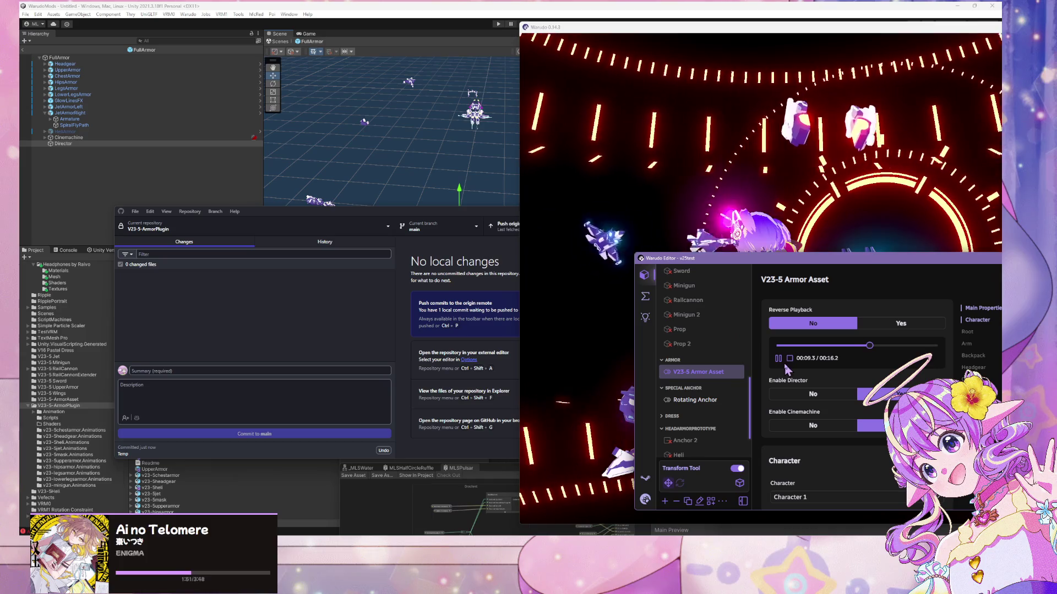
click(789, 358)
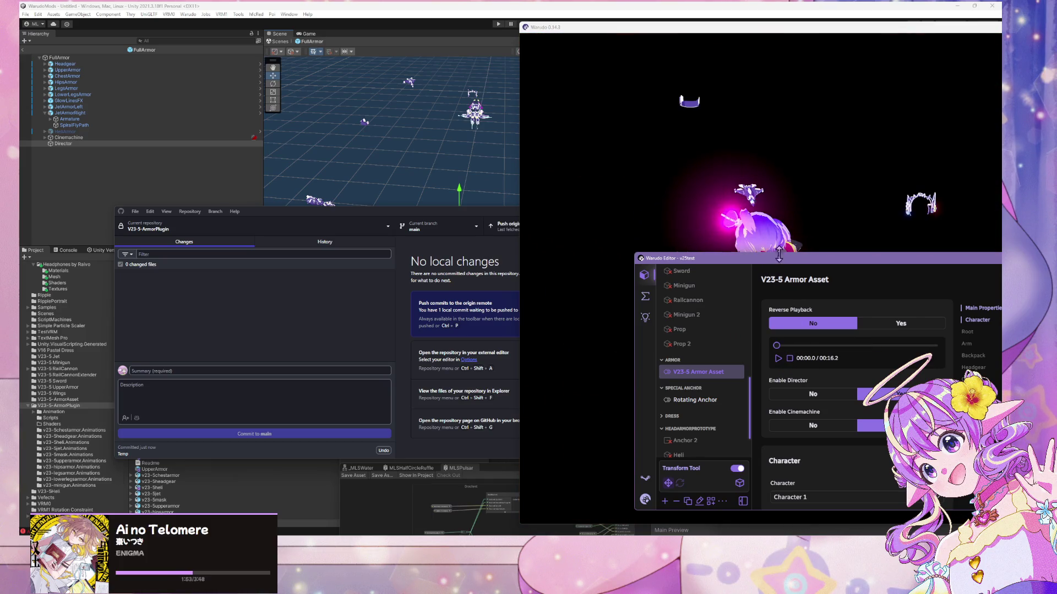
drag(782, 259, 152, 107)
click(712, 239)
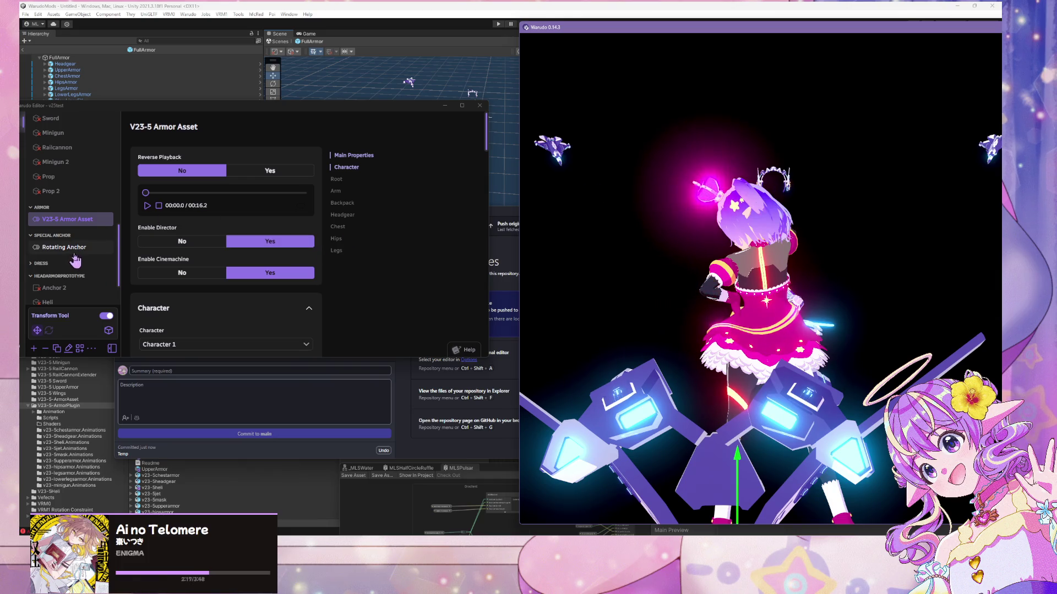
- Skip the MMD Player's Baby_Maniacs_mix-ret.vmd dance ahead to 00:33.2, then 01:26.8
scroll(61, 245, up, 2)
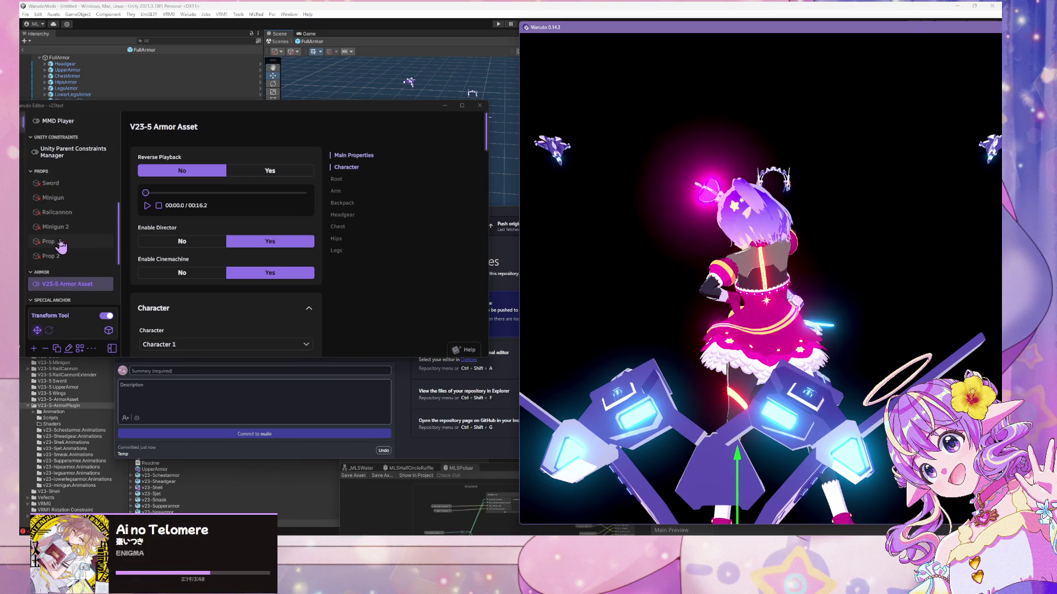
scroll(61, 245, up, 4)
click(58, 235)
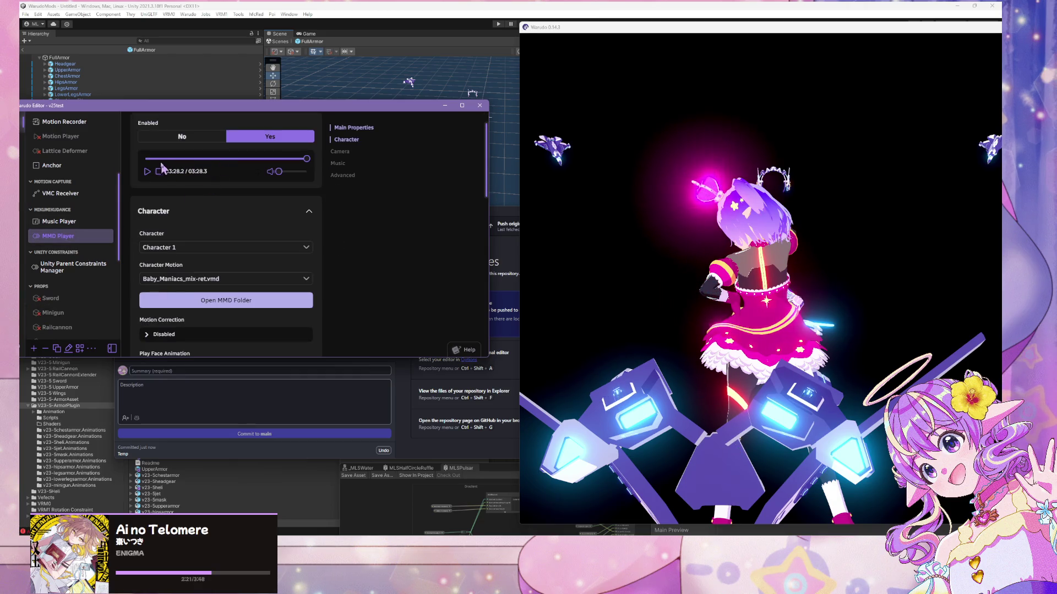
click(159, 159)
click(727, 218)
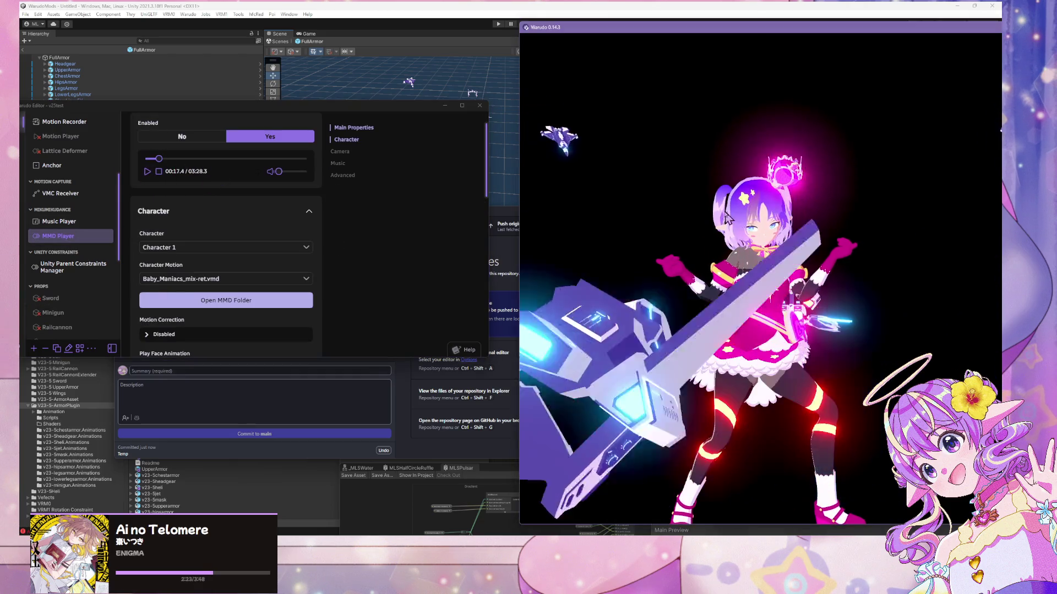
click(170, 159)
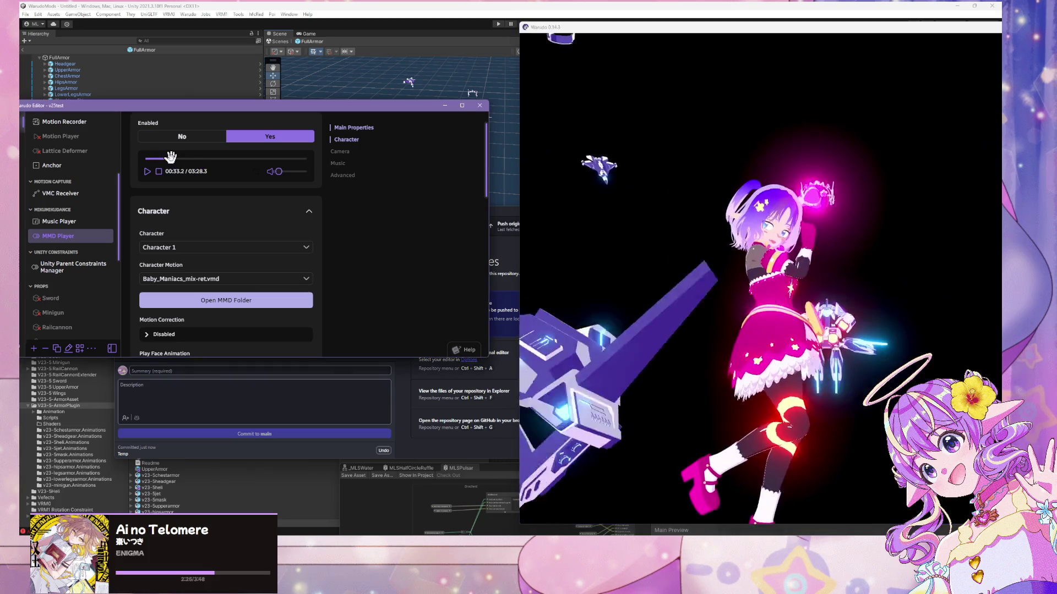
click(887, 223)
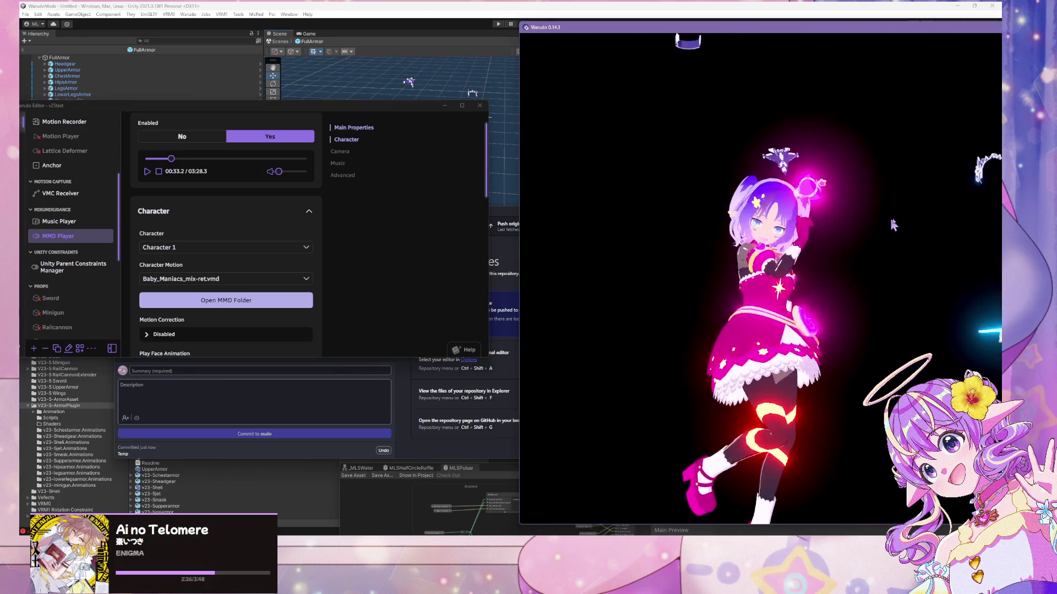
click(215, 164)
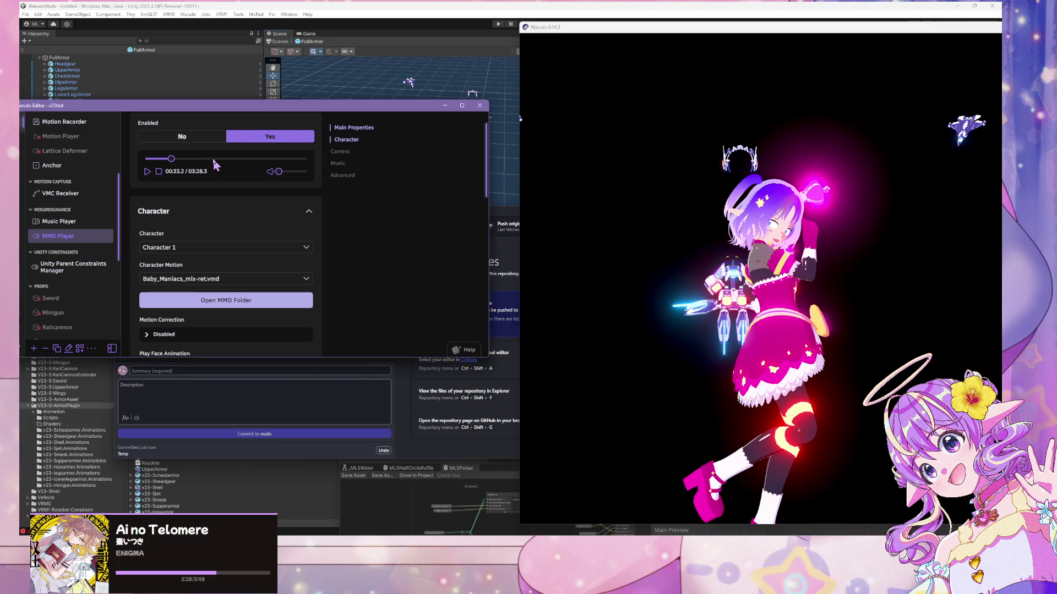
click(213, 159)
click(903, 249)
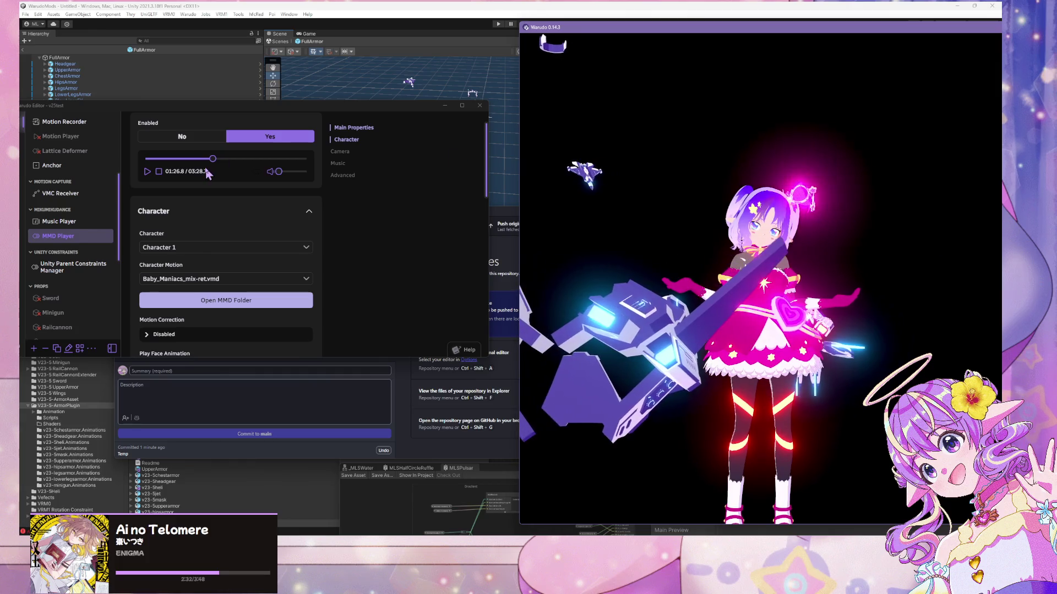
- Select Character 1 and show its Expressions settings
scroll(83, 226, up, 3)
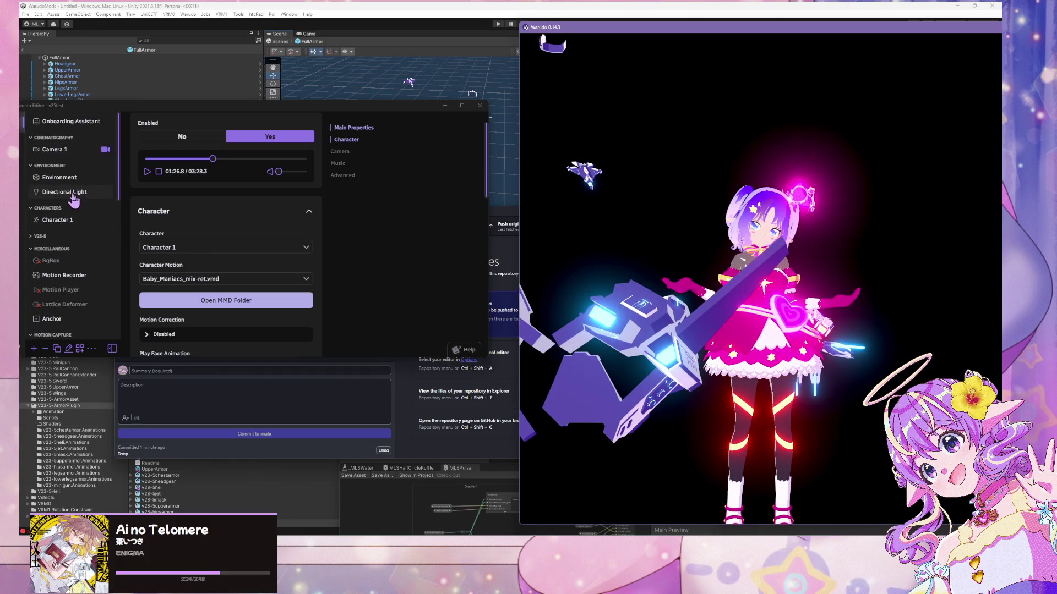
click(57, 219)
click(348, 152)
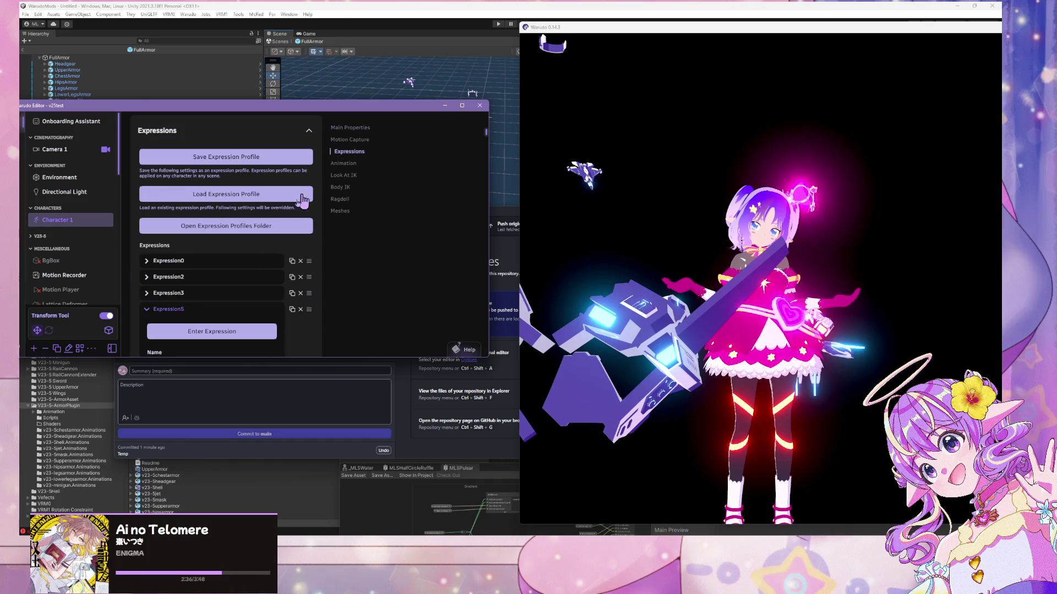
- Enter Expression5 on Character 1
click(214, 331)
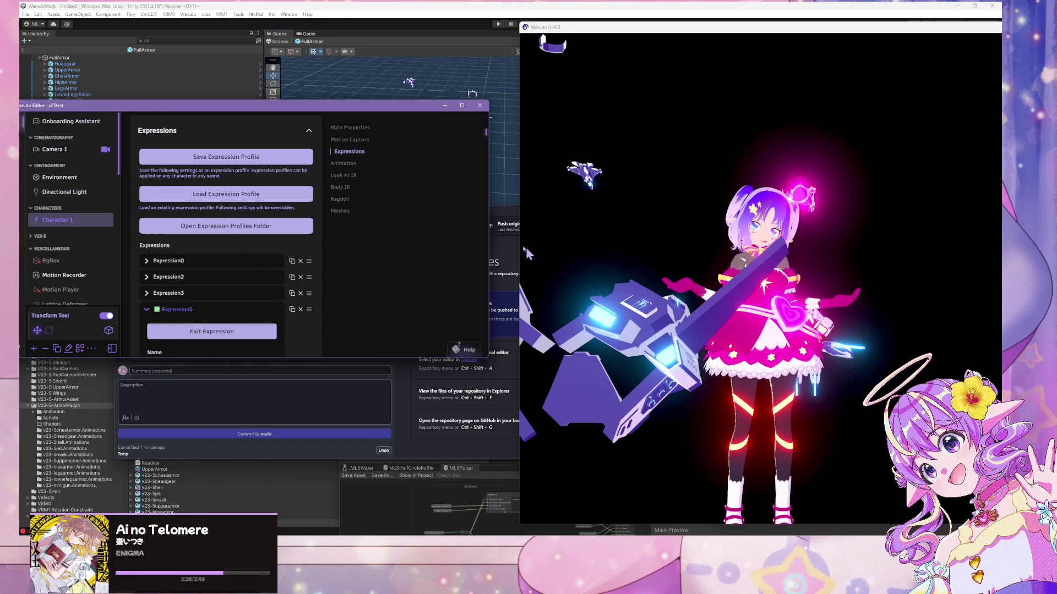
click(660, 231)
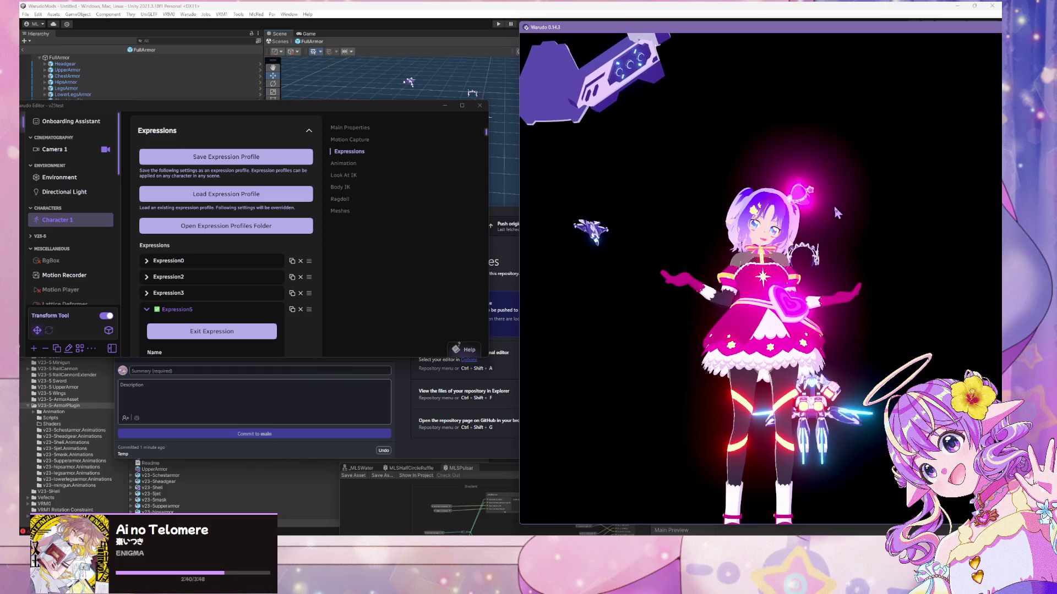
drag(223, 105, 359, 116)
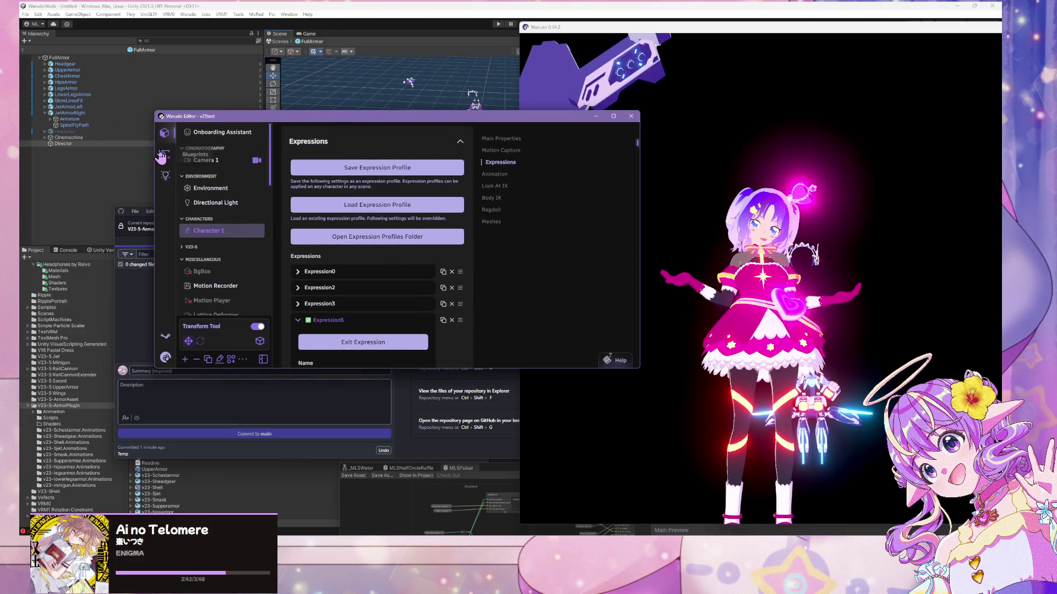
- In New Blueprint, fire the Shift+Alt+1 keystroke twice to fade the dress out and in
click(162, 156)
click(204, 145)
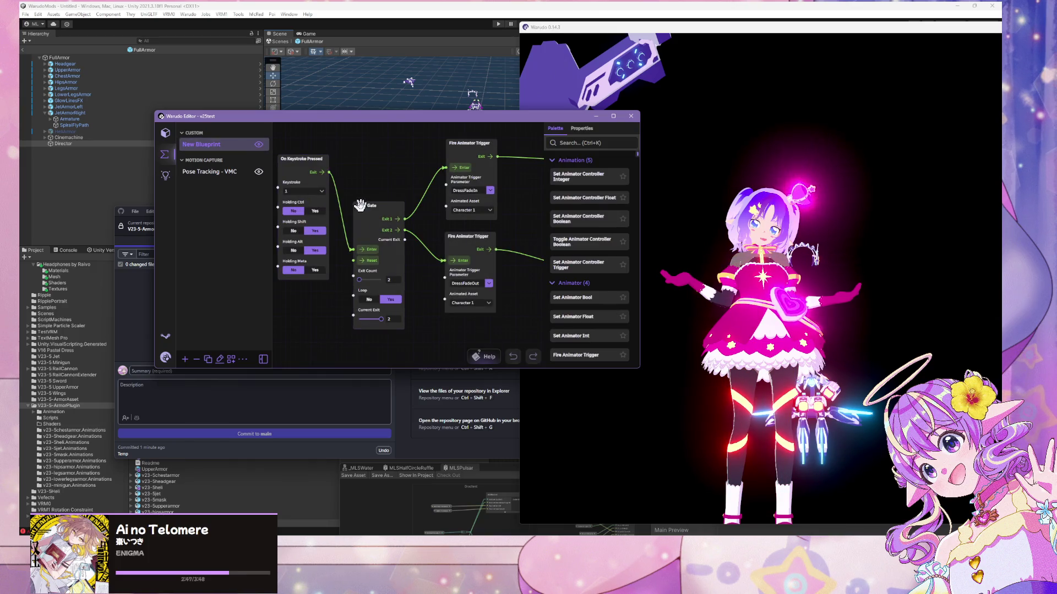
click(457, 191)
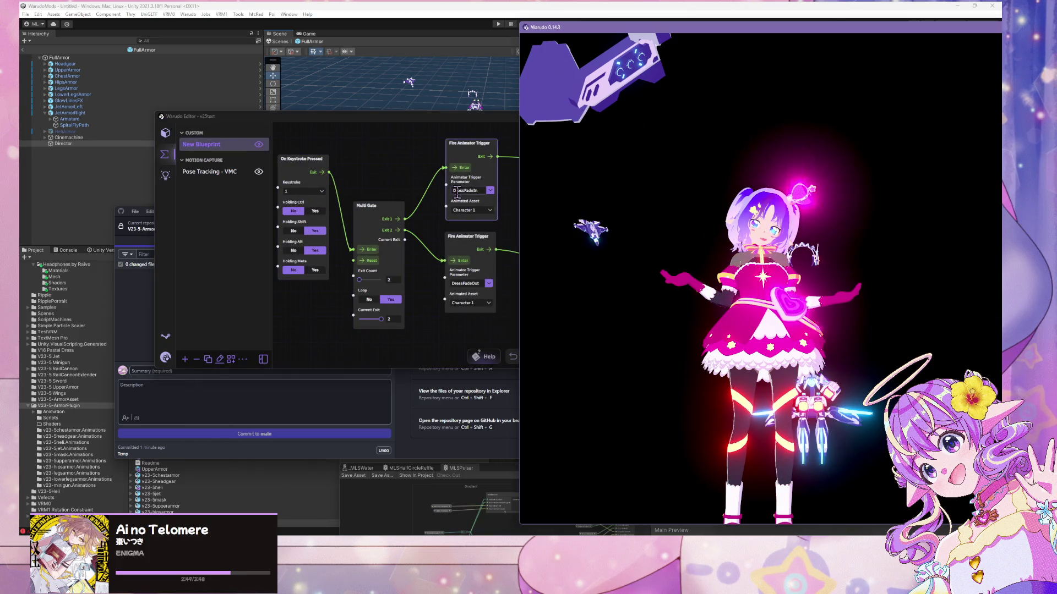
key(shift+alt+1)
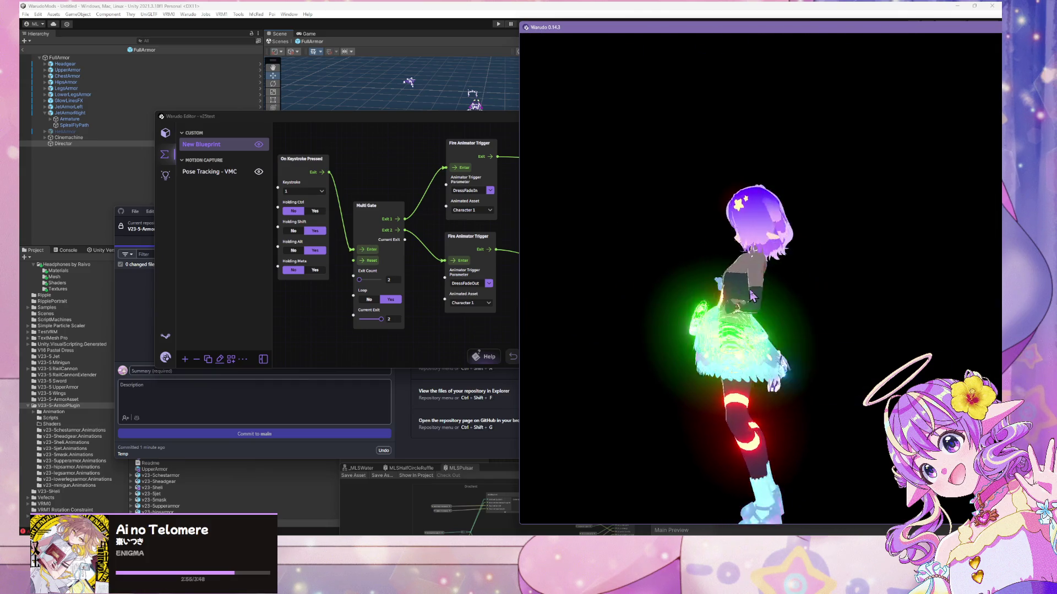
key(shift+alt+1)
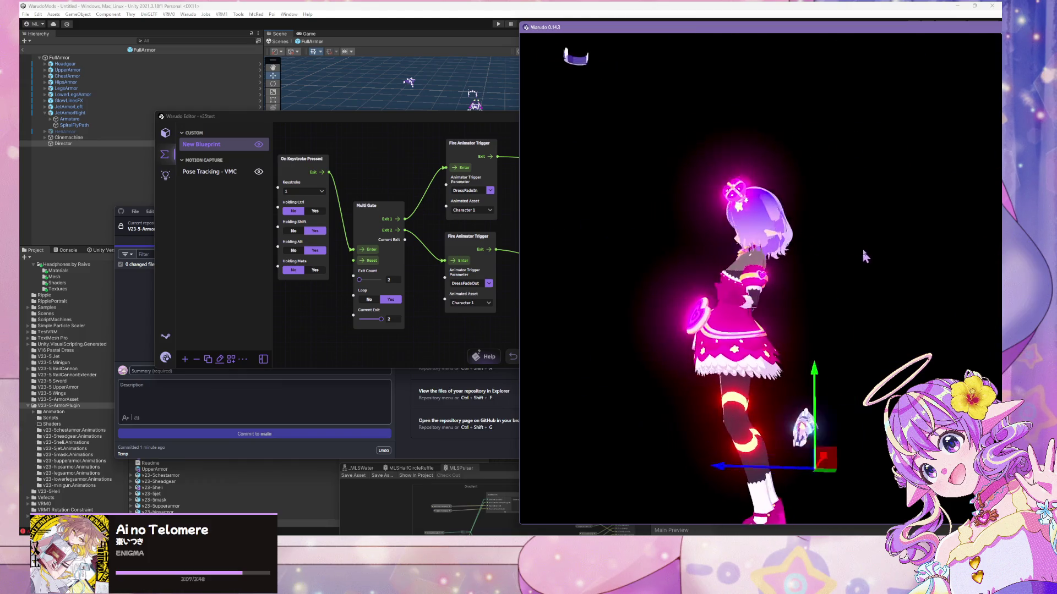
- Clear the ML Shader Controller's Asset and orbit the camera around the avatar
click(165, 134)
click(210, 230)
scroll(443, 214, up, 10)
click(738, 220)
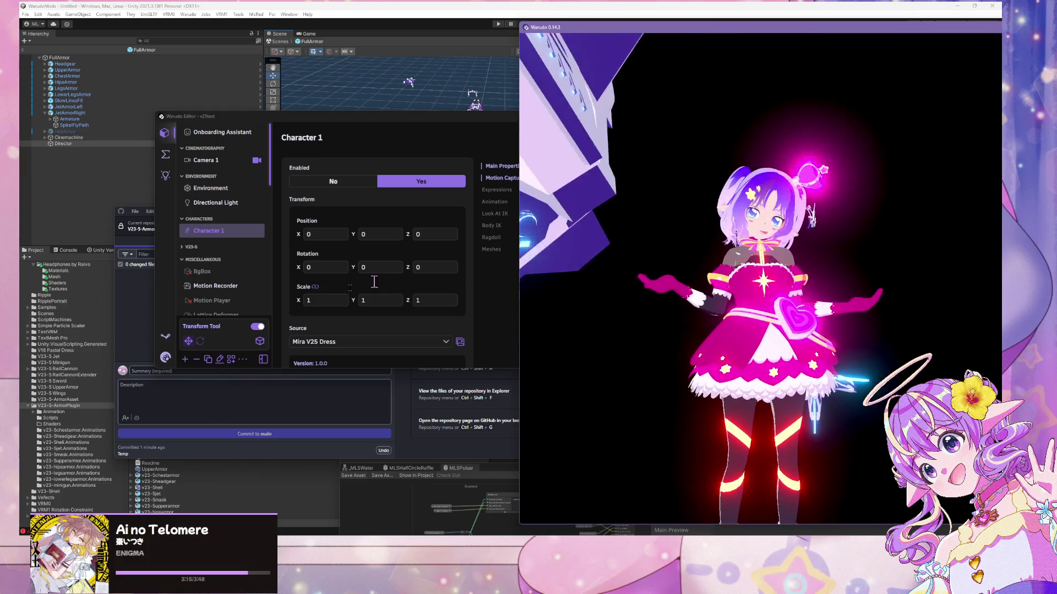
scroll(220, 264, down, 10)
click(222, 340)
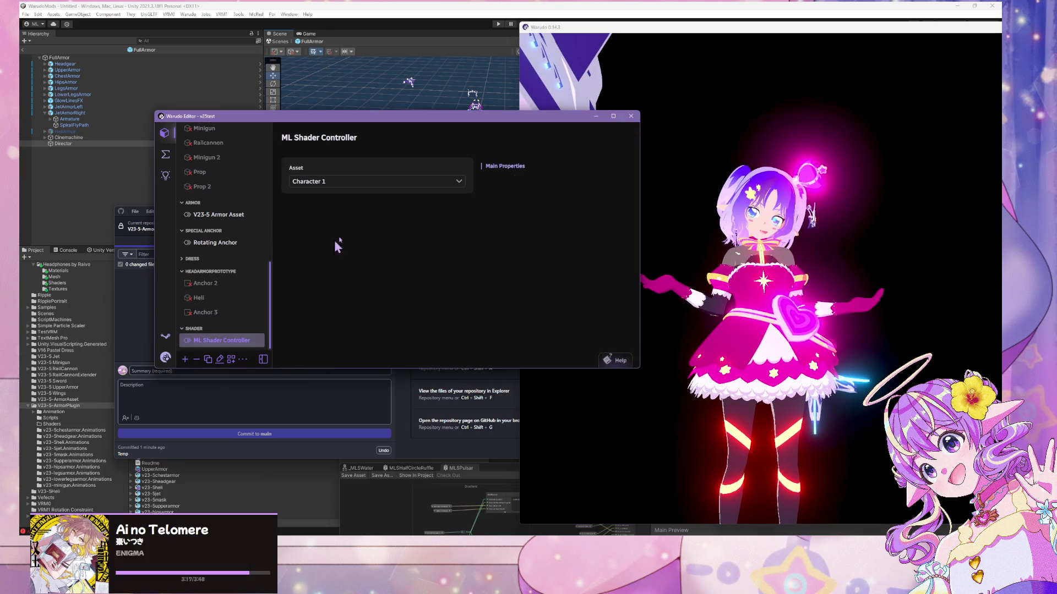
click(370, 181)
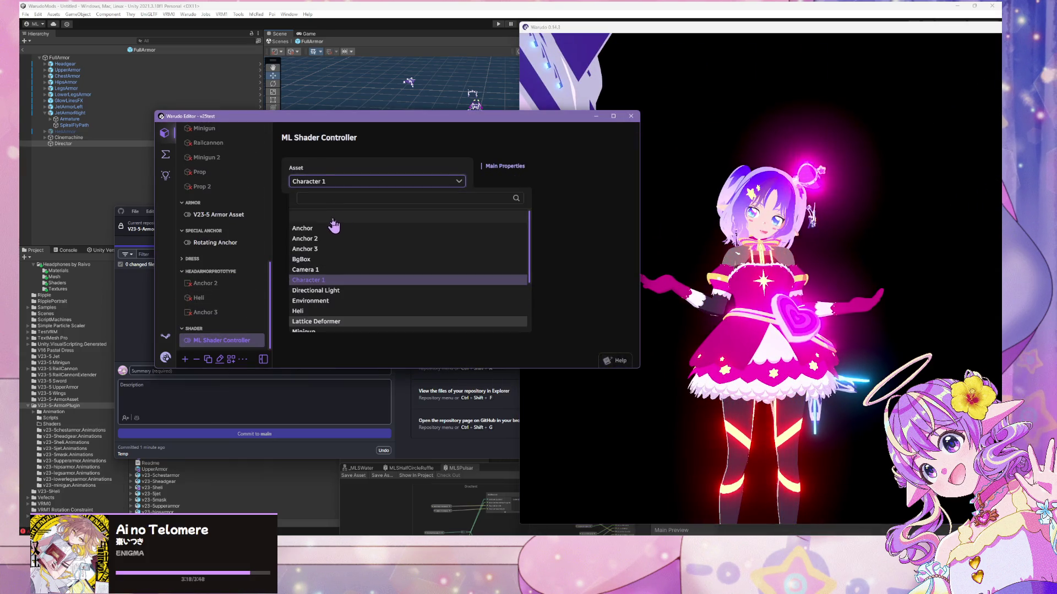
click(740, 256)
mouse_move(690, 286)
mouse_down()
mouse_move(446, 255)
mouse_move(875, 255)
mouse_move(821, 258)
mouse_move(882, 281)
mouse_up()
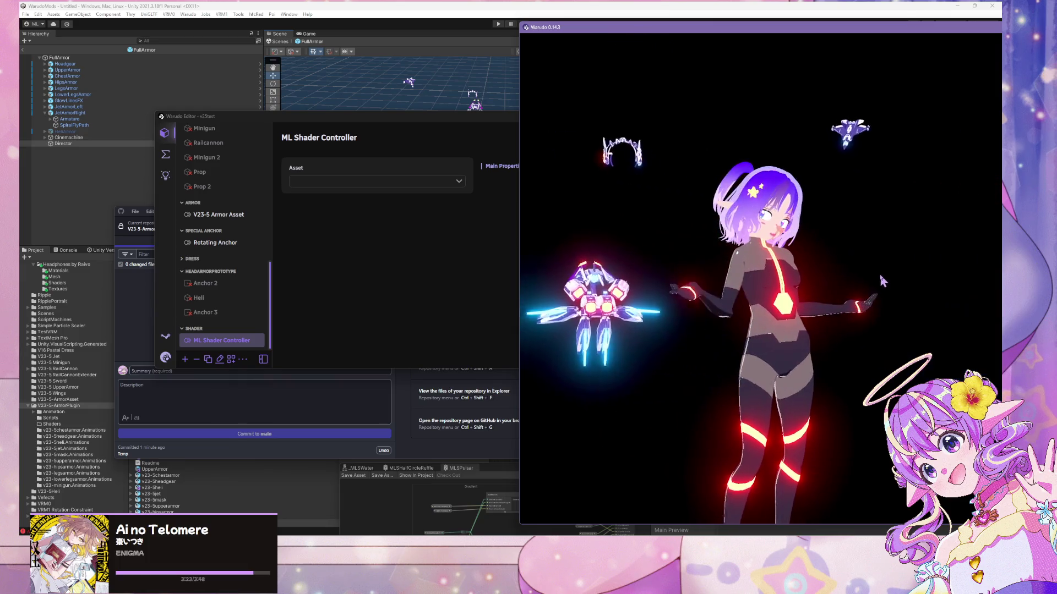
- Return to Character 1's main properties and watch the avatar in her bodysuit
scroll(242, 153, up, 10)
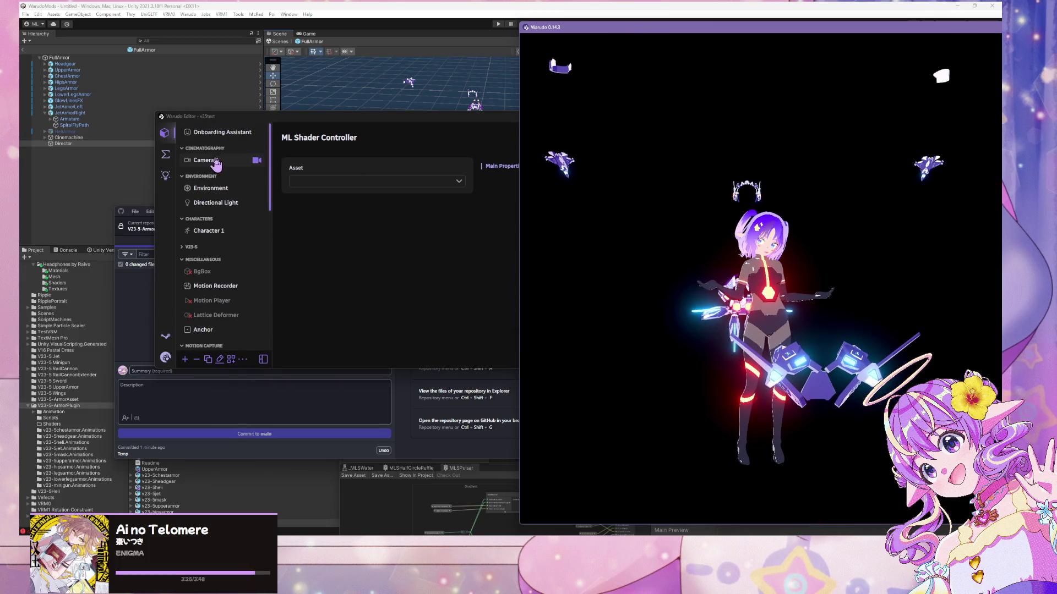
click(213, 160)
click(211, 232)
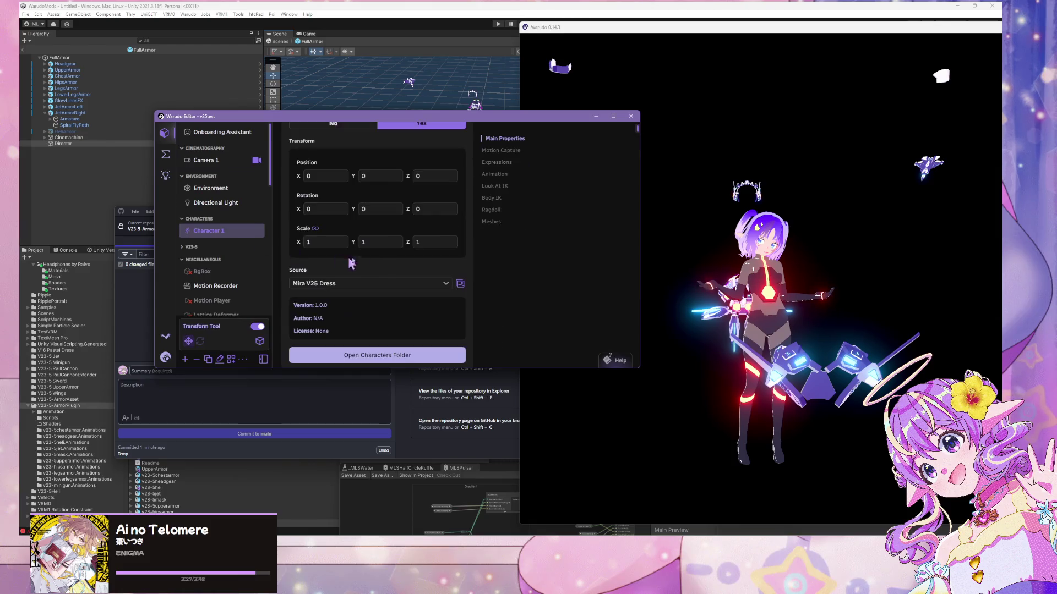
click(718, 297)
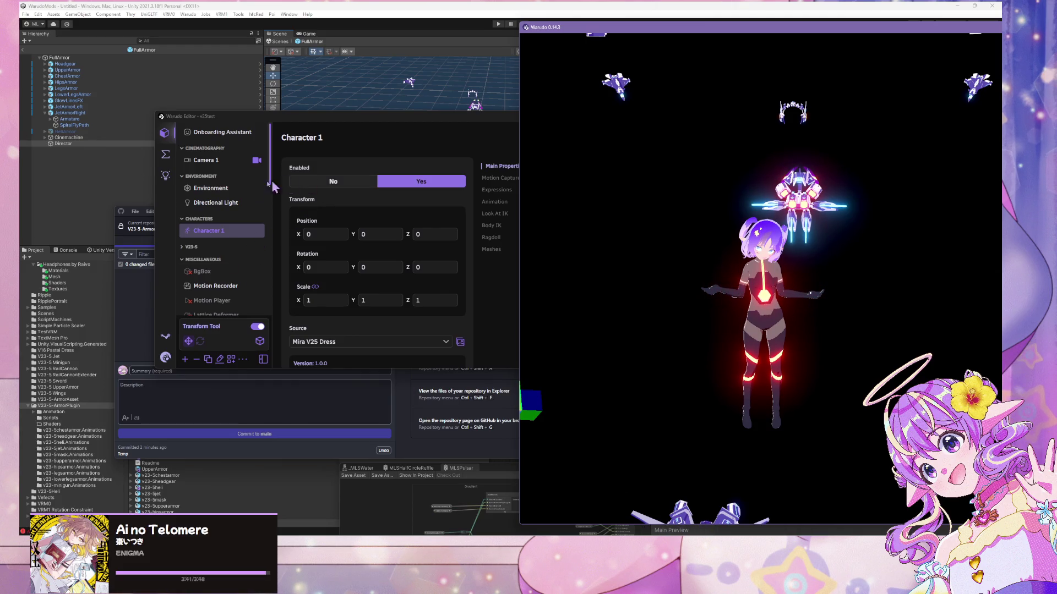
click(166, 156)
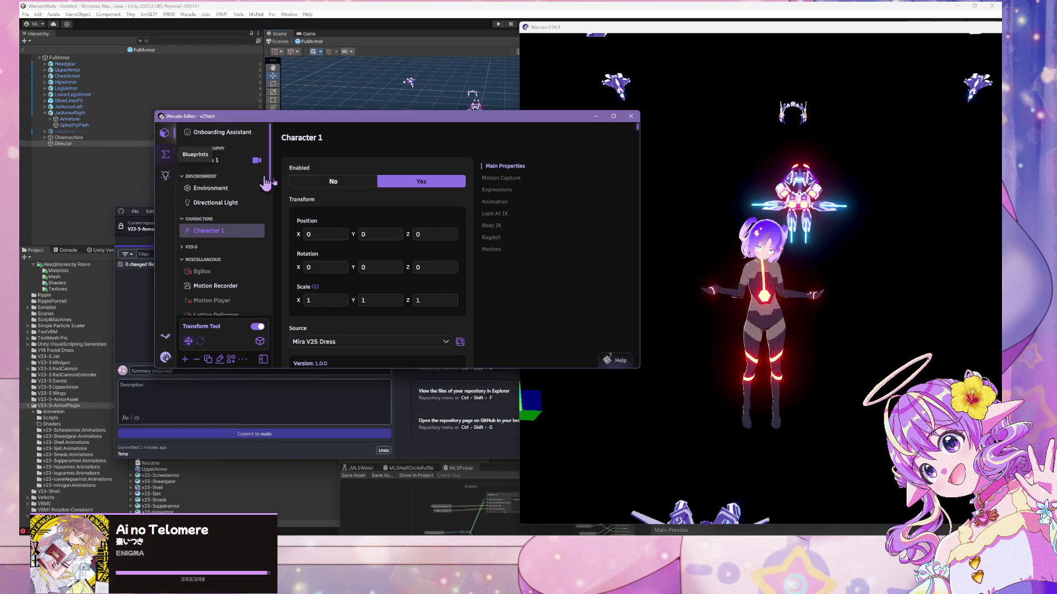
- Move the third Fire Animator Trigger node up and set its parameter to ToggleDress
scroll(442, 225, down, 1)
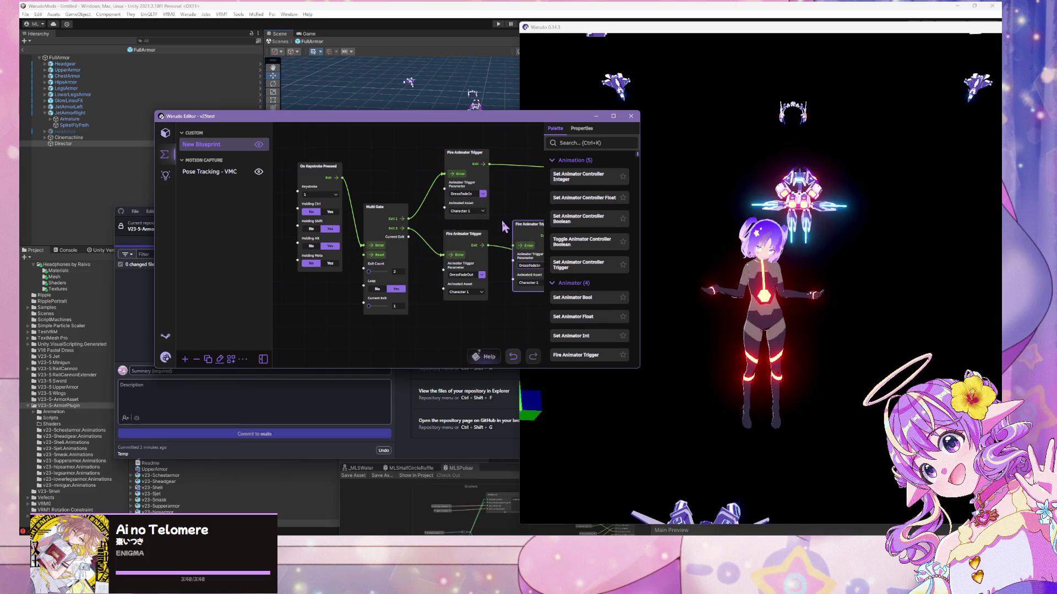
drag(445, 156, 394, 150)
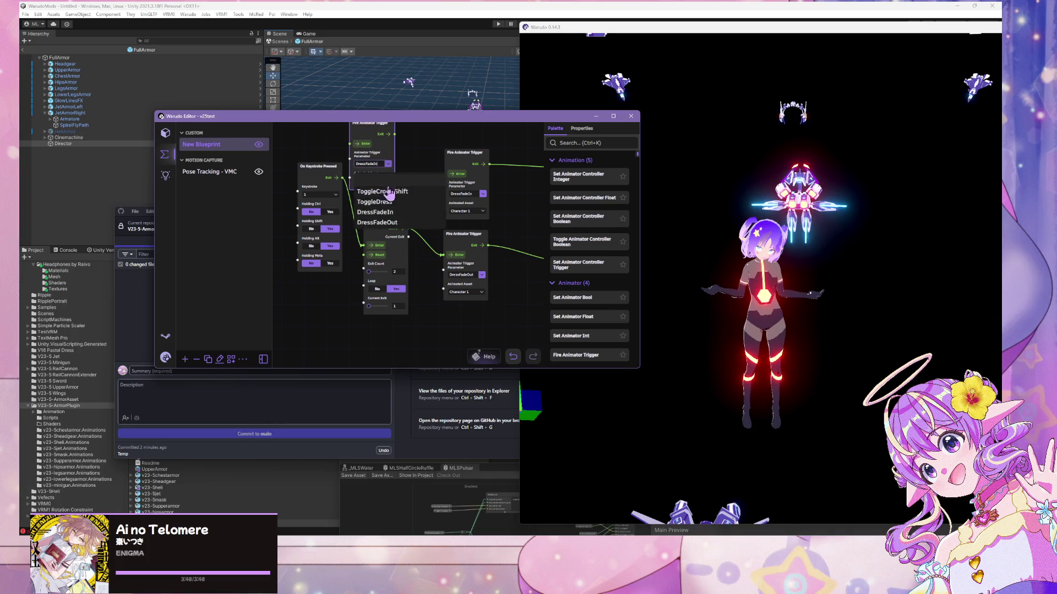
click(384, 203)
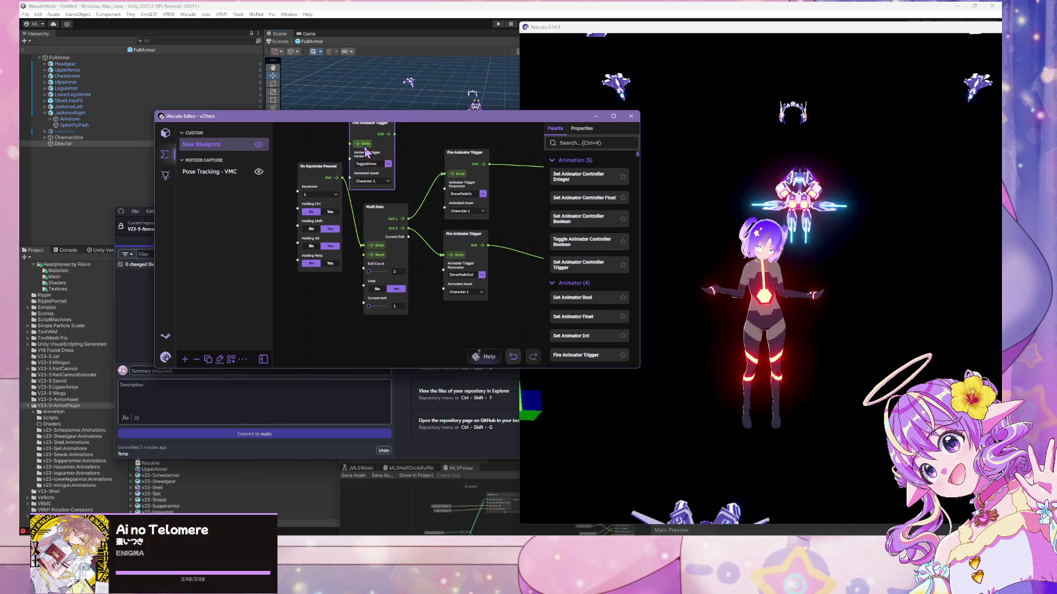
- Fire the ToggleDress trigger three times, watching the dress switch on and off
click(364, 145)
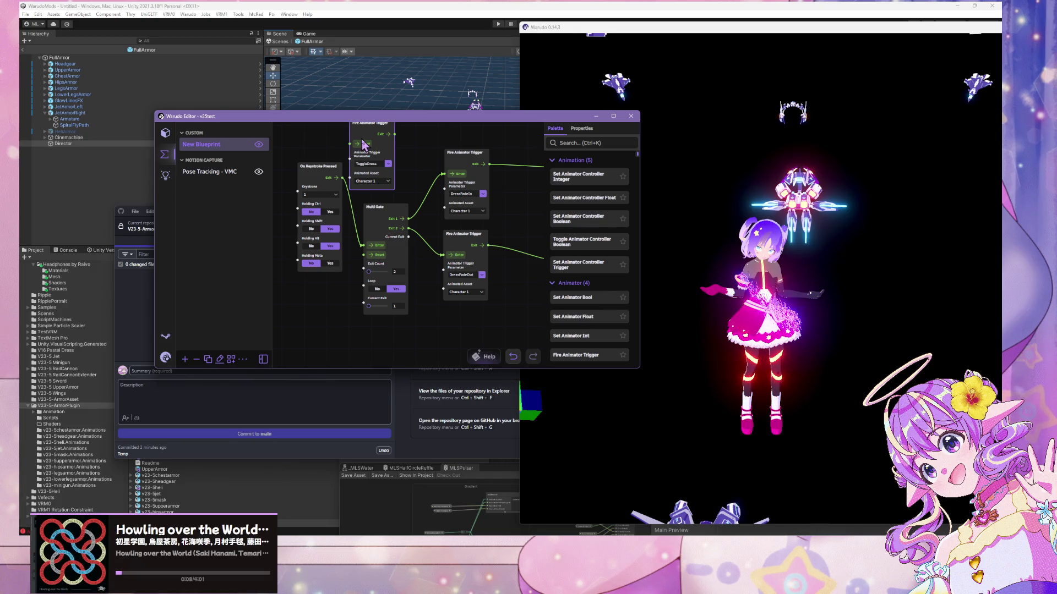
click(797, 356)
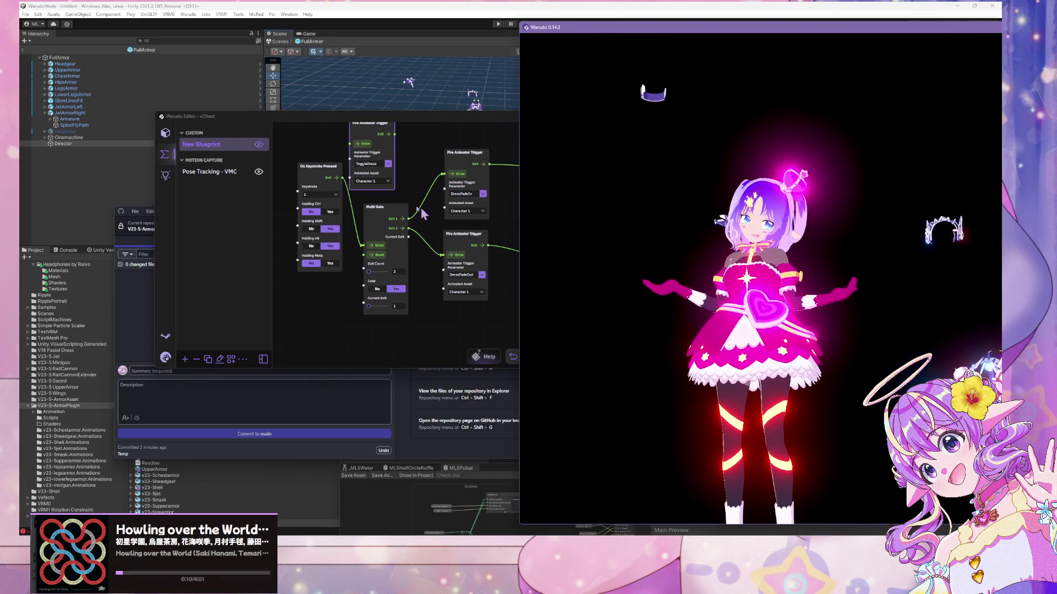
click(368, 144)
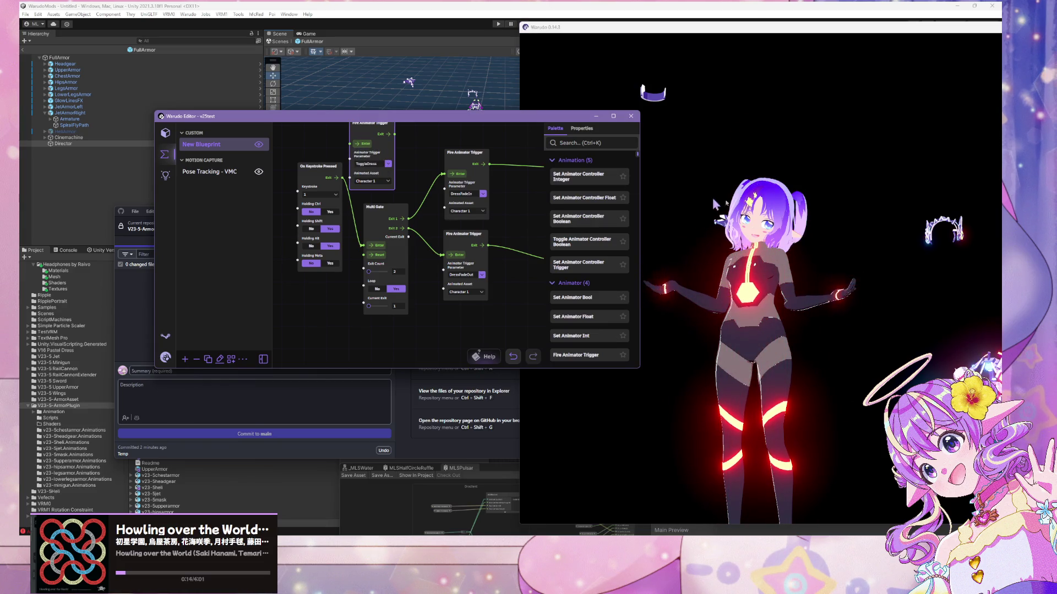
mouse_move(788, 228)
mouse_down()
mouse_move(805, 311)
mouse_move(801, 259)
mouse_up()
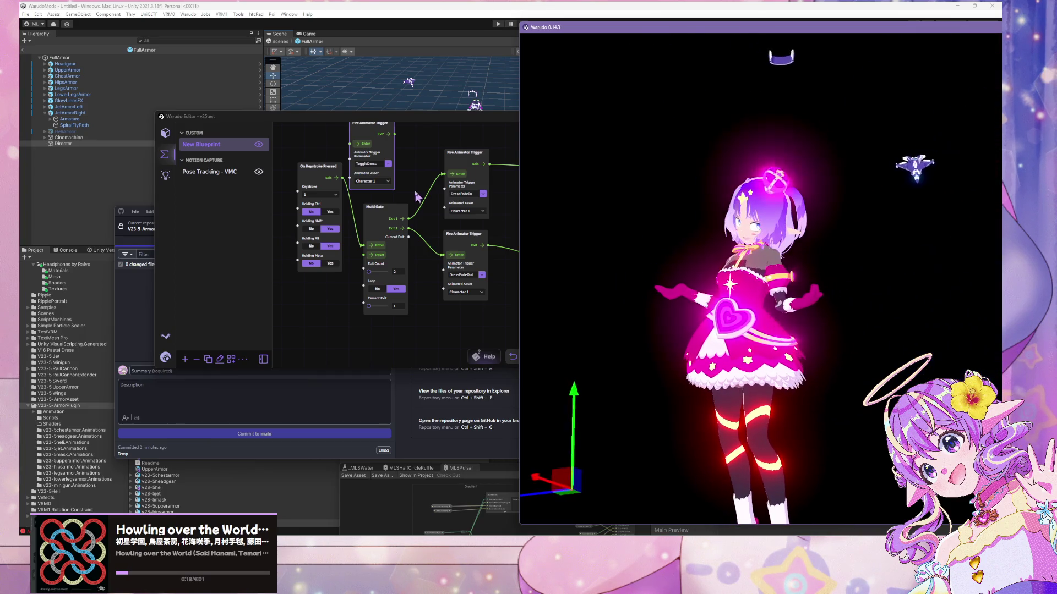
click(370, 144)
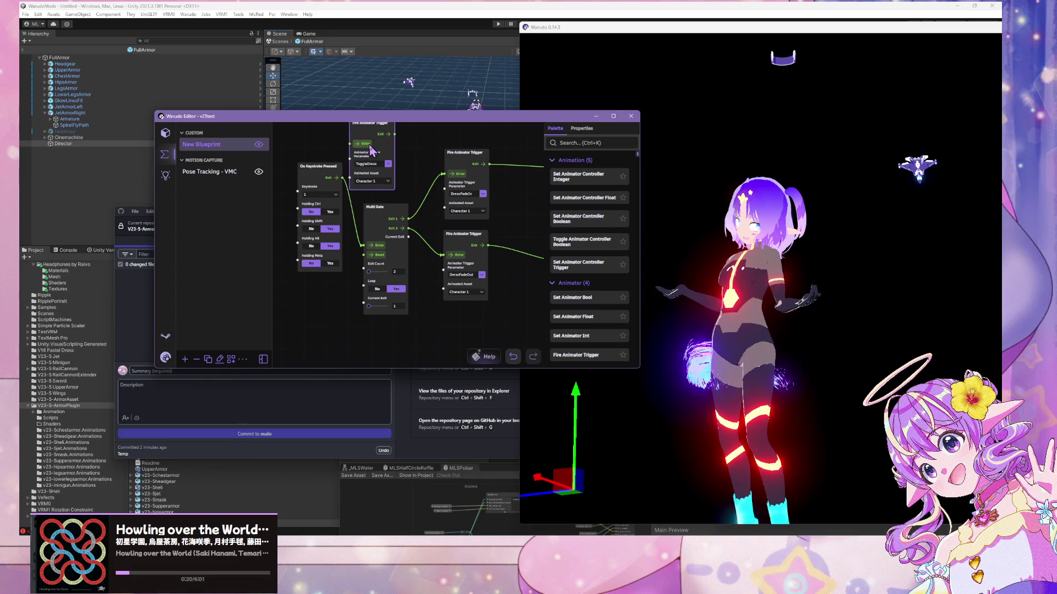
click(862, 365)
click(164, 133)
click(220, 162)
scroll(230, 264, down, 3)
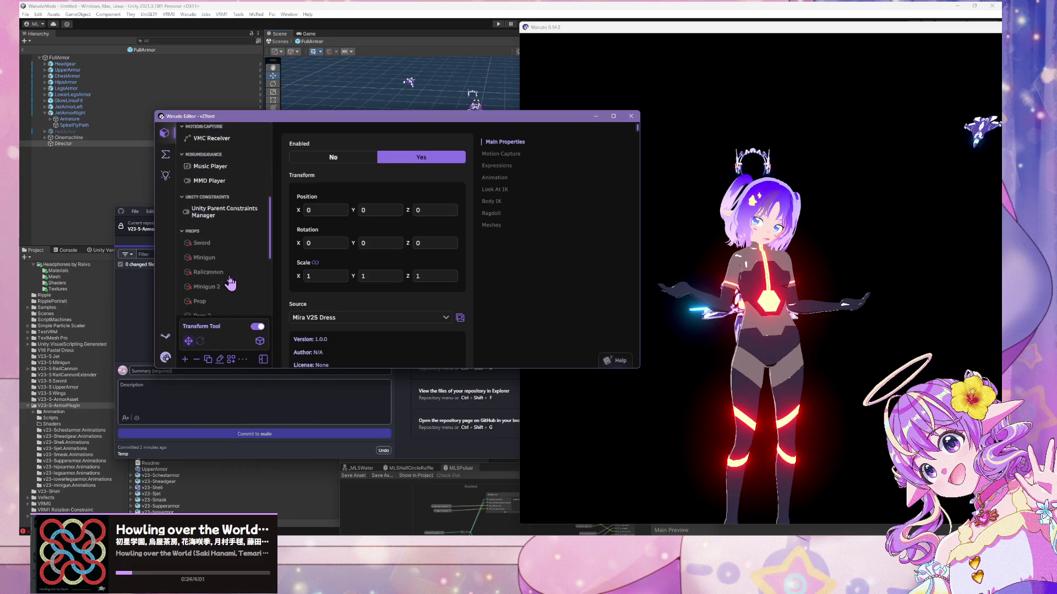
- Set the MMD Player's Enabled option to No
click(209, 170)
click(336, 147)
click(853, 335)
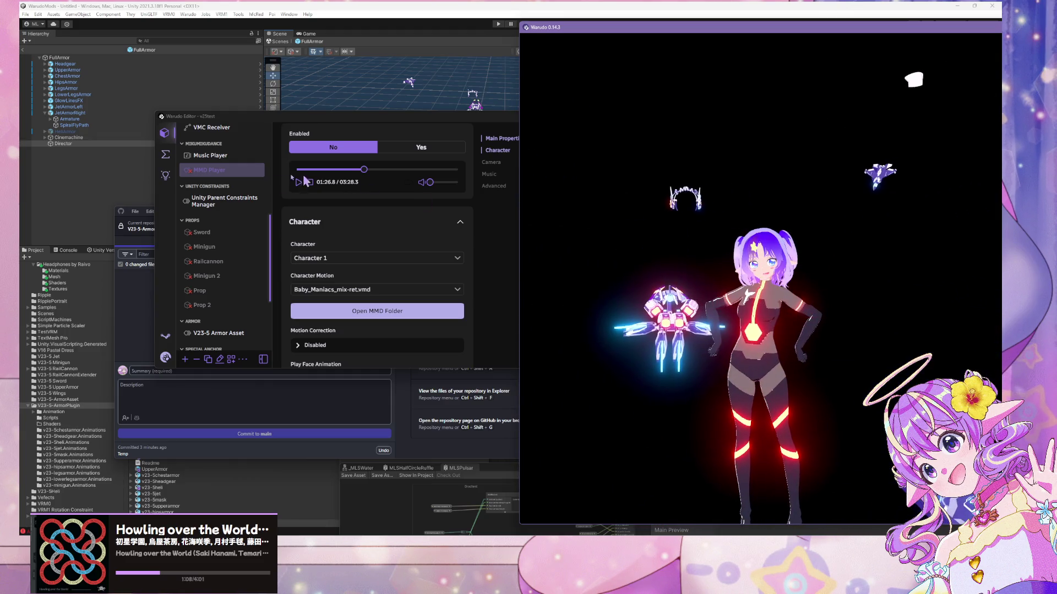
- Open Character 1's Animation section and the Idle Animation picker, currently 010_0031
scroll(239, 195, up, 5)
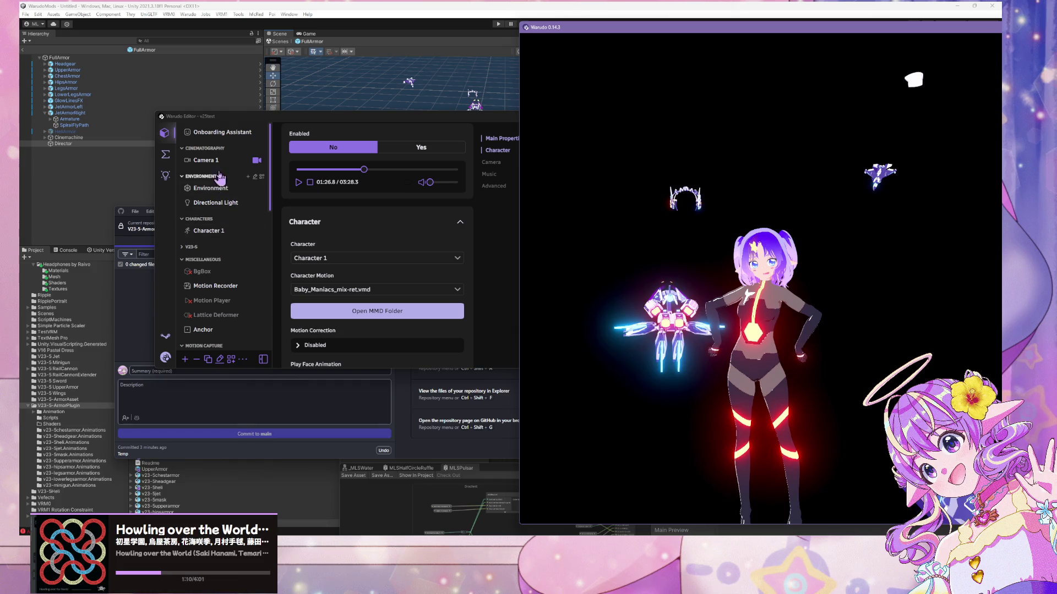
scroll(241, 258, down, 5)
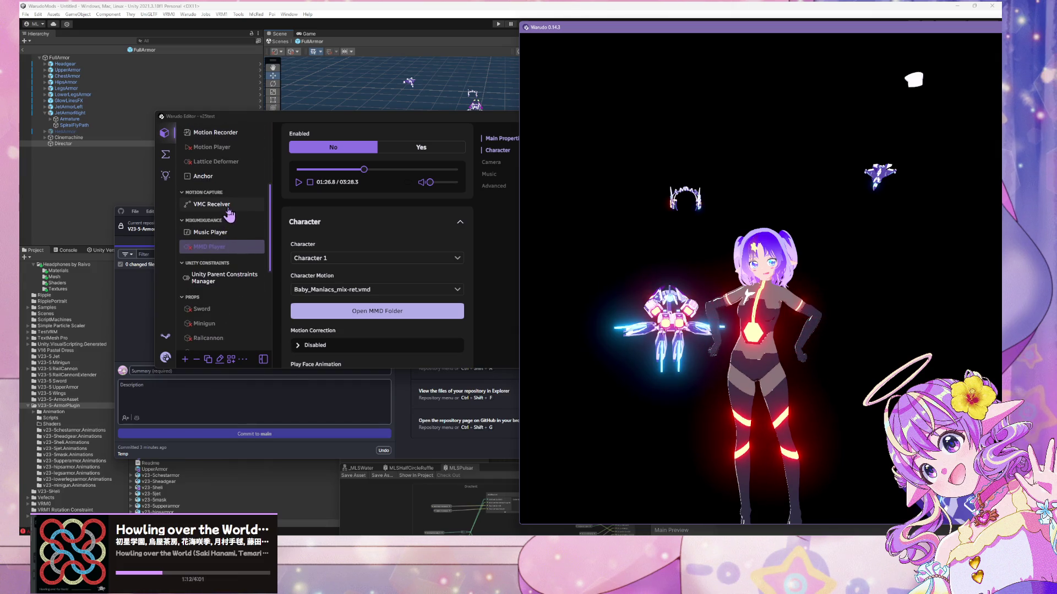
scroll(228, 215, up, 3)
click(209, 192)
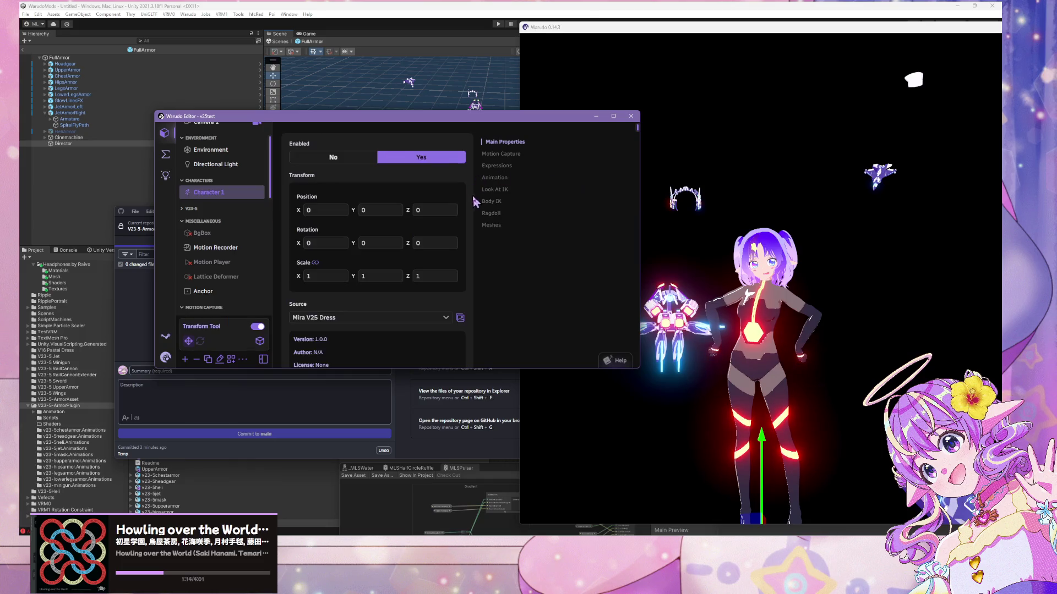
click(491, 179)
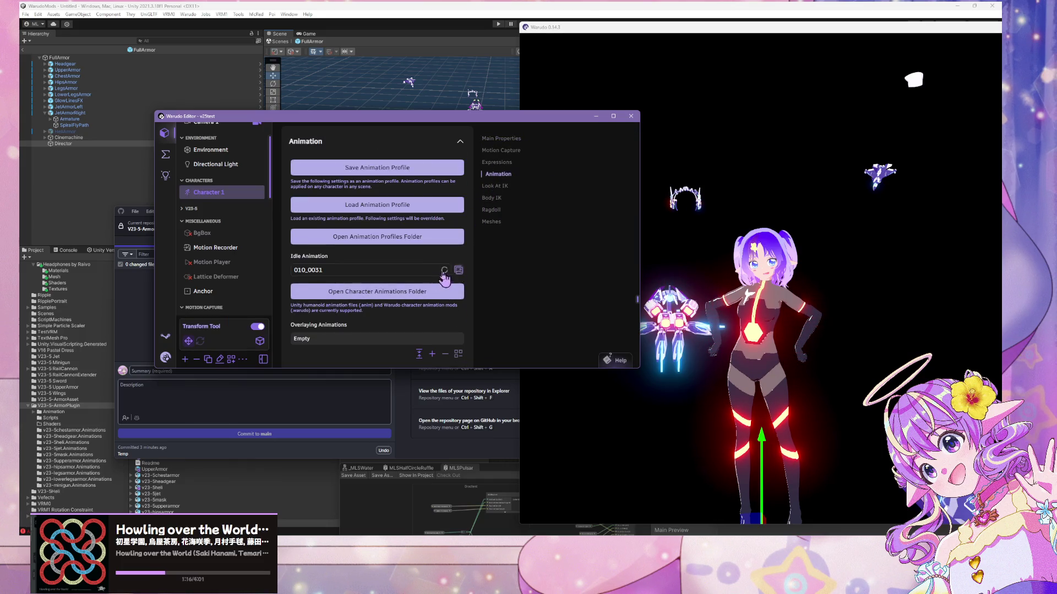
click(457, 272)
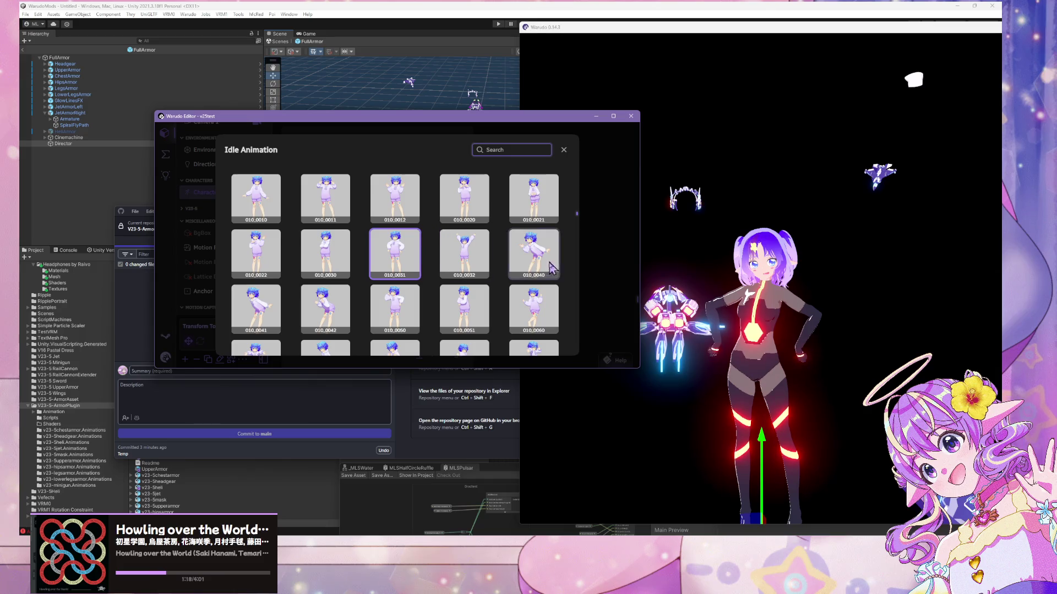